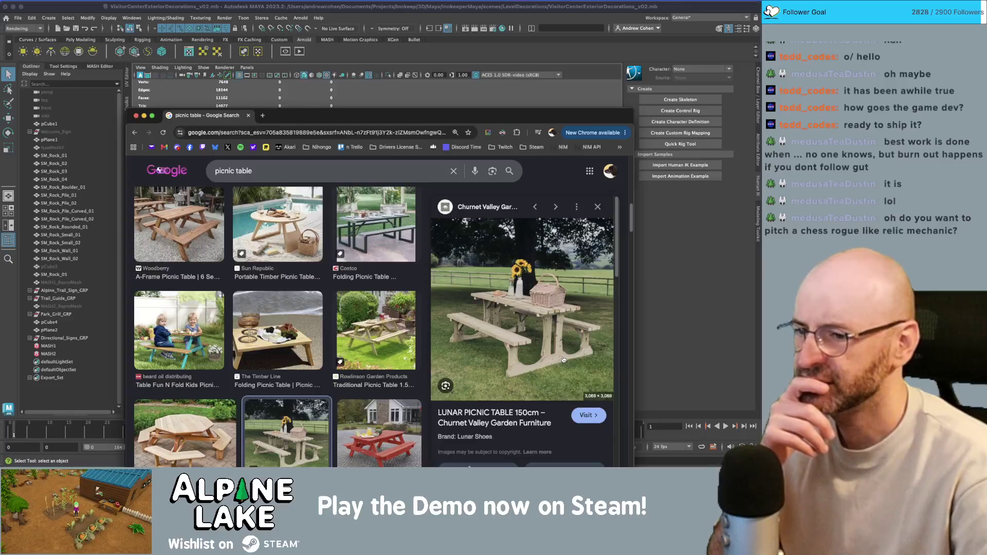
Move the Chrome picnic table references aside and bring the Maya scene to the front.
mouse_move(497, 119)
left_mouse_down()
mouse_move(570, 52)
mouse_move(637, 36)
left_mouse_up()
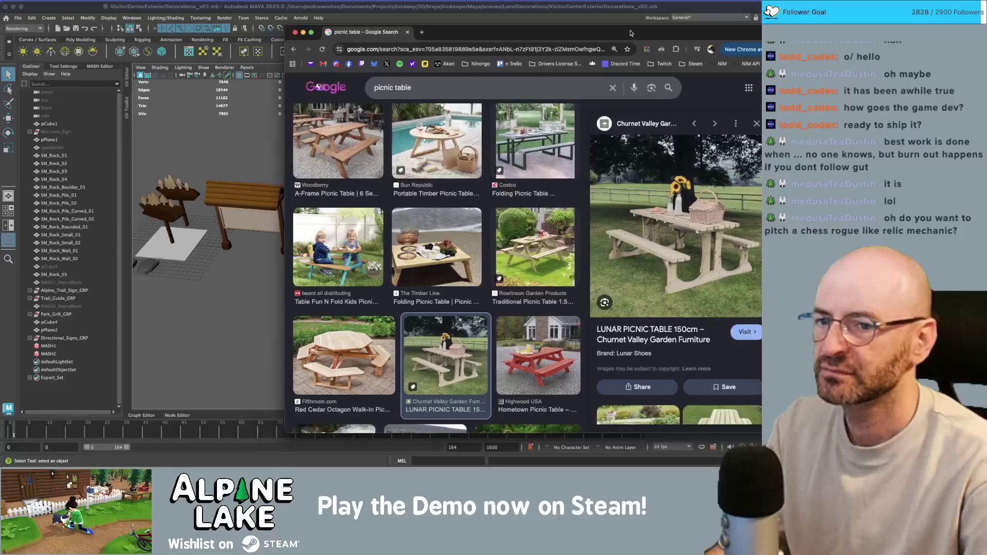
left_click(569, 4)
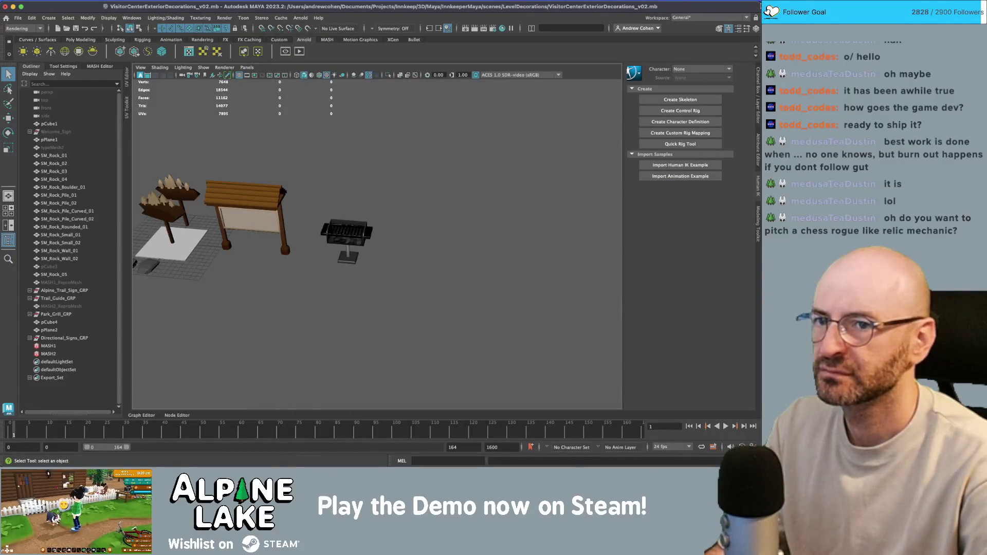
Narrow Maya beside the reference image, maximize it again, and bring up the Open scene dialog.
left_click_drag(706, 20, 607, 19)
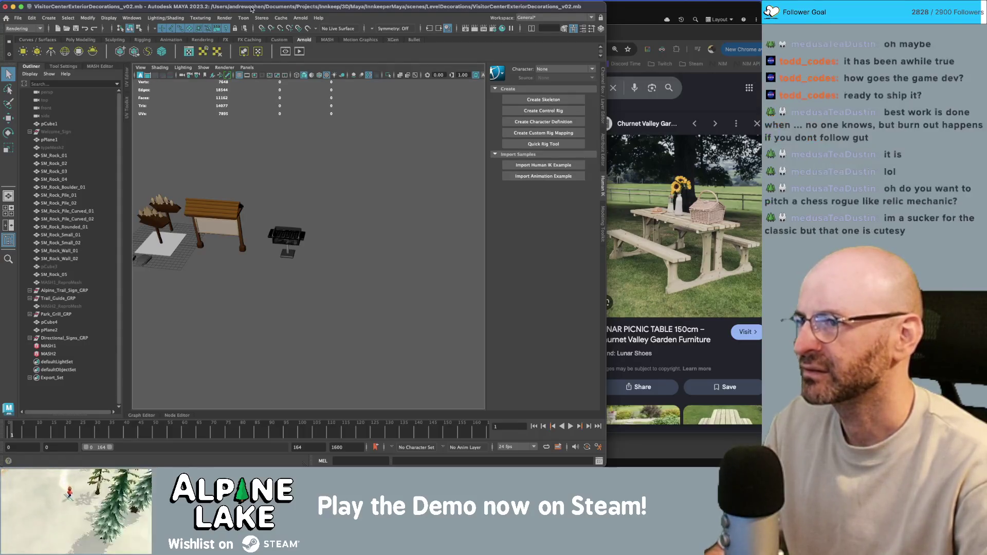
double_click(255, 6)
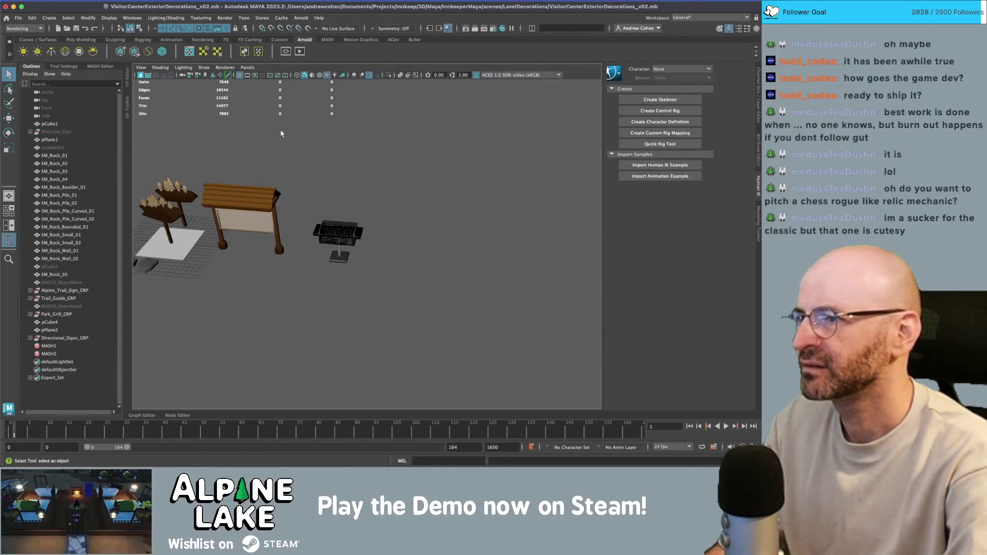
key("super+o")
Open Furniture_v34.mb from the scenes/Items folder, answering the Save Changes prompt.
scroll(261, 156, "down", 2)
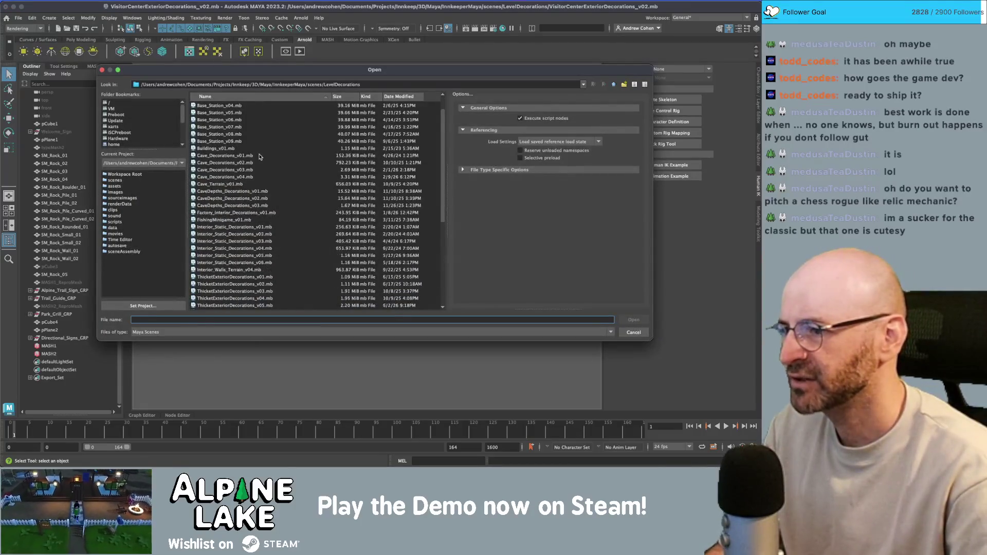
left_click(611, 83)
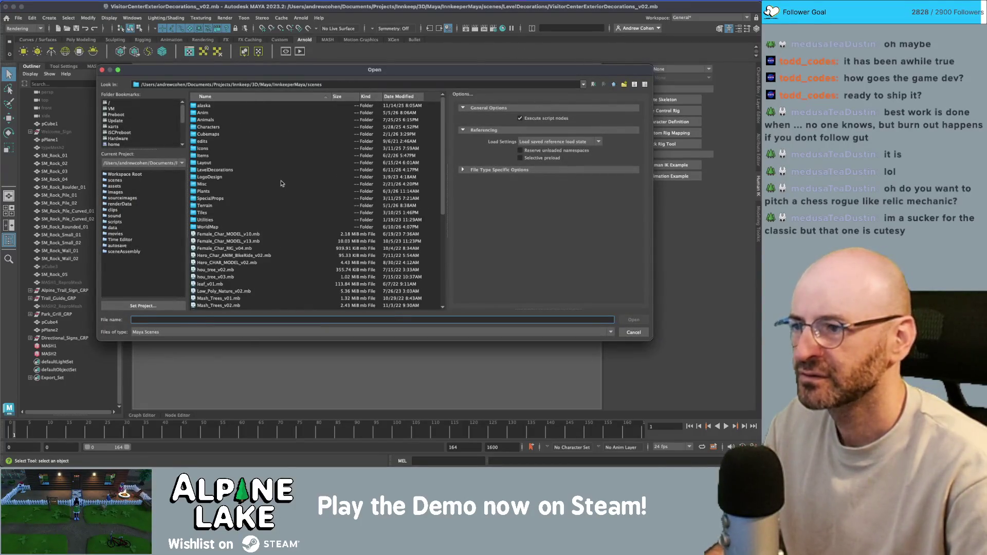
left_click(253, 163)
double_click(250, 155)
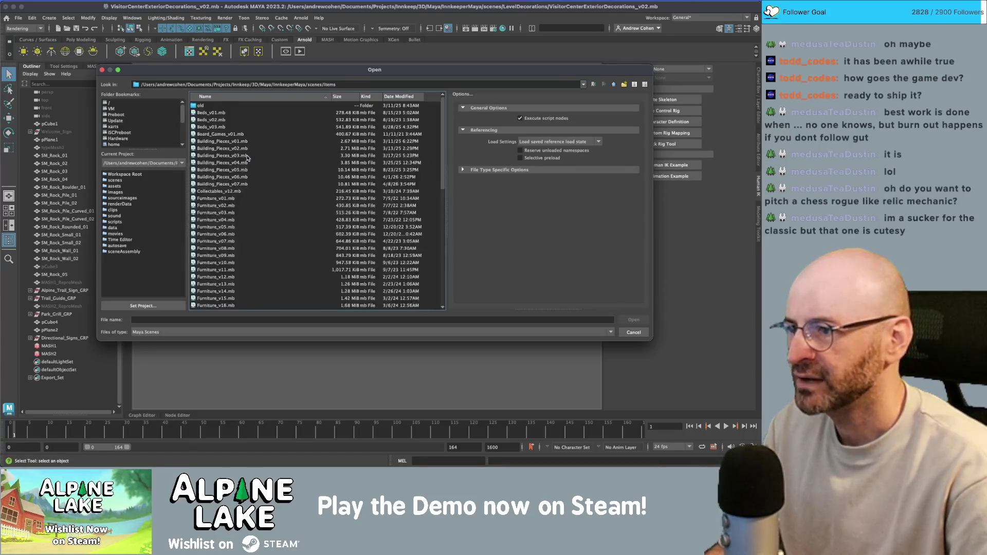
scroll(237, 172, "down", 15)
double_click(237, 177)
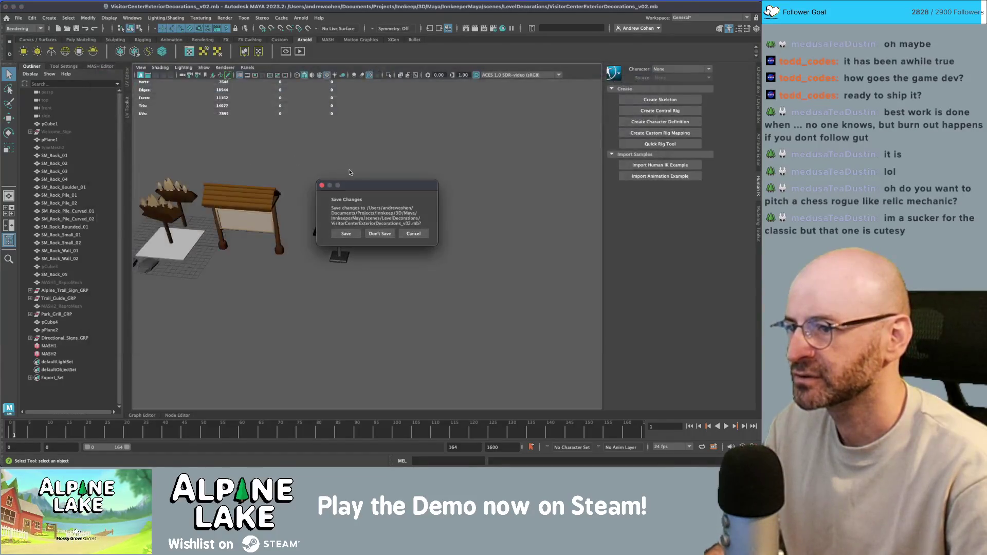
left_click(369, 232)
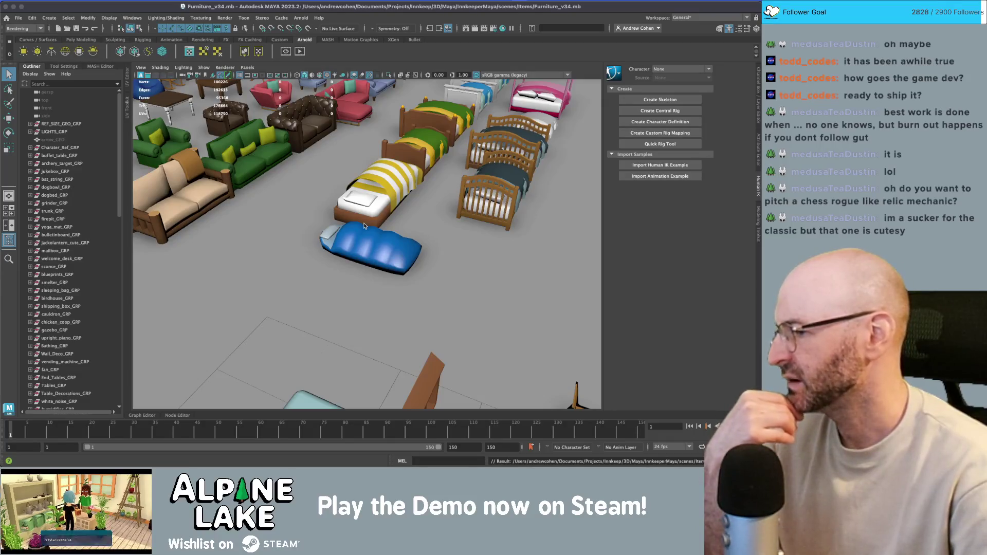
Tumble over the furniture layout, then select and frame the slatted table Table_C_GEO1.
scroll(416, 203, "down", 5)
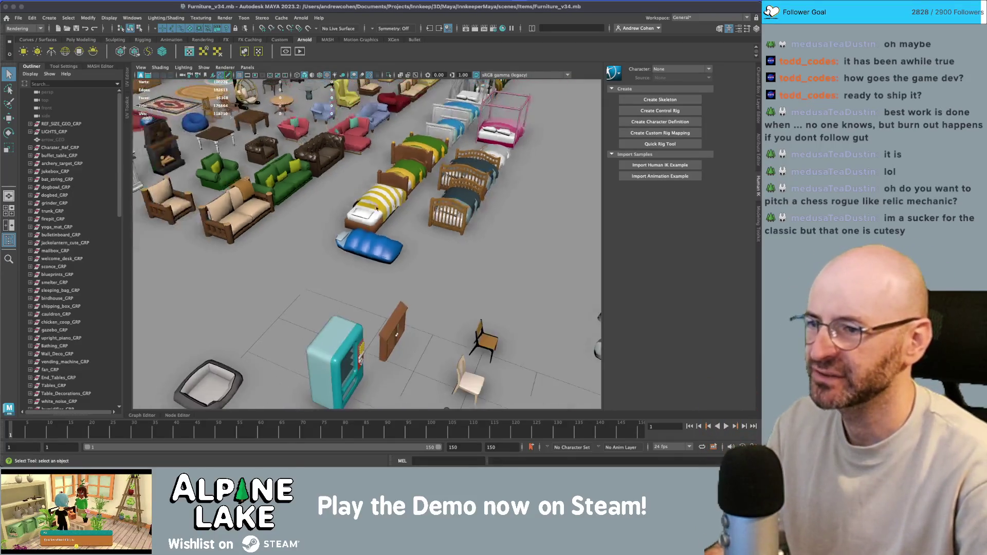
left_click_drag(416, 203, 370, 207, "alt")
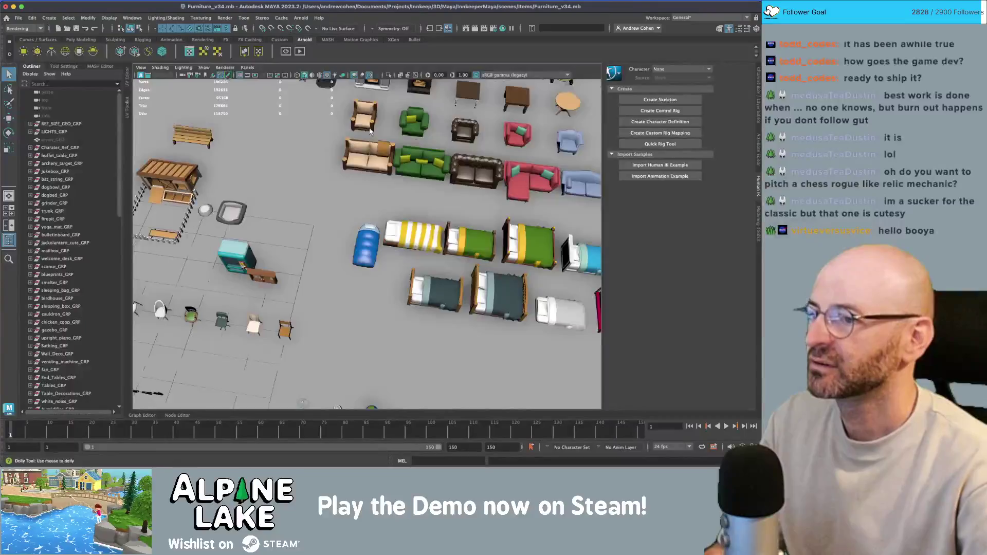
scroll(297, 163, "down", 3)
mouse_move(296, 162)
left_mouse_down("alt")
mouse_move(334, 211)
mouse_move(435, 233)
mouse_move(322, 211)
mouse_move(352, 246)
left_mouse_up("alt")
left_click(392, 312)
key("f")
scroll(435, 239, "down", 5)
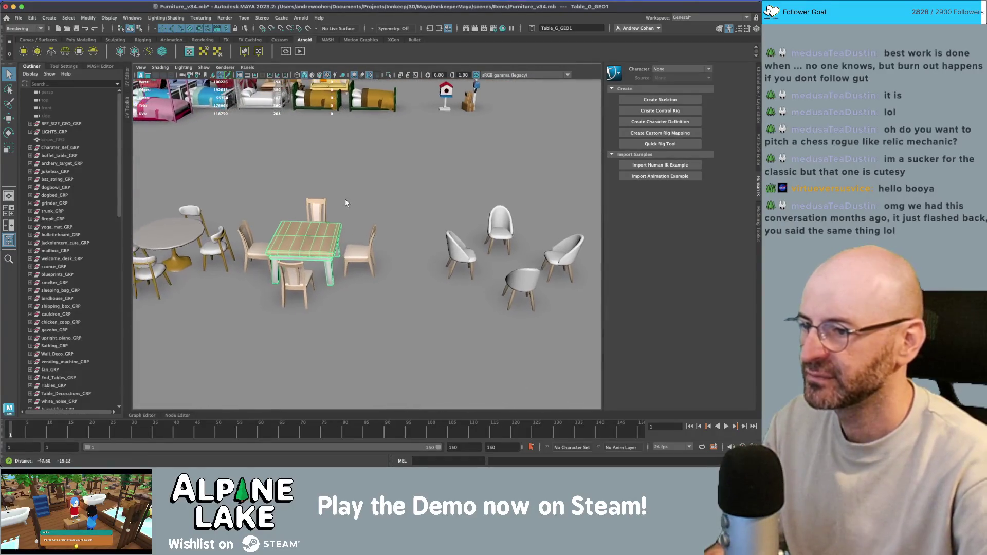
Orbit to a top-down view and select and frame the slatted table instead of the chair.
left_click(353, 246)
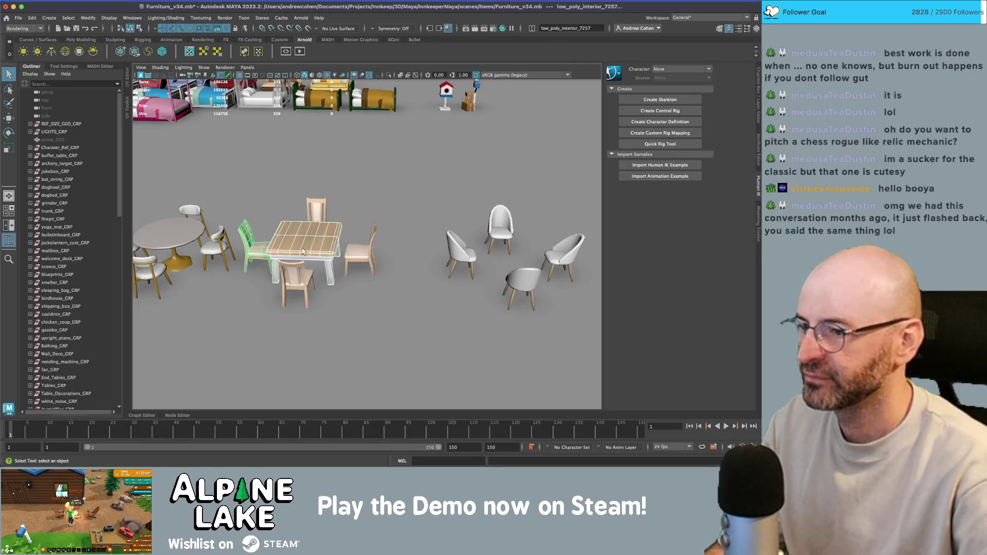
scroll(301, 235, "down", 3)
scroll(301, 235, "down", 3)
mouse_move(287, 211)
left_mouse_down("alt")
mouse_move(379, 203)
mouse_move(379, 214)
mouse_move(319, 225)
left_mouse_up("alt")
left_click(360, 252)
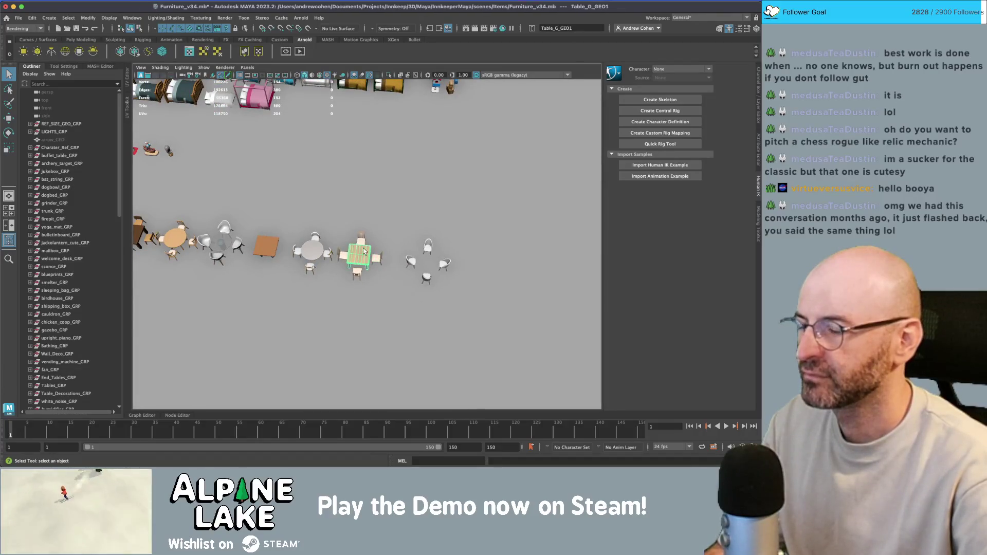
key("f")
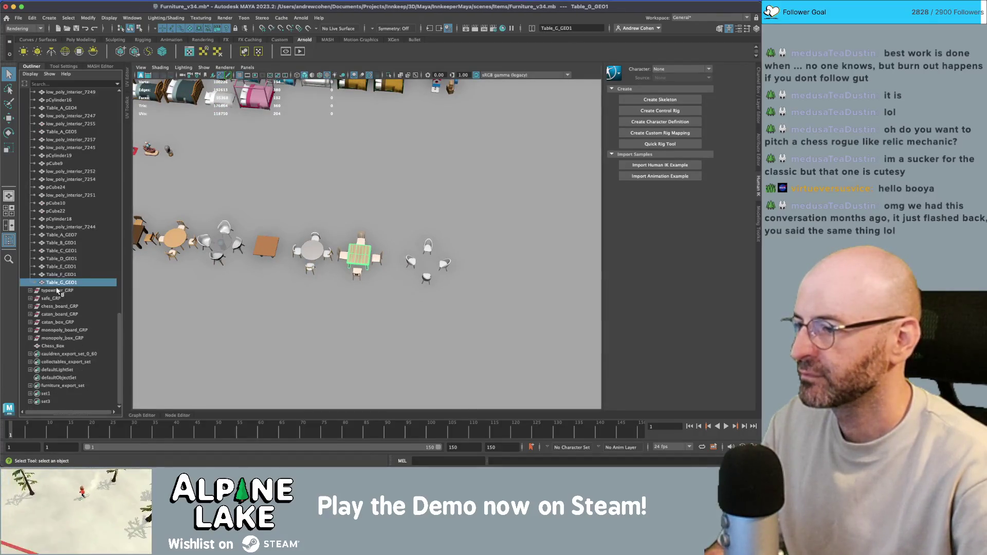
Frame the orange-topped Table_E_GEO and the white Table_C_GEO in turn to compare them.
scroll(258, 235, "down", 3)
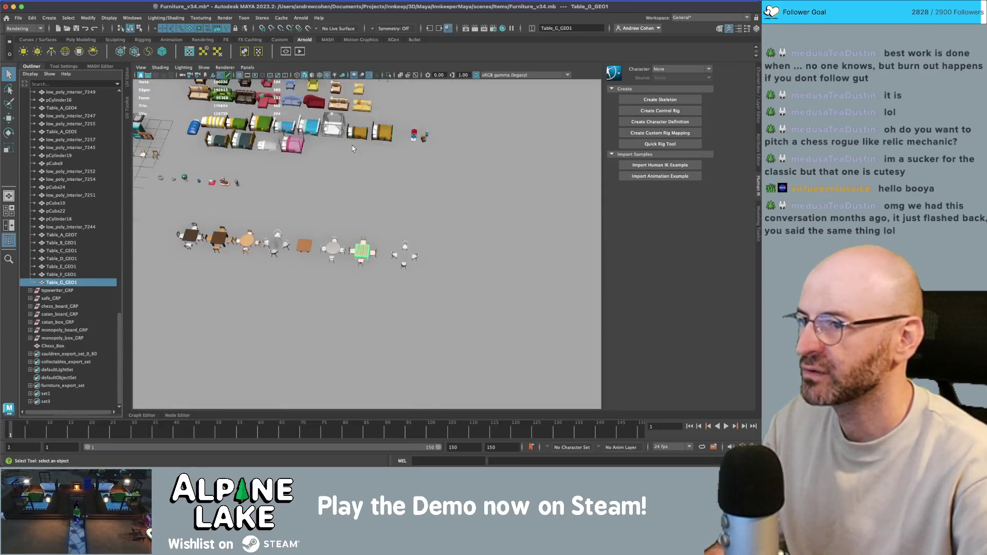
middle_click_drag(329, 92, 347, 194, "alt")
left_click(347, 194)
key("f")
scroll(352, 226, "down", 5)
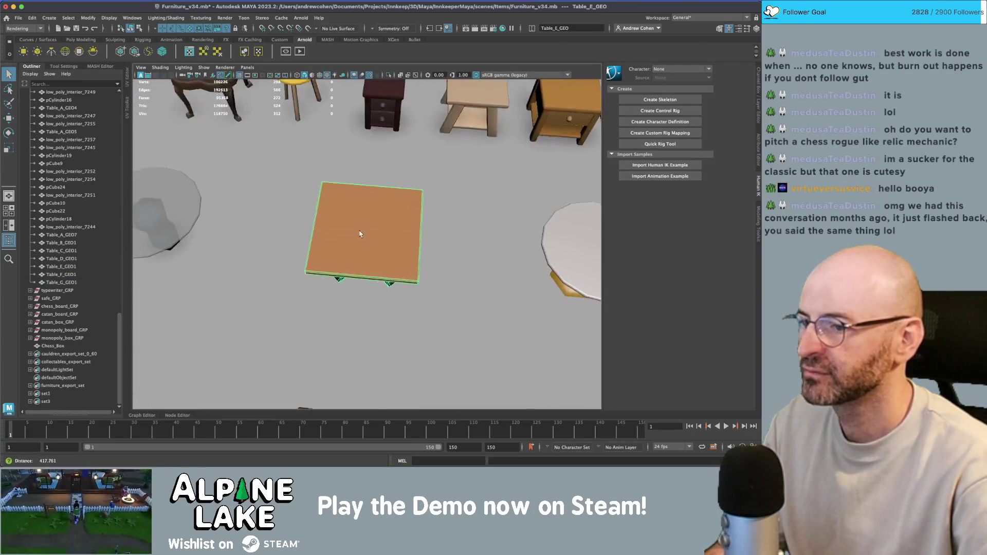
scroll(315, 214, "down", 3)
left_click(427, 276)
key("f")
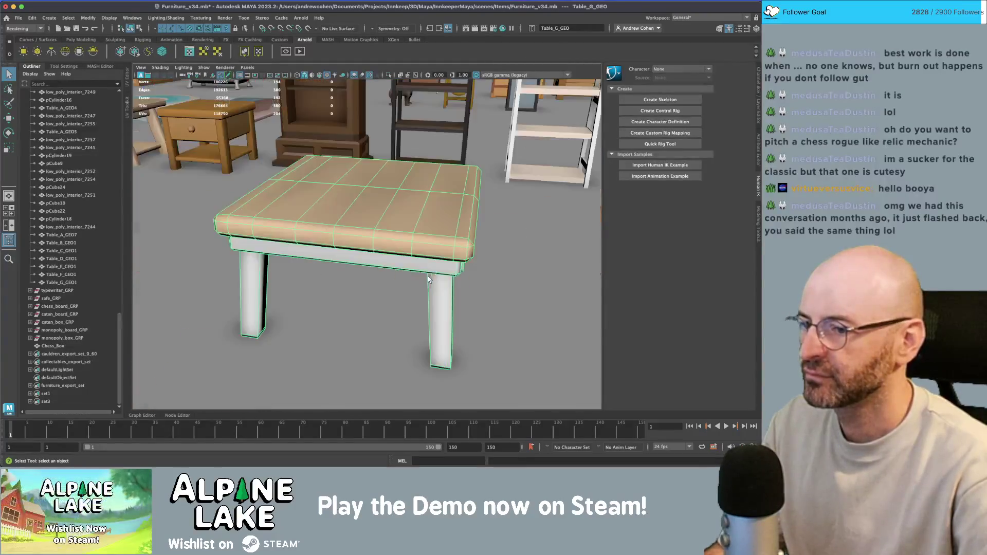
scroll(428, 276, "down", 5)
Duplicate Table_G_GRP and rename the copy Picnic_Table_A_GRP.
key("f")
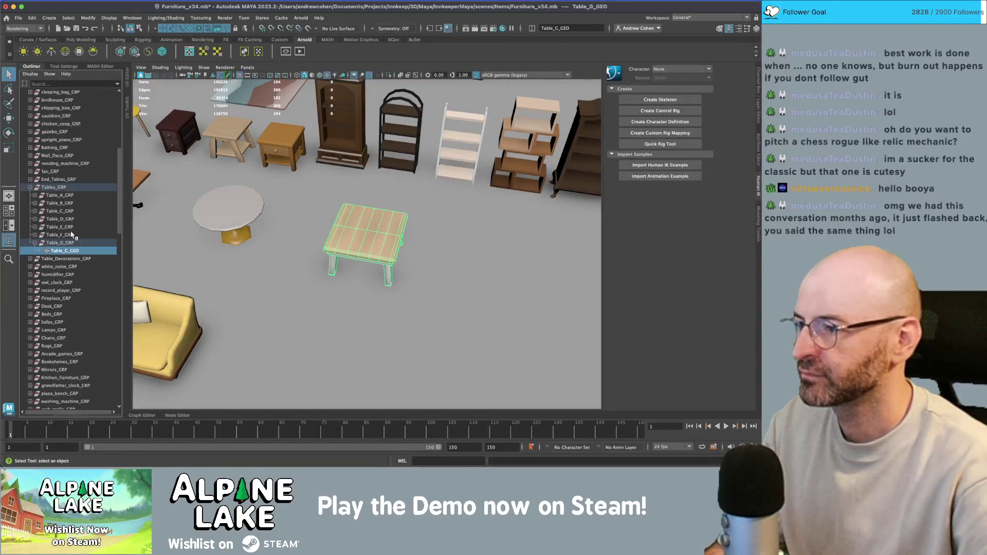
left_click(65, 244)
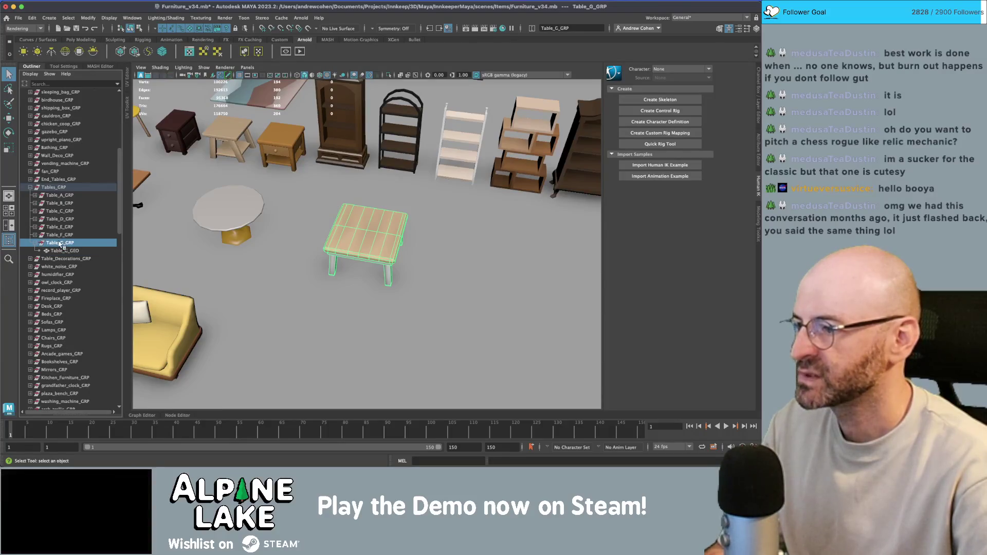
key("ctrl+d")
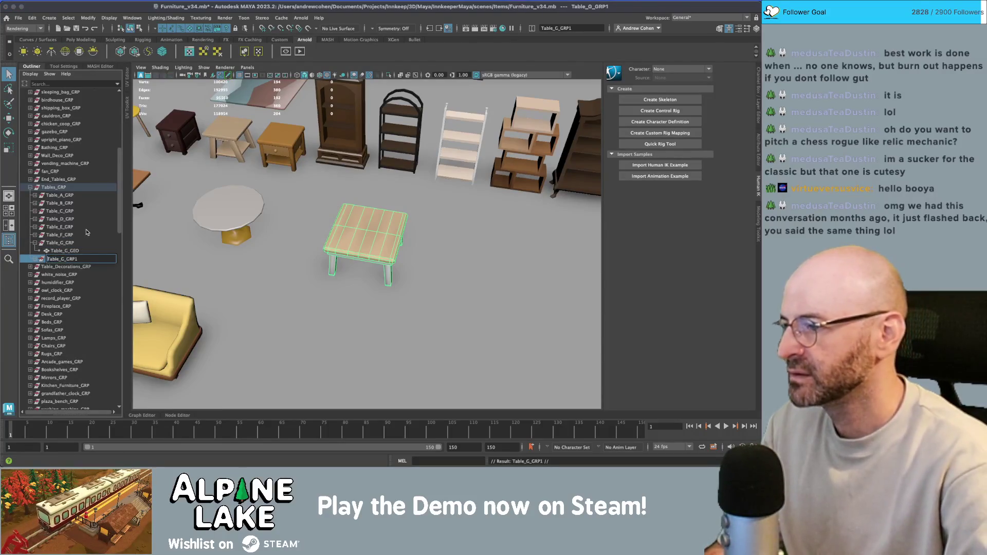
type("Picnic_")
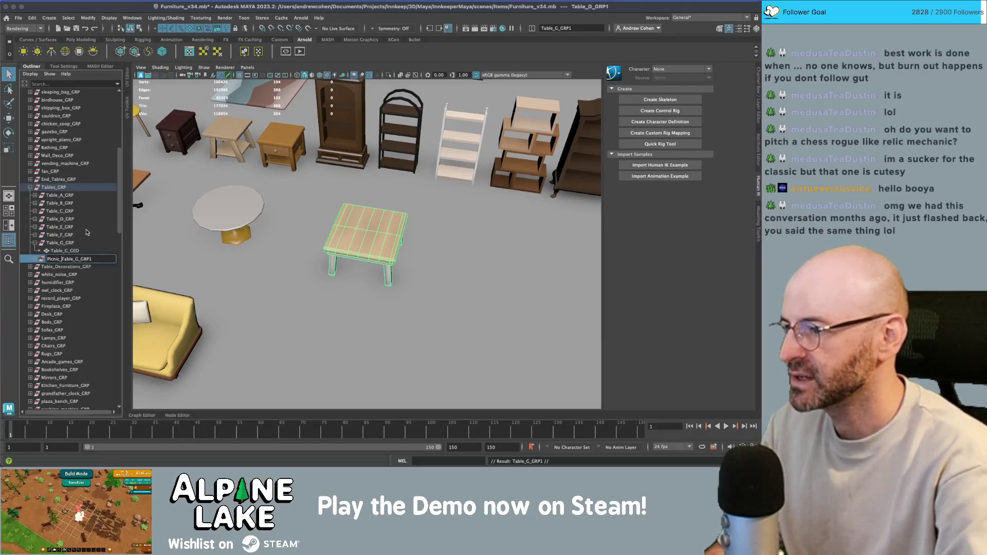
key("End")
key("Left")
key("Left")
key("Left")
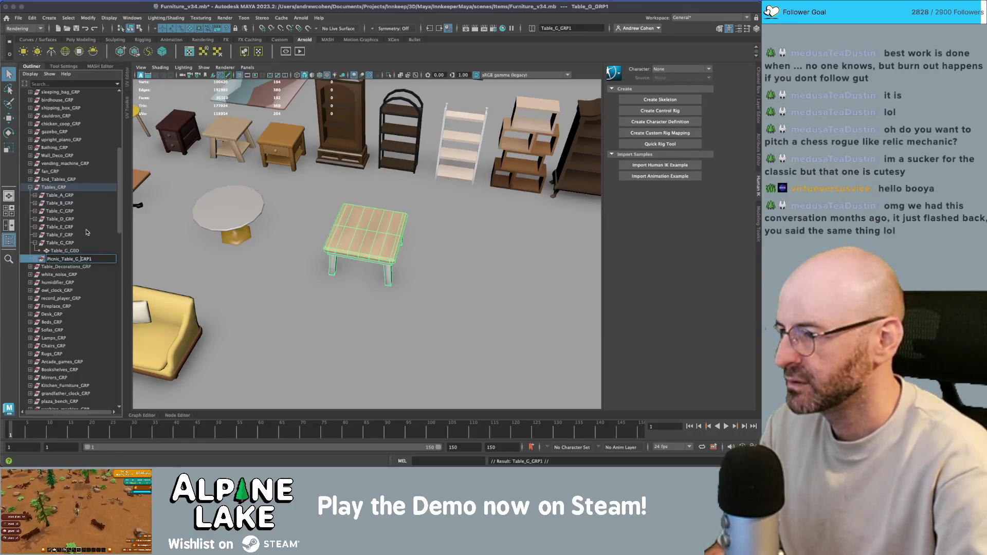
key("BackSpace")
type("A")
key("End")
key("BackSpace")
key("Return")
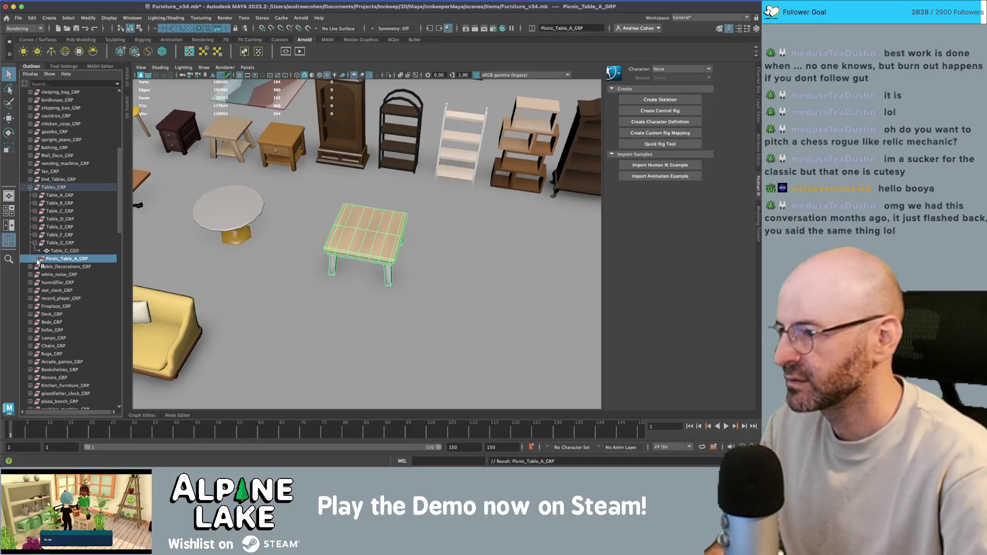
Move Picnic_Table_A_GRP to the right of the original table.
key("w")
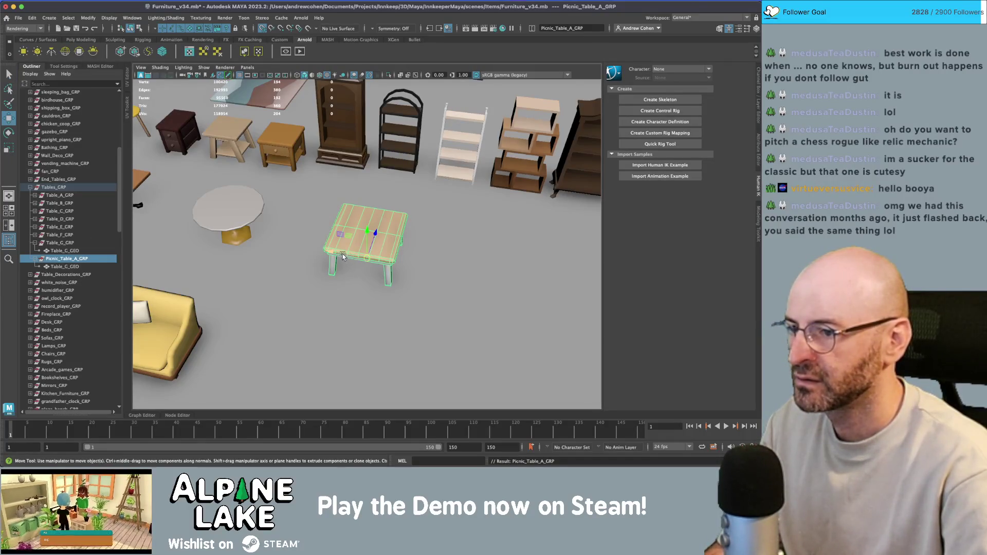
left_click_drag(343, 256, 492, 271)
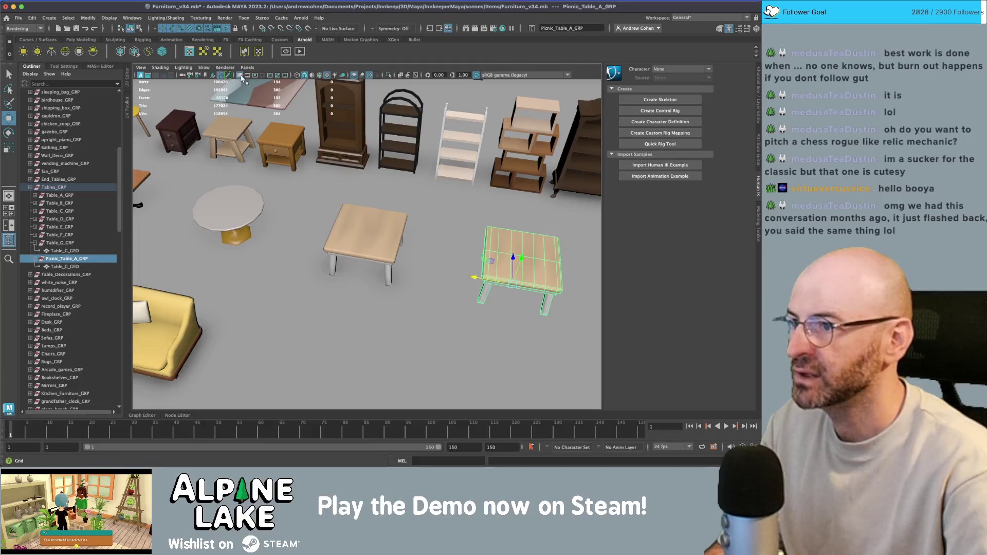
scroll(227, 102, "down", 10)
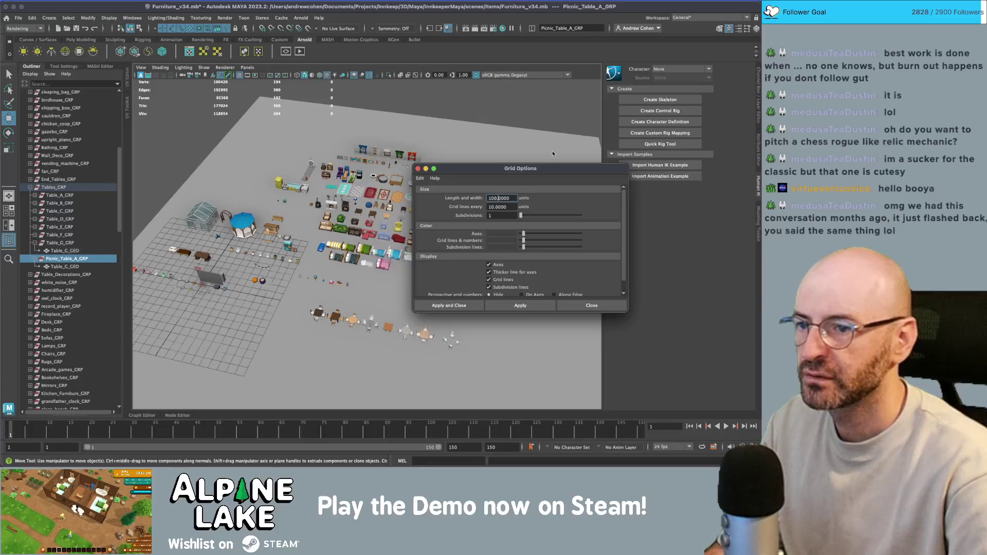
Set the grid length and width to 10000 with 100-unit line spacing, apply, and close Grid Options.
type("0")
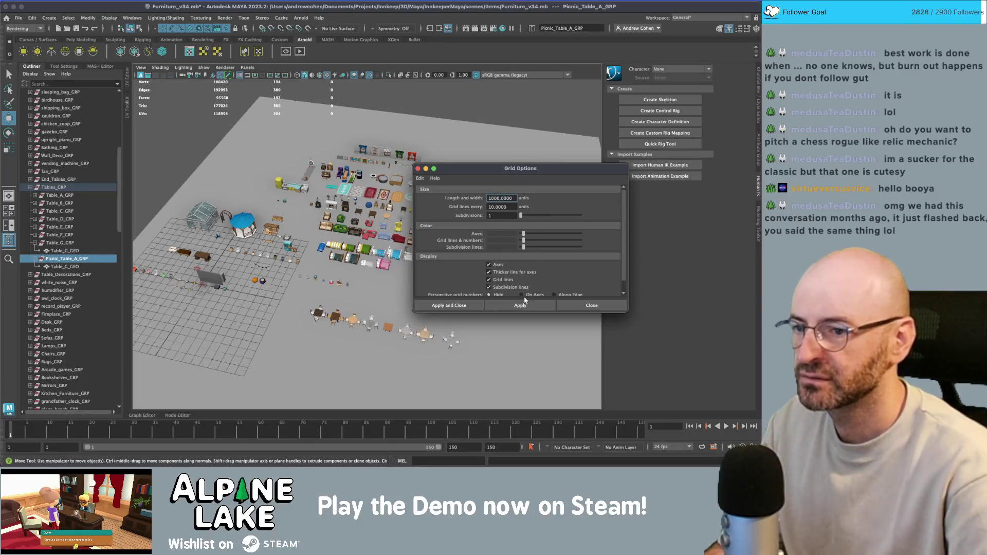
left_click(521, 306)
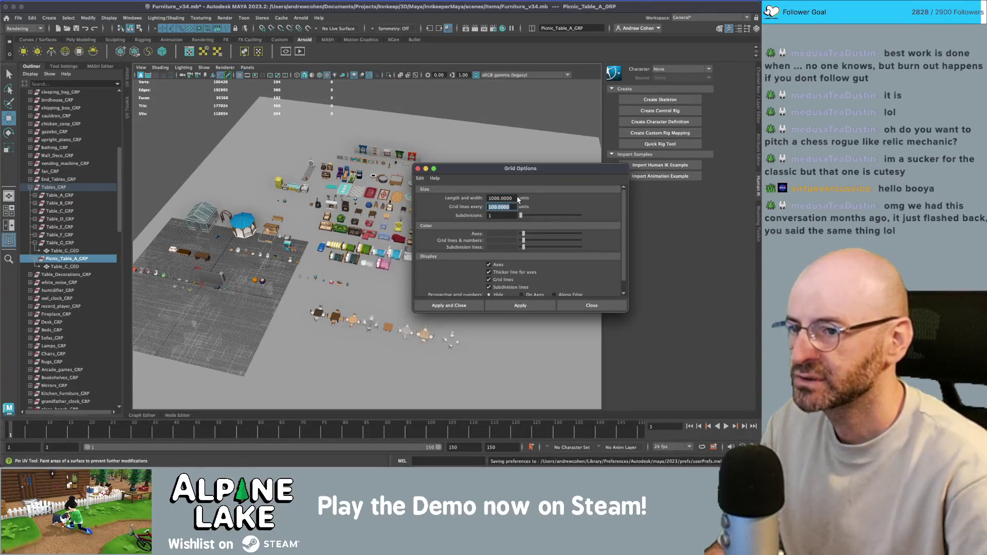
left_click(504, 306)
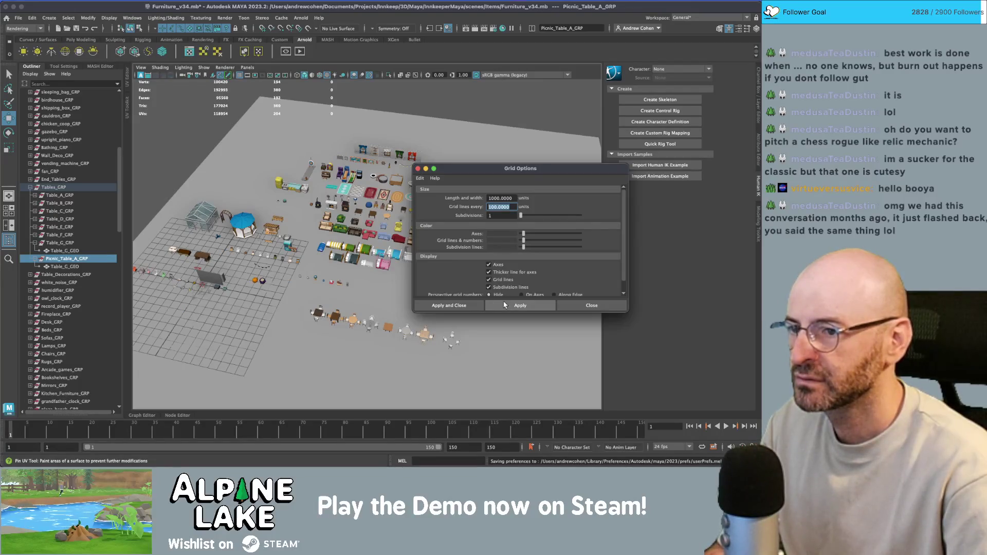
left_click(494, 199)
type("10000.0000")
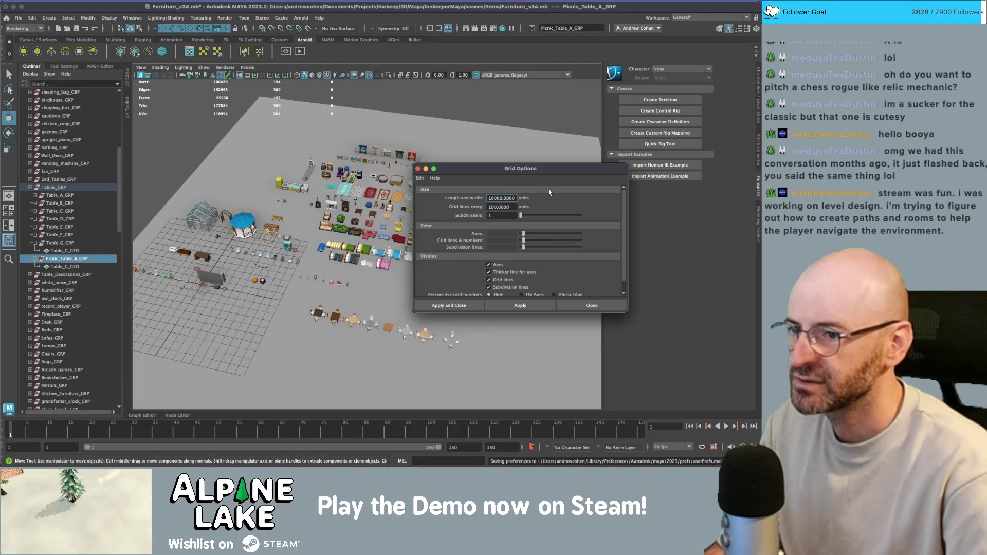
left_click(520, 305)
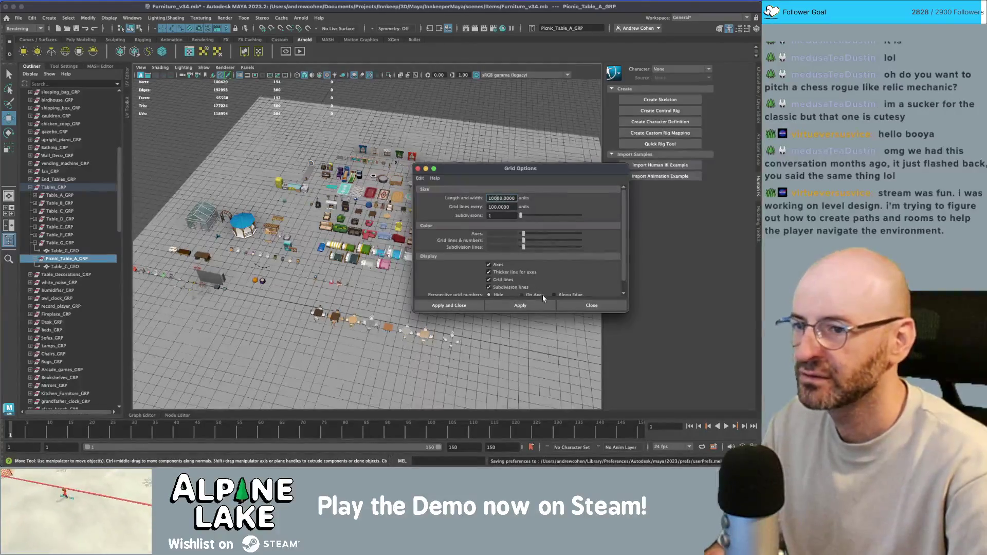
left_click(592, 305)
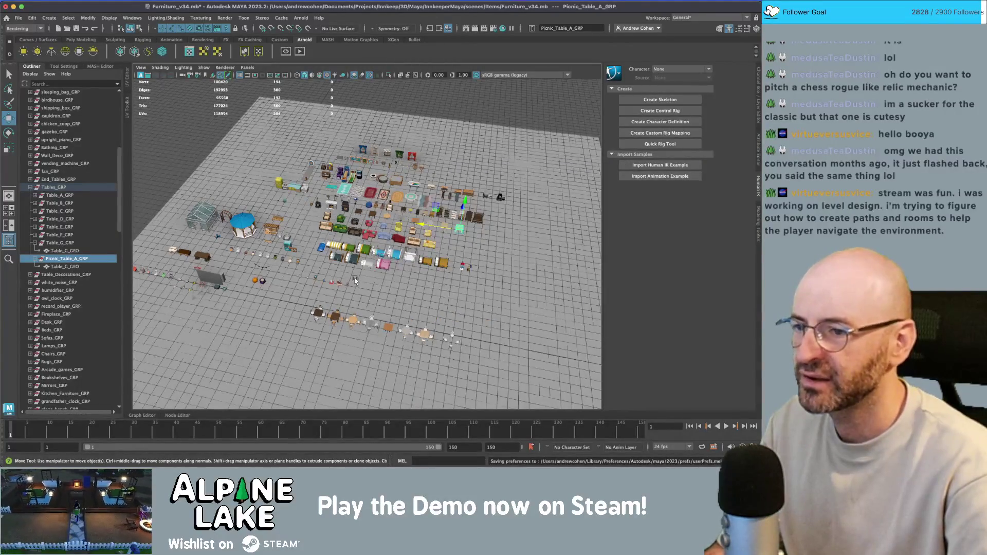
scroll(355, 281, "up", 10)
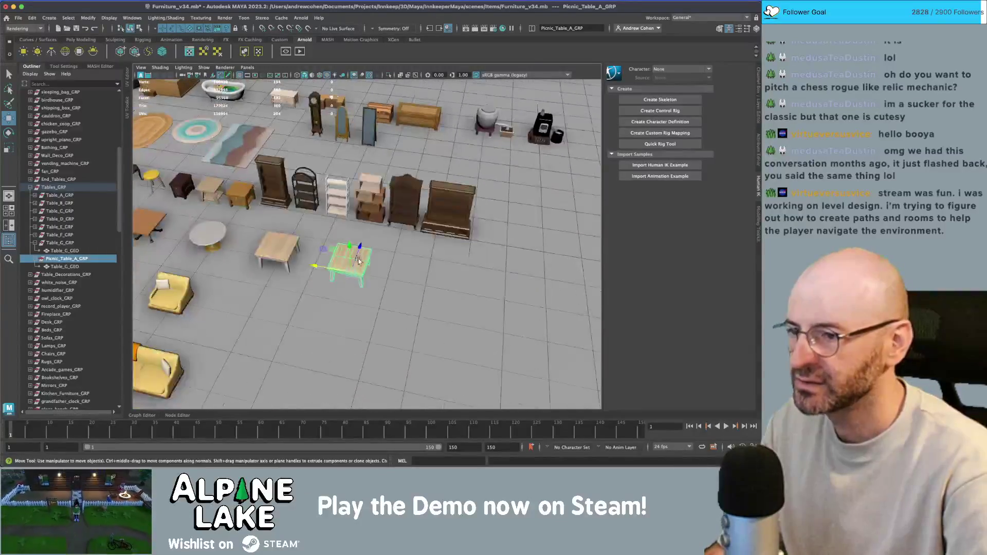
Zoom in on the picnic table copy and marquee-select all its vertices with the Move tool active.
mouse_move(358, 261)
left_mouse_down("alt")
mouse_move(449, 276)
mouse_move(308, 283)
mouse_move(400, 224)
mouse_move(323, 230)
left_mouse_up("alt")
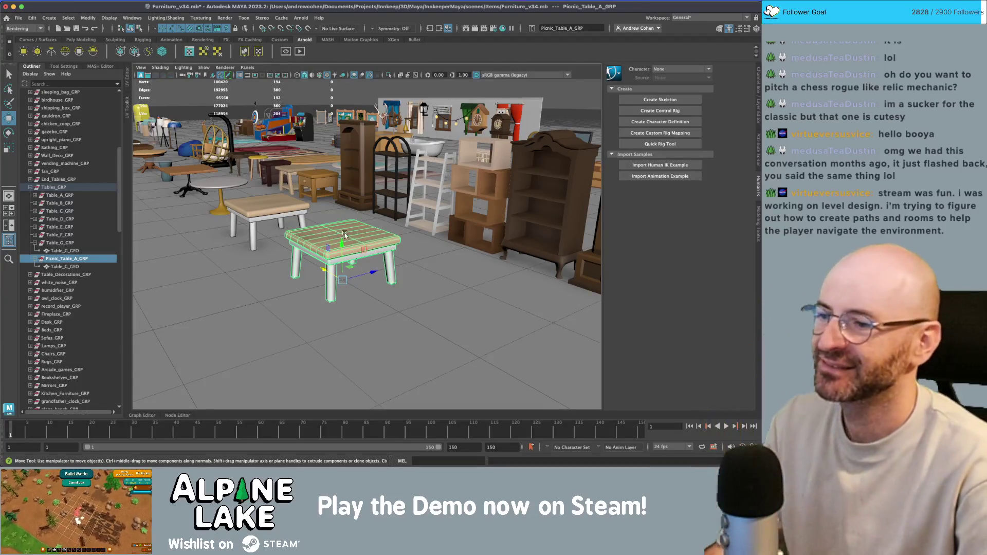
mouse_move(344, 235)
left_mouse_down("alt")
mouse_move(363, 252)
mouse_move(391, 206)
mouse_move(325, 273)
mouse_move(290, 246)
left_mouse_up("alt")
right_click(331, 257)
key("q")
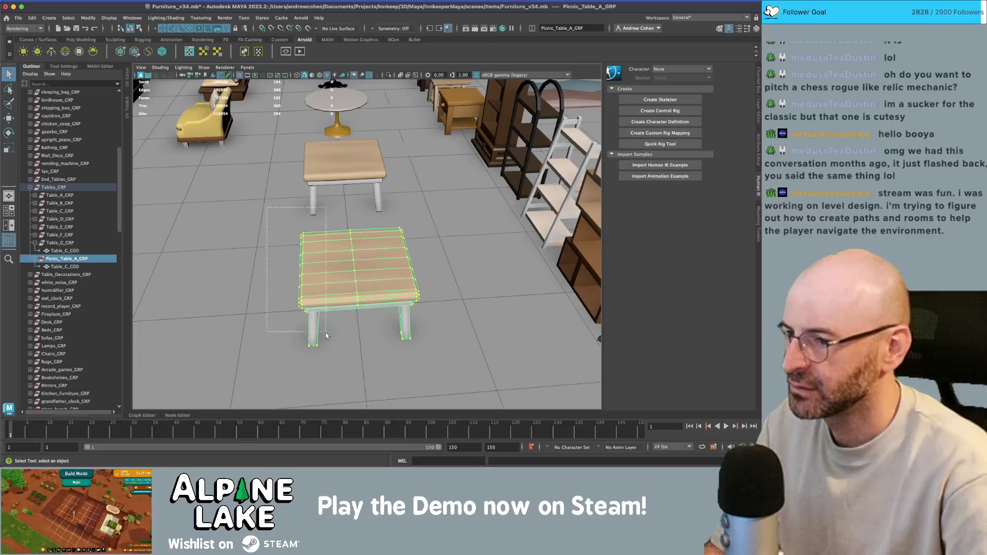
left_click_drag(326, 336, 326, 337)
key("w")
left_click_drag(334, 275, 369, 117, "alt")
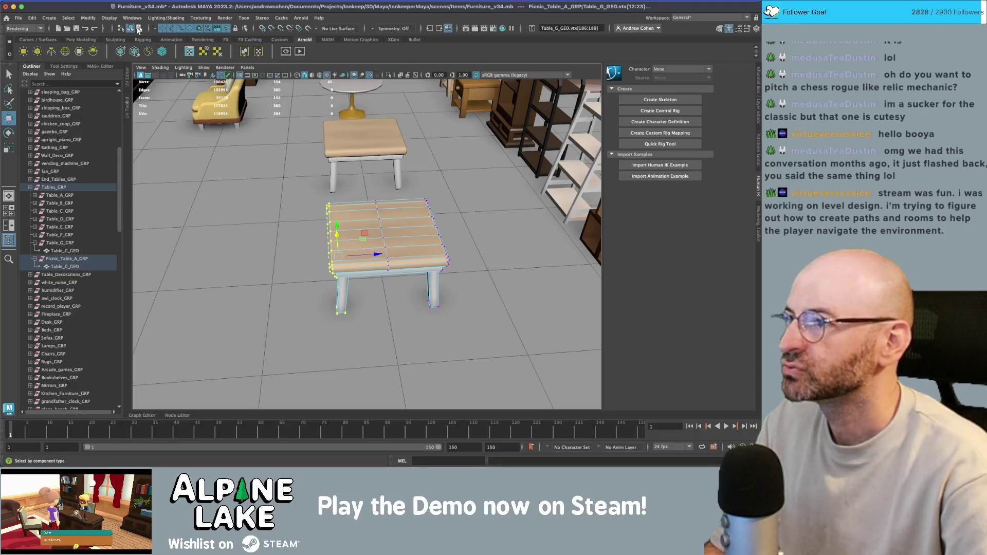
With Object Z symmetry, stretch the table top lengthwise on both ends.
left_click(378, 28)
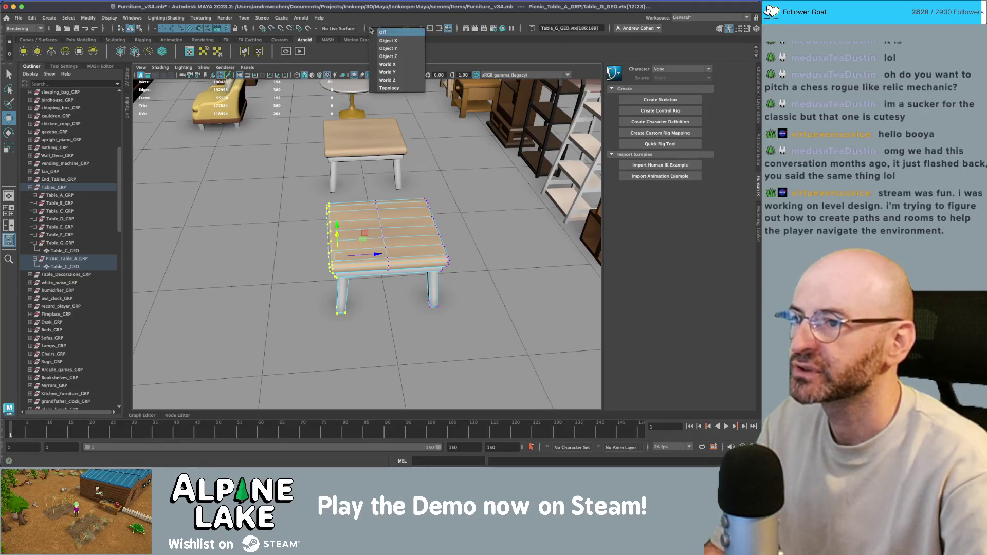
left_click(392, 57)
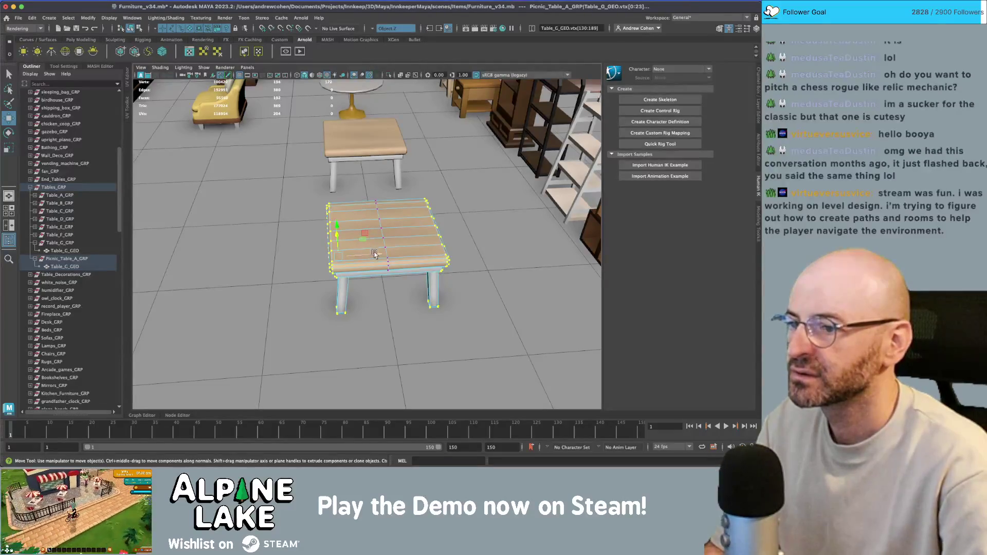
left_click(352, 263)
mouse_move(369, 252)
left_mouse_down()
mouse_move(322, 264)
mouse_move(390, 244)
mouse_move(327, 255)
mouse_move(404, 222)
mouse_move(424, 160)
left_mouse_up()
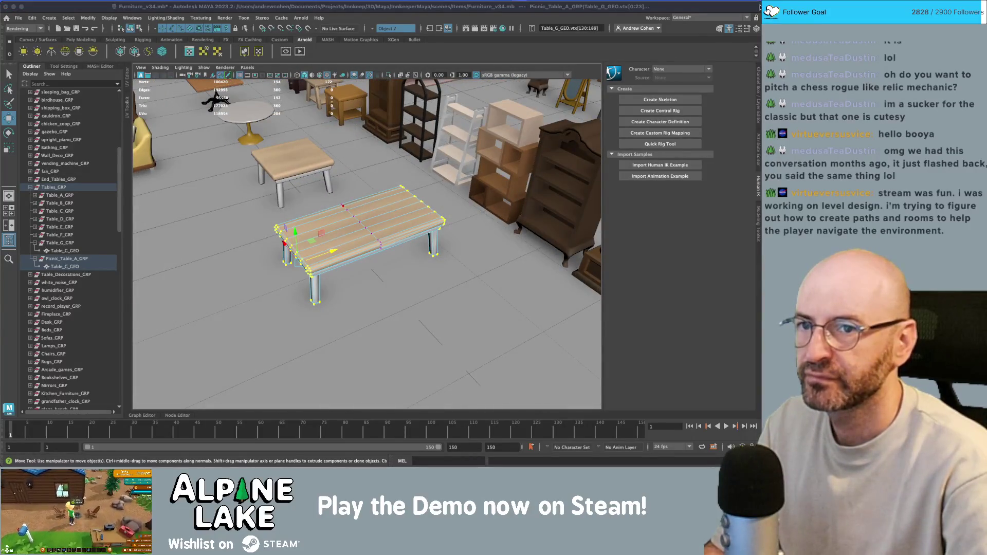
Narrow Maya to show the reference photo and orbit to a front view of the table.
left_click_drag(761, 7, 602, 8)
mouse_move(326, 225)
left_mouse_down("alt")
mouse_move(303, 201)
mouse_move(205, 208)
mouse_move(285, 208)
mouse_move(310, 219)
mouse_move(273, 215)
mouse_move(301, 241)
mouse_move(291, 243)
mouse_move(309, 221)
mouse_move(310, 288)
left_mouse_up("alt")
key("q")
scroll(271, 215, "up", 5)
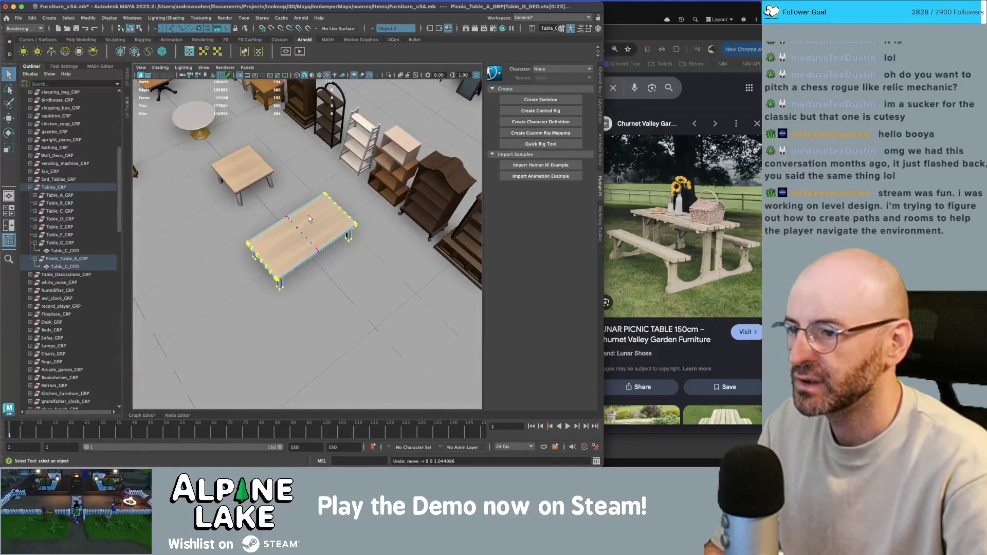
scroll(310, 219, "down", 3)
key("w")
Select the table top's plank edges, then switch the table to vertex editing.
key("q")
scroll(312, 289, "up", 3)
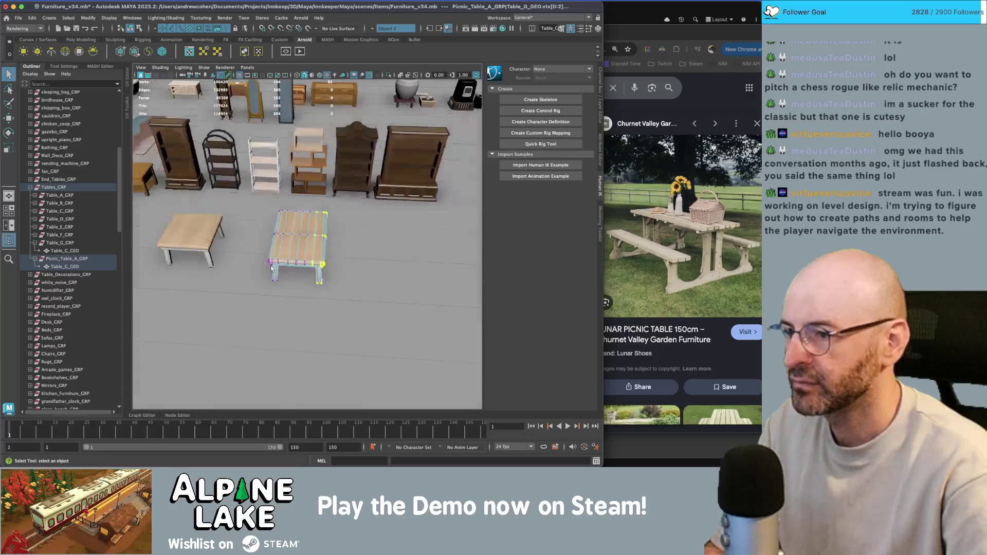
left_click_drag(312, 290, 303, 226, "alt")
right_click_drag(303, 226, 299, 218)
left_click_drag(299, 218, 312, 234, "alt")
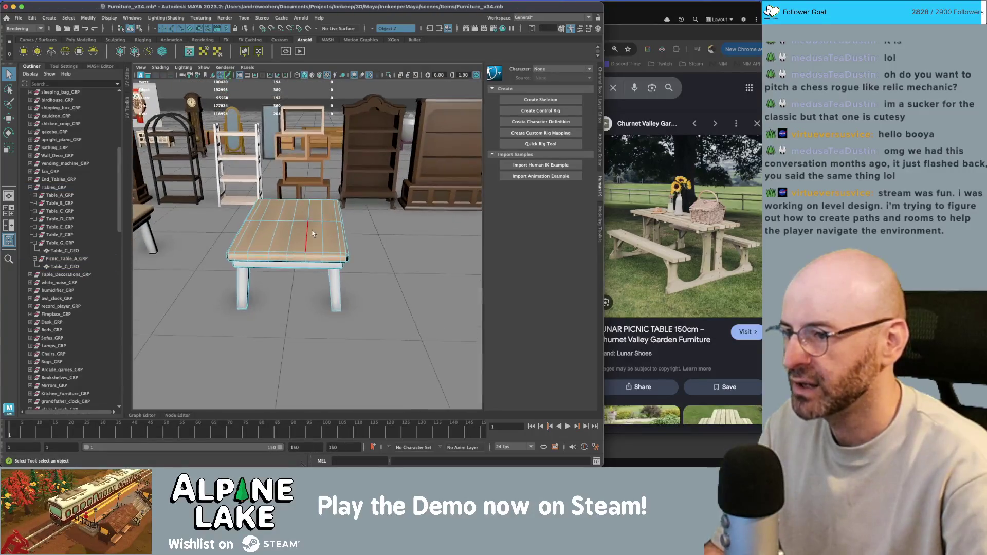
left_click(312, 234)
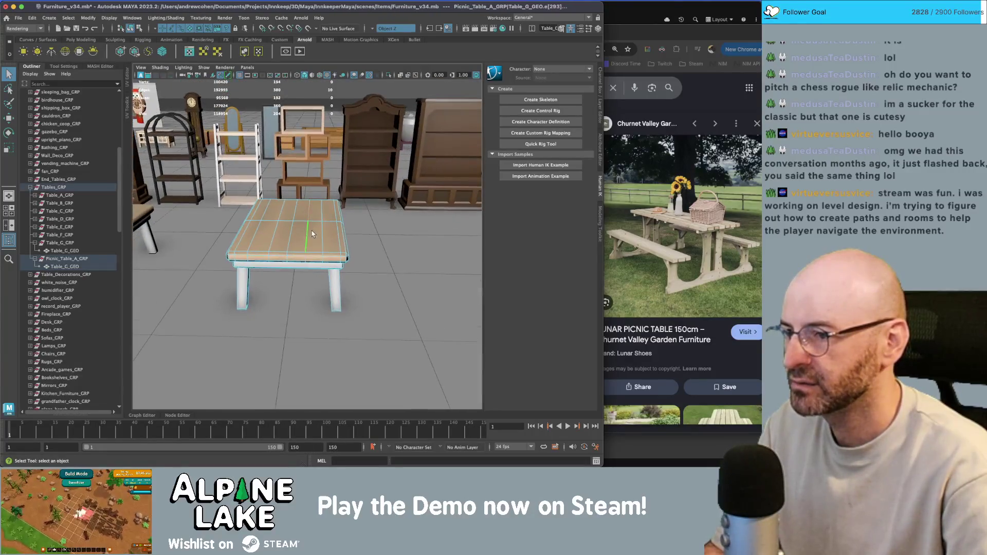
left_click(259, 227)
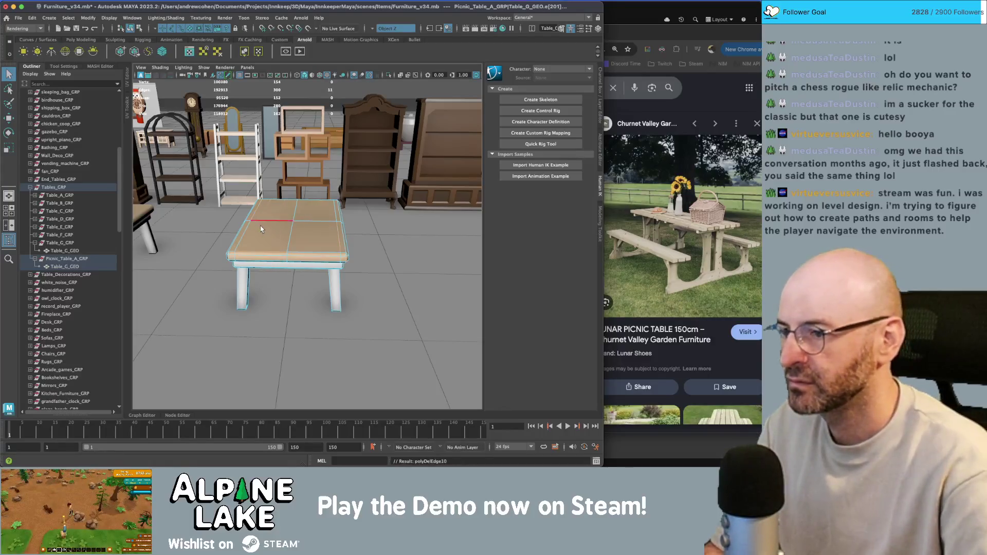
right_click_drag(260, 255, 381, 338)
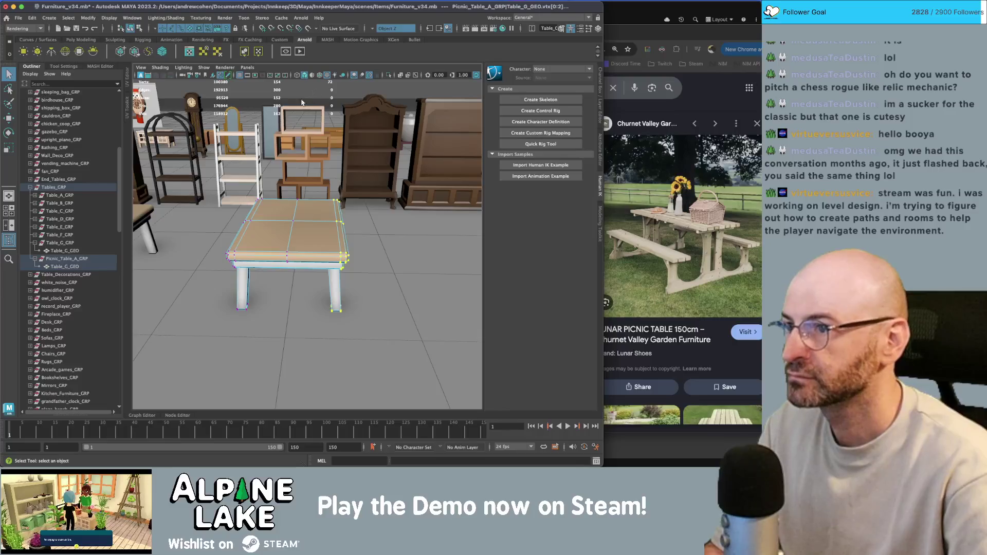
With Object X symmetry, select the side vertex loops and move them inward.
left_click(383, 28)
left_click(391, 42)
key("w")
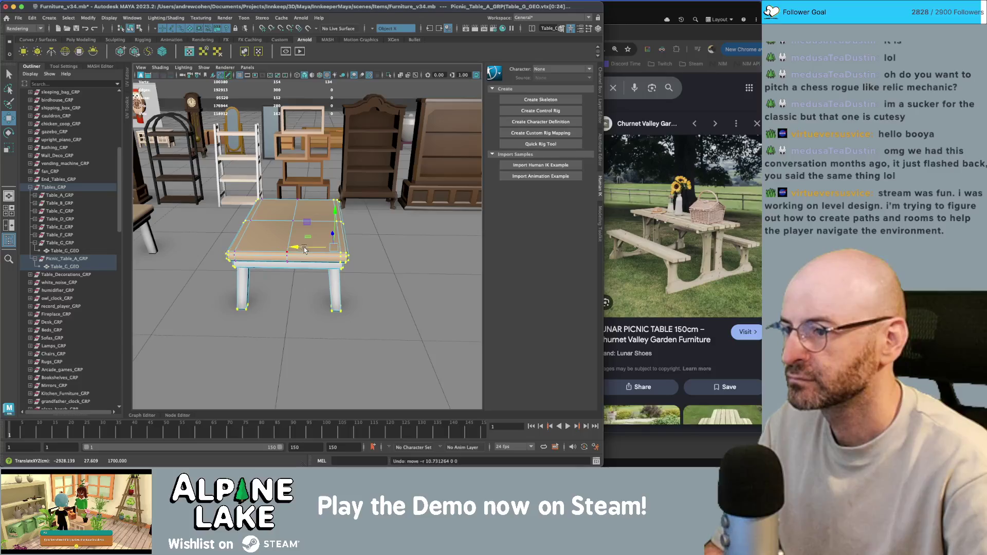
key("q")
left_click_drag(315, 179, 346, 232)
mouse_move(373, 313)
left_mouse_down("alt")
mouse_move(300, 252)
mouse_move(293, 158)
left_mouse_up("alt")
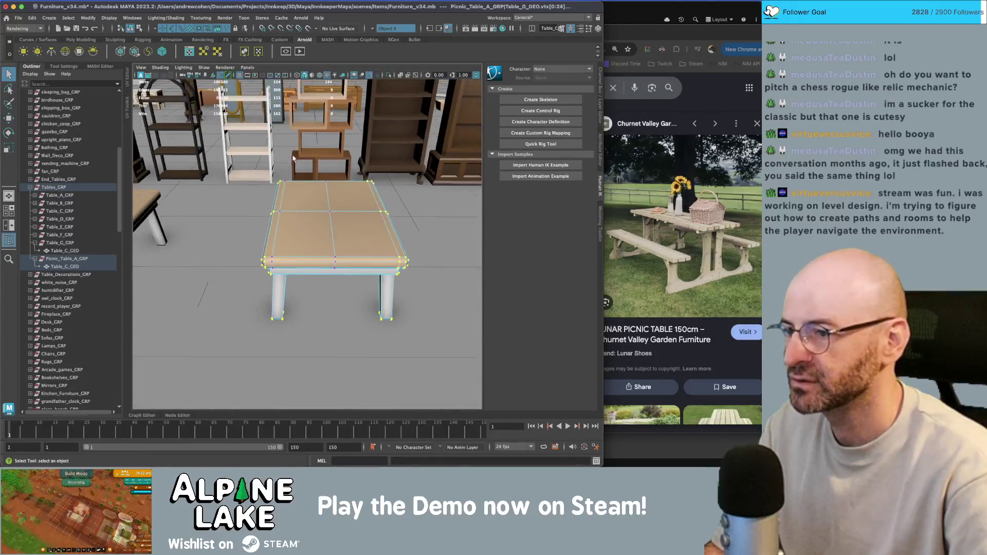
mouse_move(296, 276)
left_mouse_down("alt")
mouse_move(368, 231)
mouse_move(368, 288)
left_mouse_up("alt")
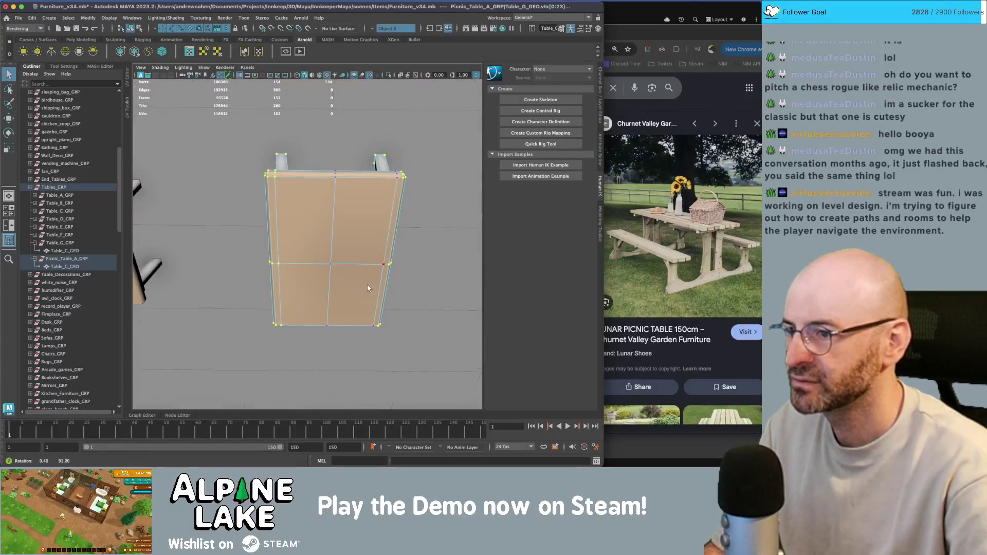
left_click(279, 176)
double_click(279, 176)
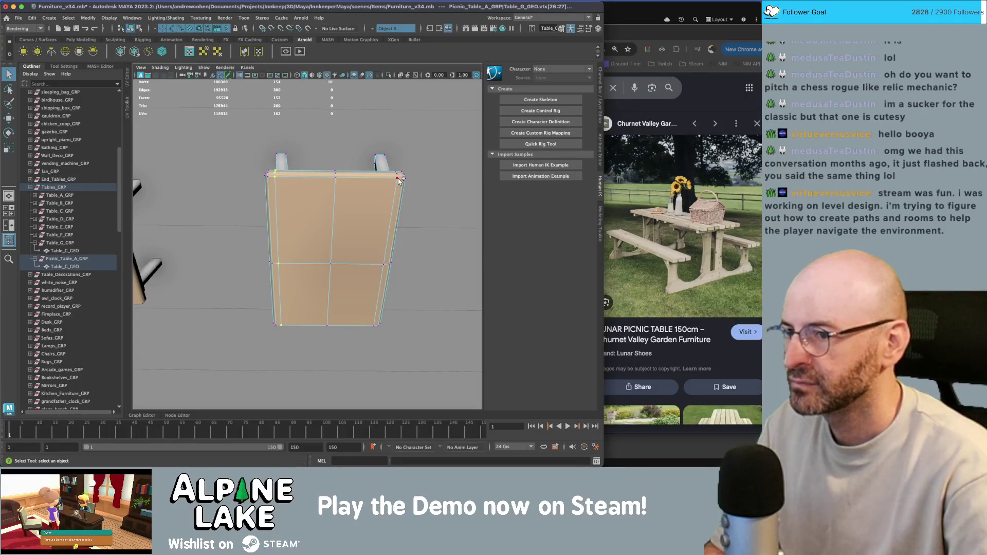
left_click(391, 263)
key("w")
left_click_drag(391, 263, 375, 216, "alt")
Turn symmetry off, slide the selected vertices across the width, and reselect the left-side vertices.
left_click(393, 28)
left_click(388, 36)
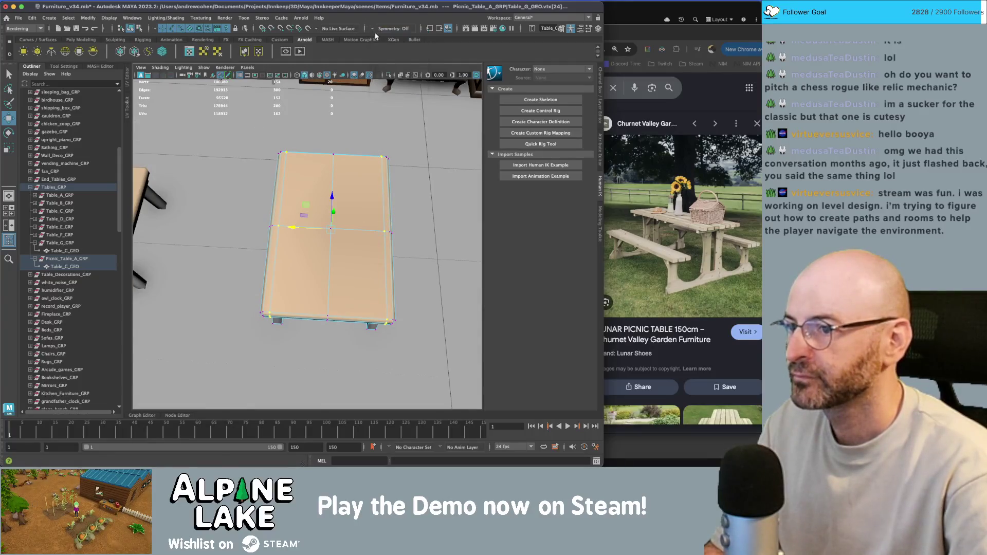
left_click_drag(317, 226, 318, 229)
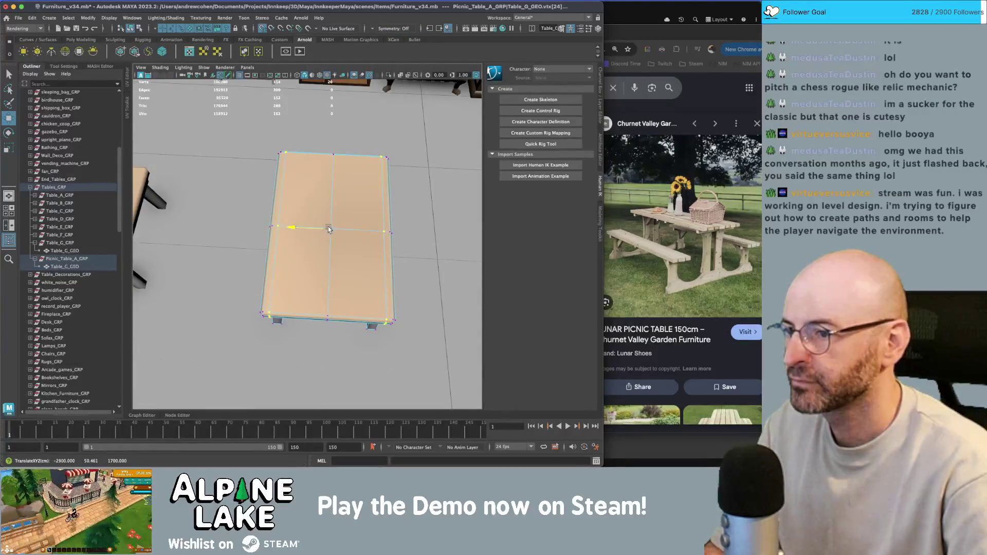
key("q")
right_click(297, 189)
right_click_drag(246, 198, 246, 198)
left_click_drag(245, 198, 232, 132, "alt")
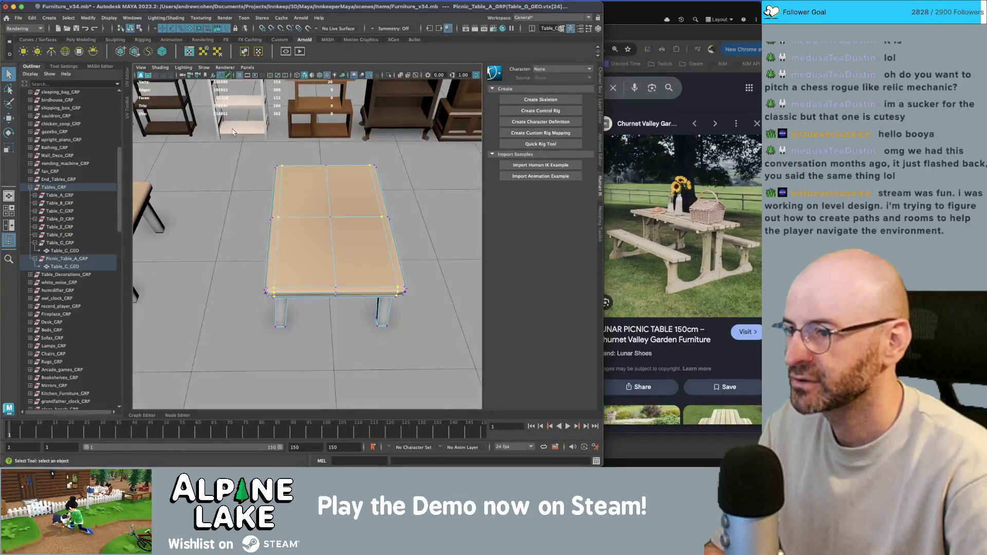
left_click_drag(305, 365, 306, 365)
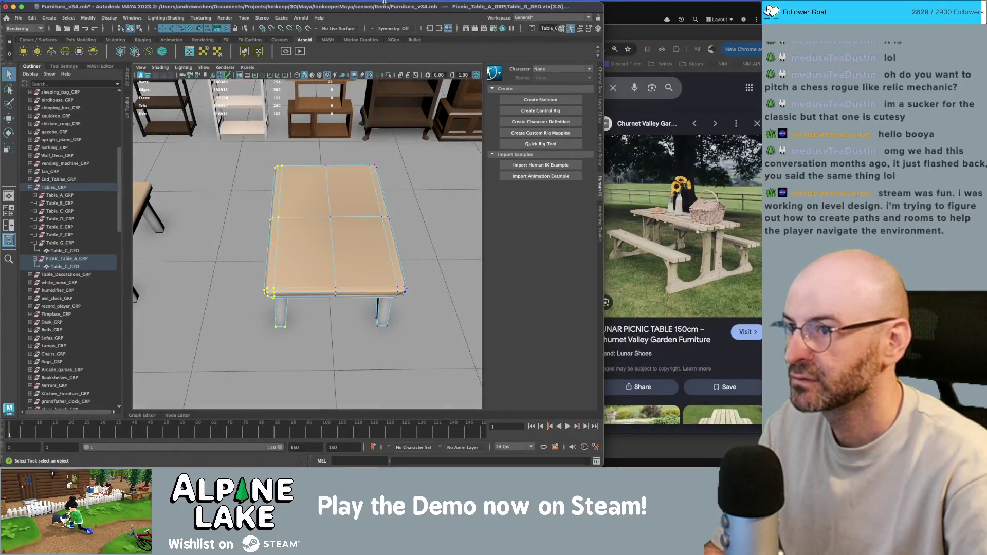
Re-enable Object X symmetry and pull the table's sides inward to narrow it.
left_click(375, 30)
left_click(396, 43)
left_click_drag(295, 162, 297, 195, "alt")
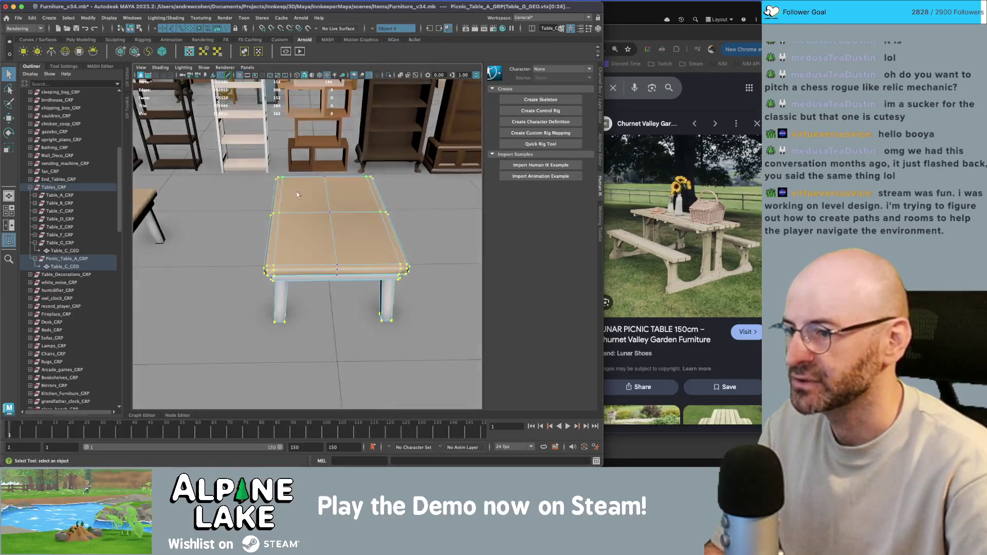
key("w")
mouse_move(256, 242)
left_mouse_down()
mouse_move(271, 243)
mouse_move(291, 213)
mouse_move(286, 221)
left_mouse_up()
Select the leg faces, grow the selection over the underside, and delete them.
key("q")
mouse_move(285, 221)
right_mouse_down("alt")
mouse_move(308, 216)
mouse_move(313, 225)
right_mouse_up("alt")
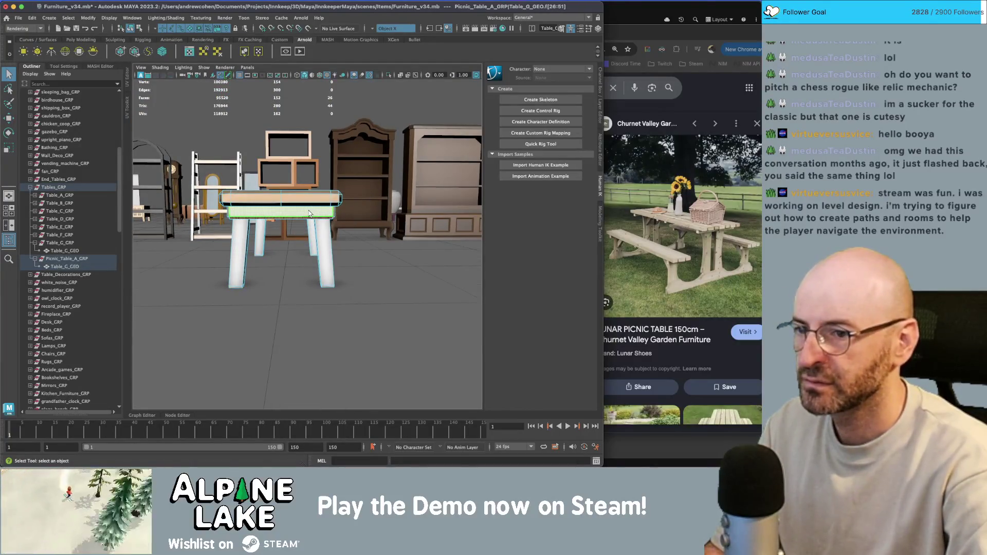
key("shift+period")
key("Delete")
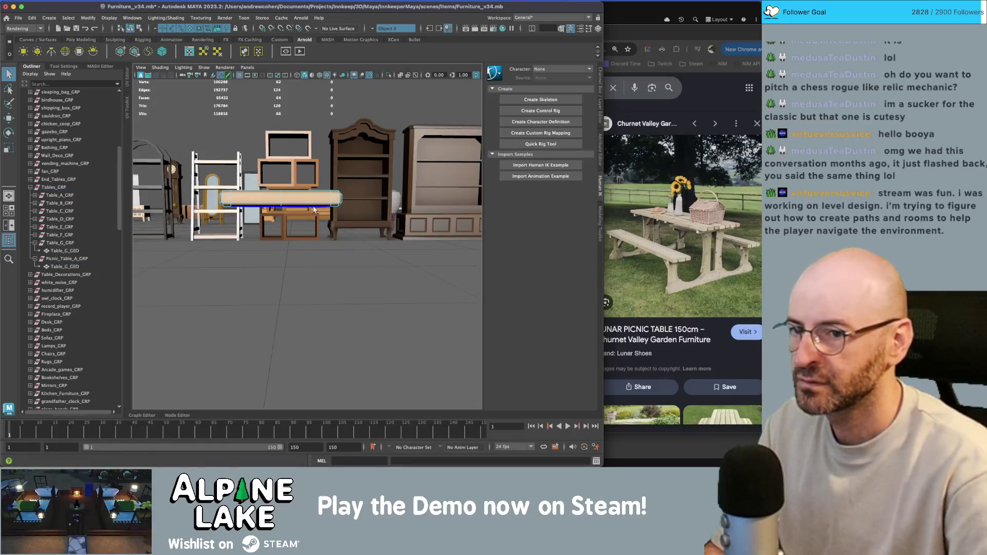
Select the remaining tabletop slab and inspect its faces and edges.
mouse_move(309, 213)
left_mouse_down("alt")
mouse_move(287, 208)
mouse_move(181, 62)
left_mouse_up("alt")
left_click(287, 207)
key("shift+period")
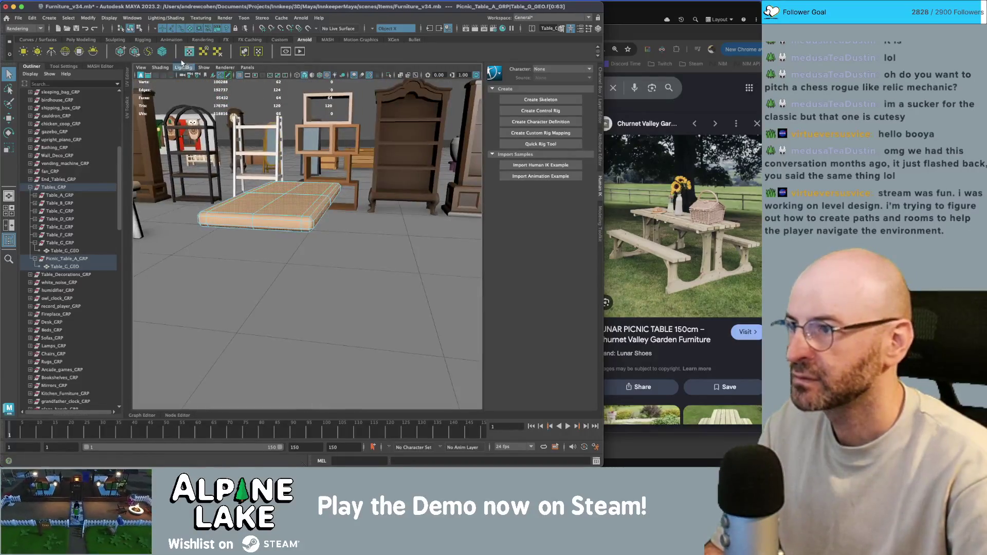
left_click(133, 29)
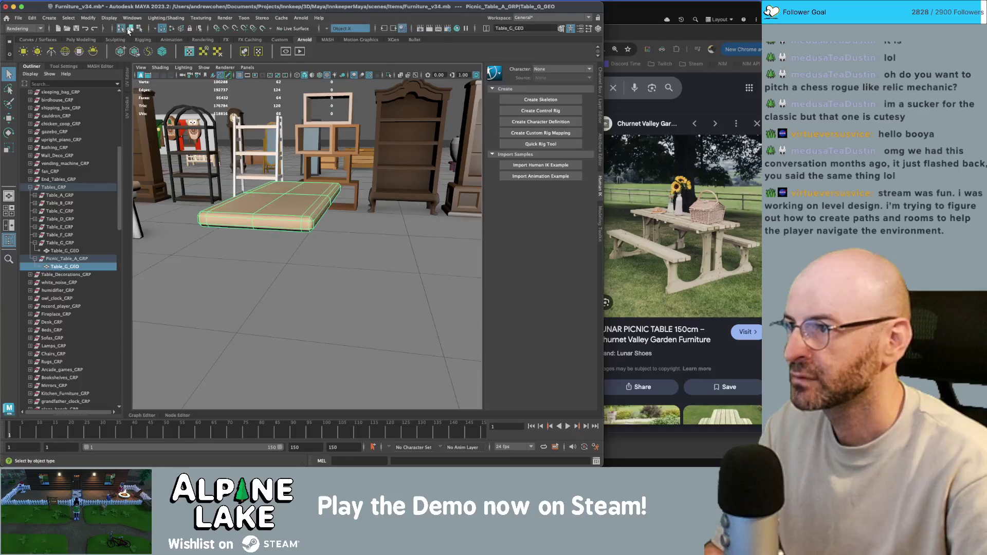
left_click(291, 193)
left_click_drag(291, 192, 312, 187, "alt")
left_click(295, 195)
left_click(286, 199)
right_click(287, 199)
left_click(283, 183)
left_click(137, 33)
Duplicate the tabletop slab and lower the copy beneath the original top.
key("ctrl+d")
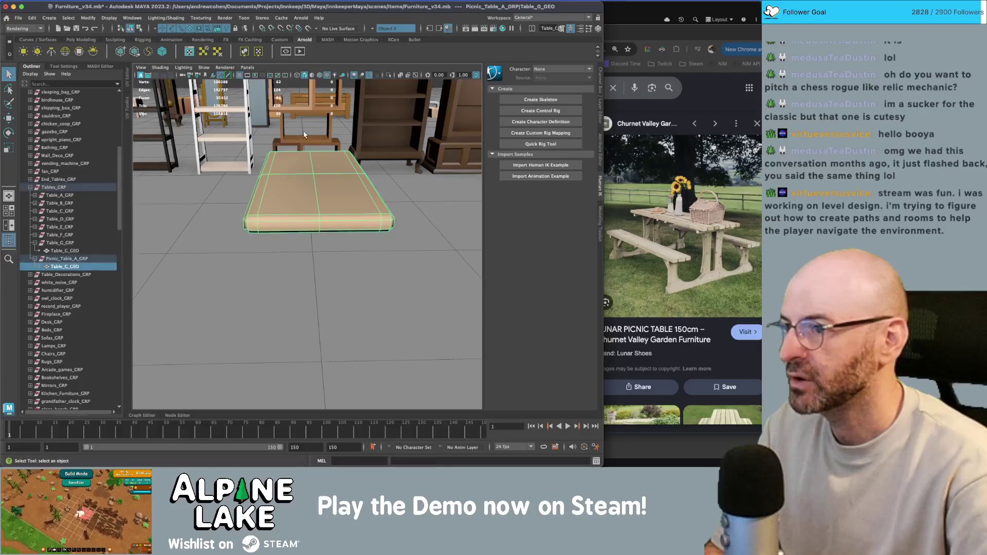
key("w")
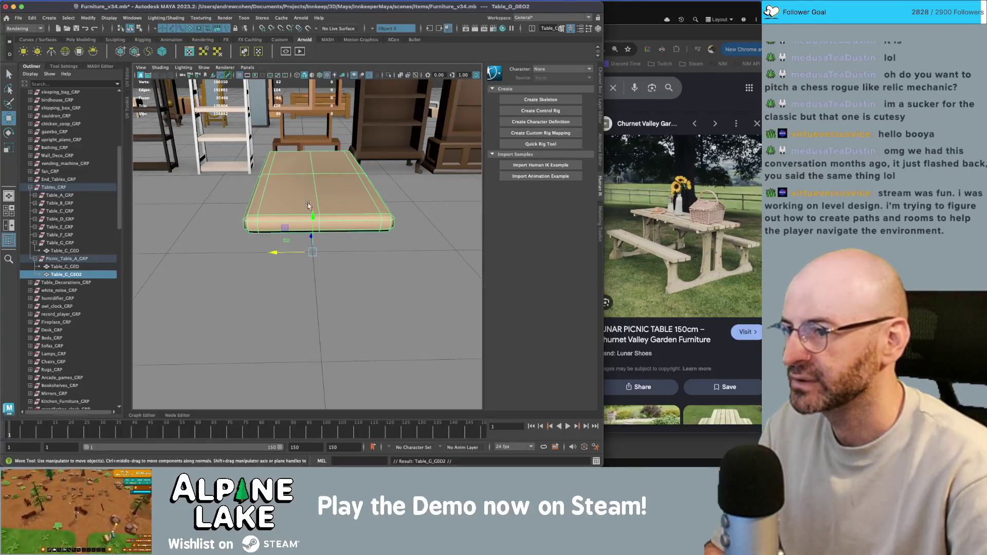
mouse_move(311, 237)
left_mouse_down()
mouse_move(311, 257)
mouse_move(313, 220)
left_mouse_up()
key("q")
Delete two extra edge loops from the copied slab.
right_click(316, 214)
left_click(316, 191)
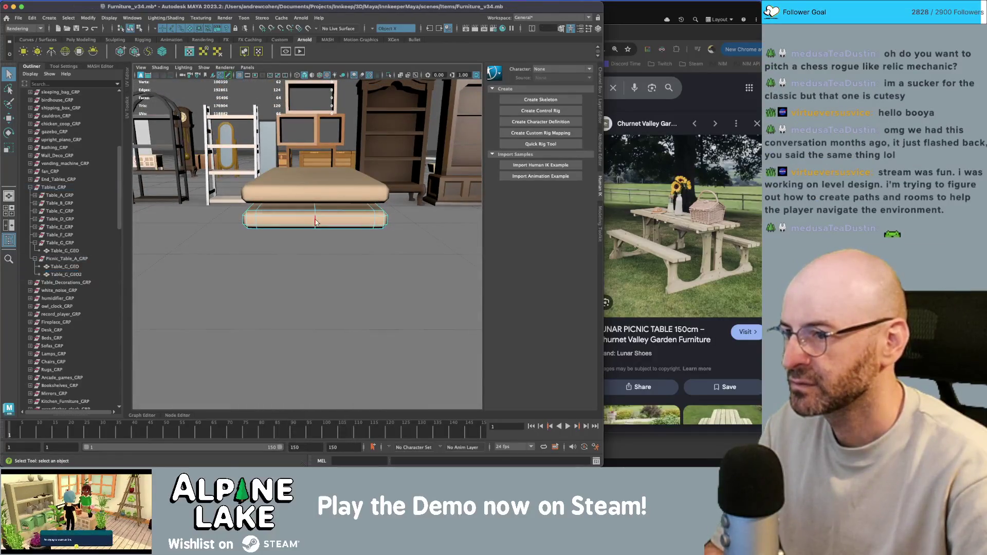
double_click(307, 226)
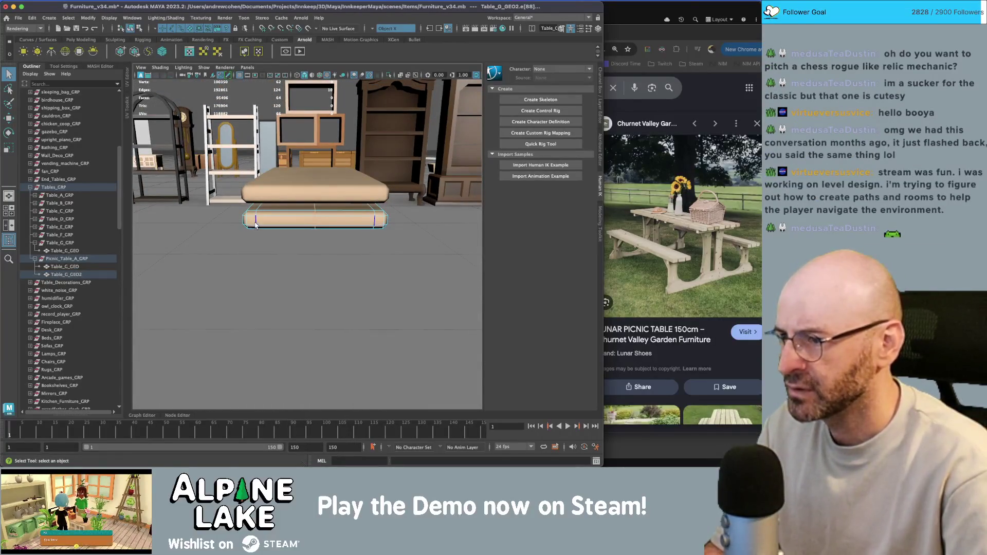
key("Delete")
mouse_move(265, 223)
right_mouse_down()
mouse_move(263, 207)
mouse_move(304, 210)
mouse_move(275, 221)
right_mouse_up()
double_click(303, 226)
key("Delete")
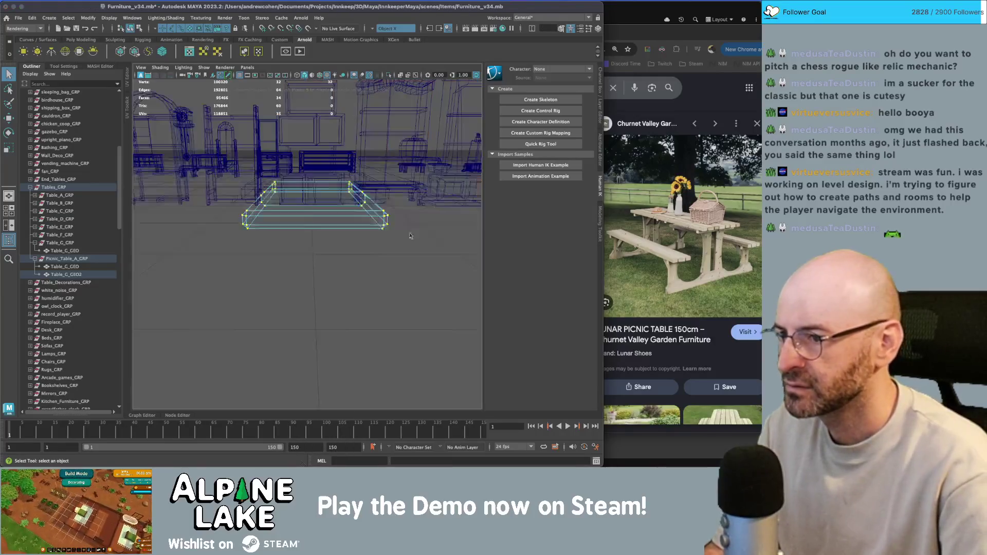
Narrow the slab's vertices along X into a slim plank and centre its pivot.
key("4")
key("w")
left_click_drag(355, 201, 318, 200)
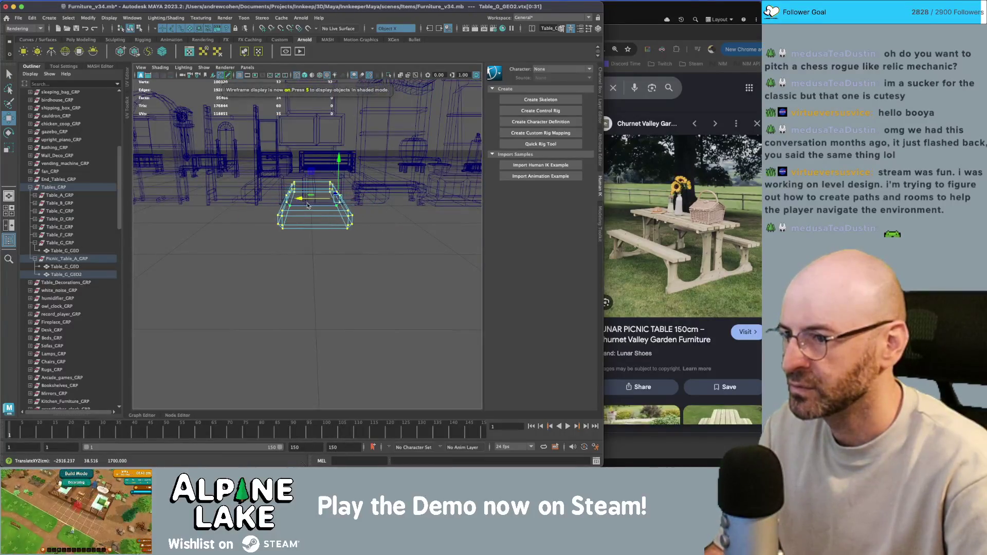
key("5")
key("ctrl+1")
key("4")
key("6")
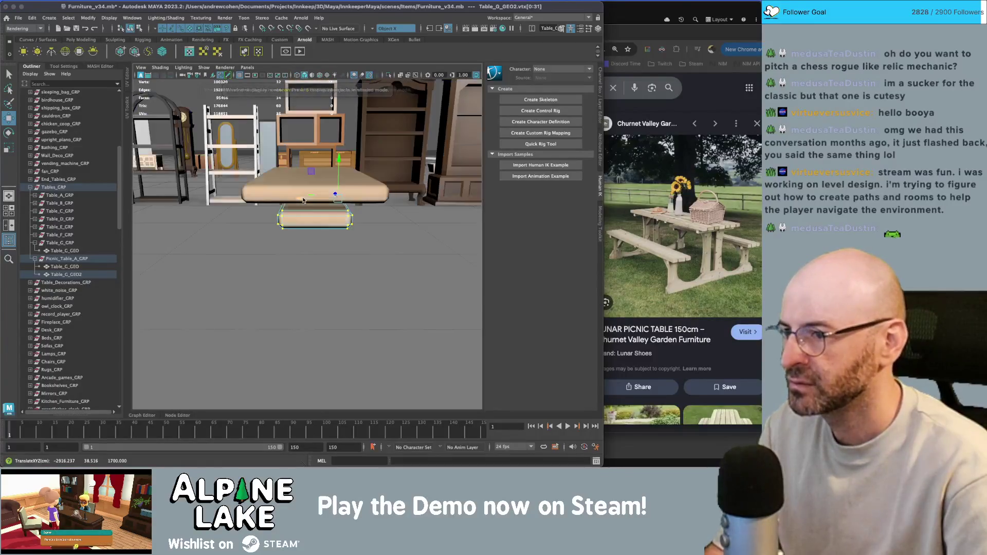
left_click_drag(298, 199, 289, 203)
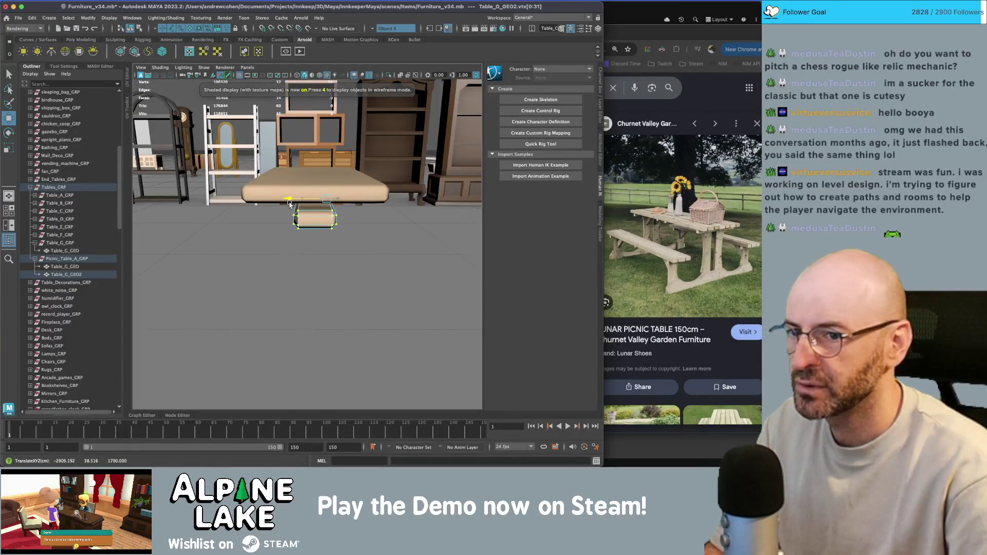
key("F8")
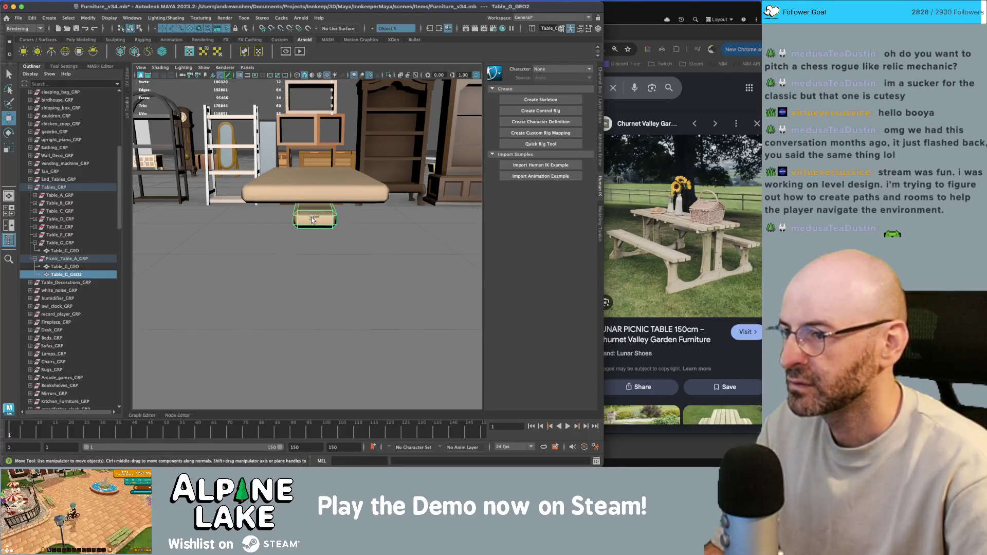
key("ctrl+z")
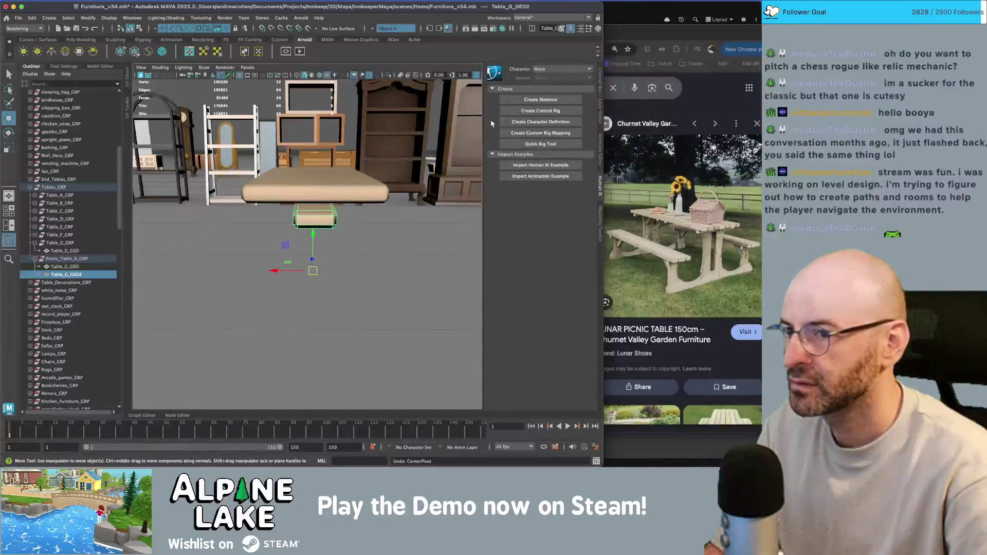
key("ctrl+a")
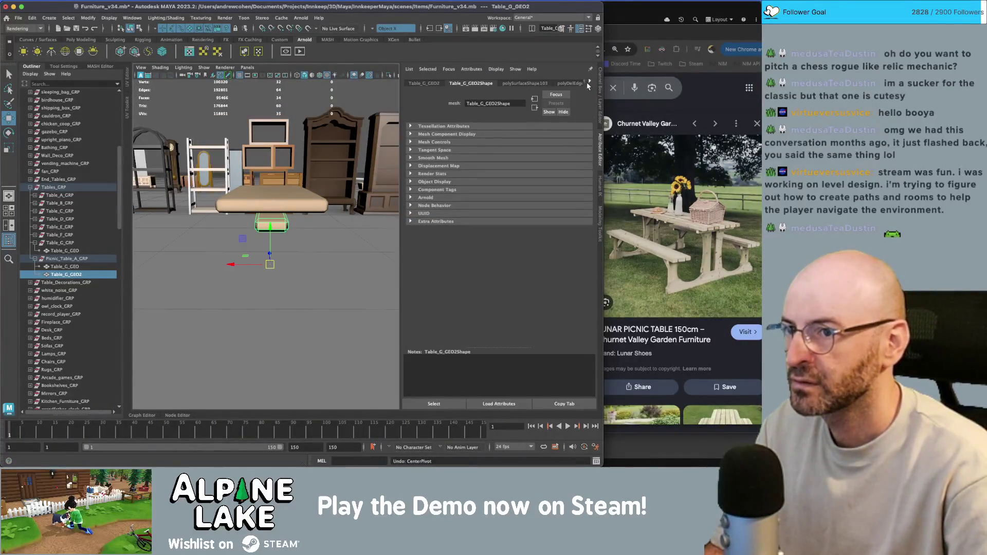
Set the plank's Translate Y to 0 and duplicate it to X ±21.539.
key("ctrl+a")
type("0")
key("Return")
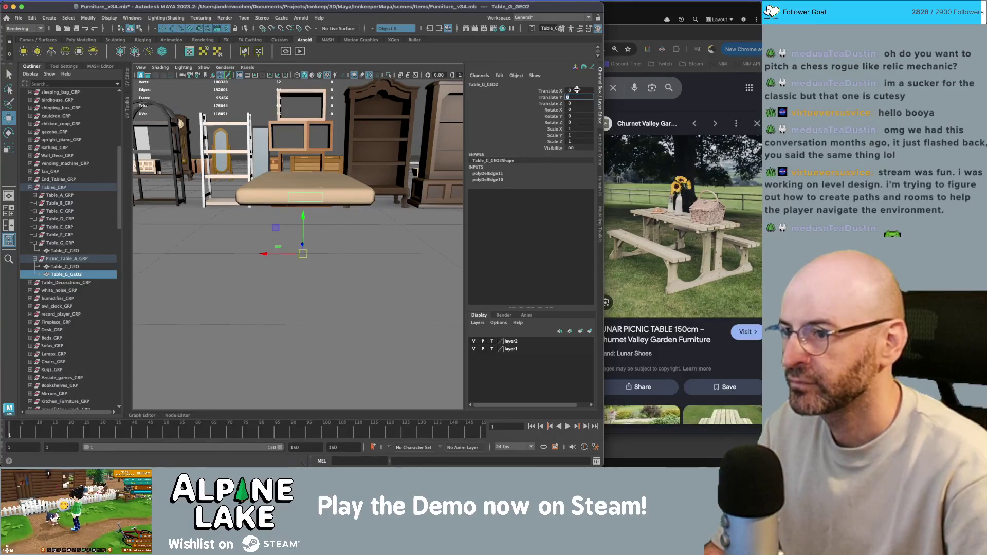
left_click_drag(311, 154, 312, 204, "alt")
key("4")
key("ctrl+d")
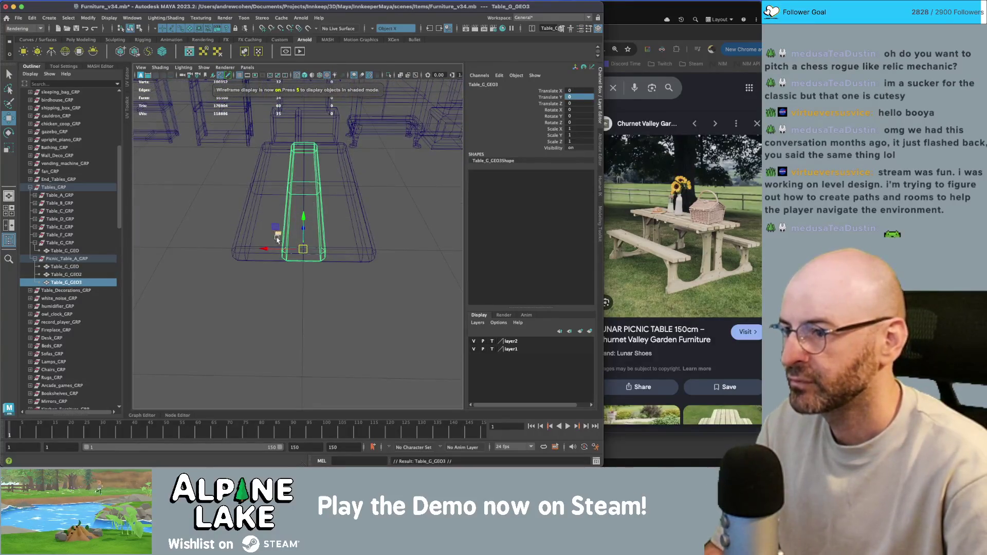
left_click_drag(273, 251, 245, 251)
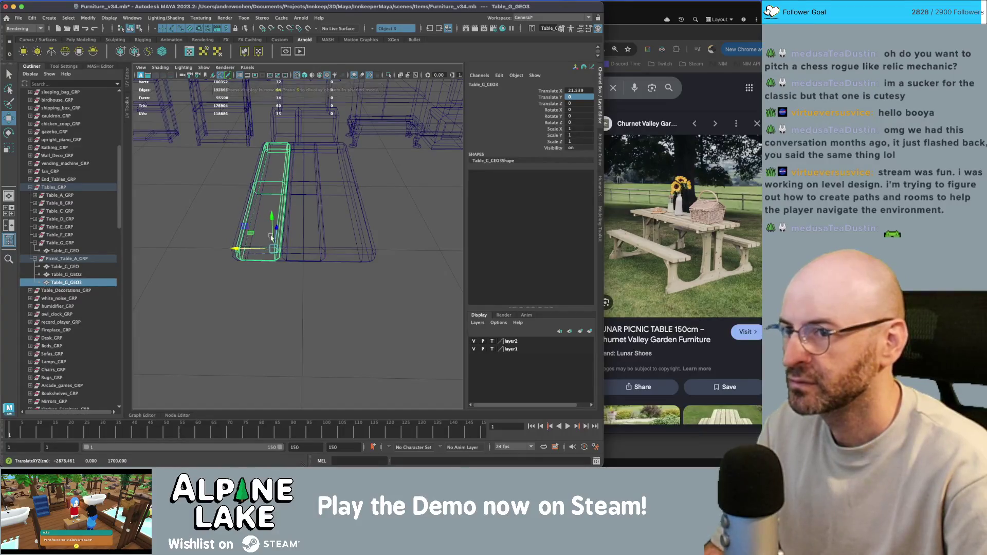
key("ctrl+d")
left_click(576, 90)
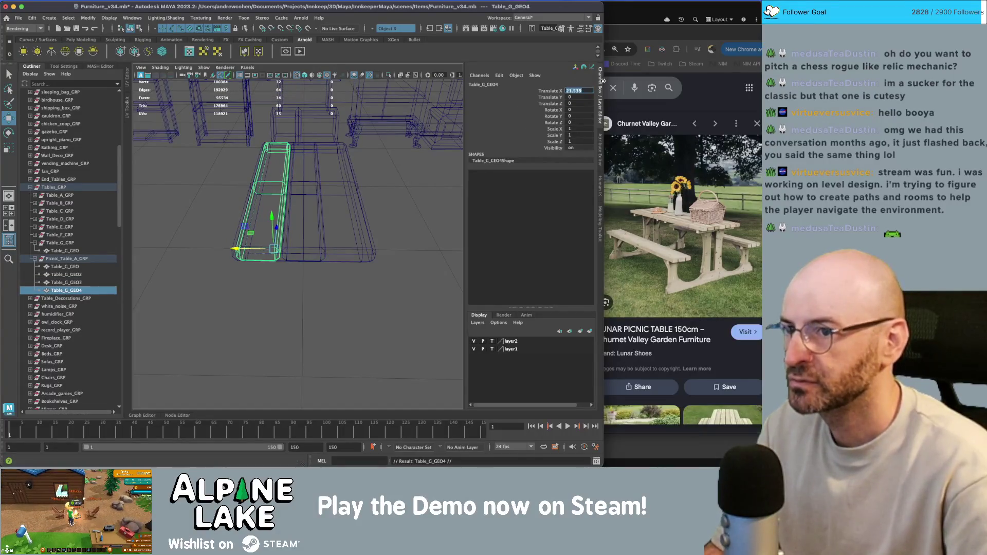
type("-21.539")
key("Return")
key("q")
Delete the solid tabletop, Table_G_GEO, leaving the three planks.
left_click_drag(270, 249, 280, 271, "alt")
left_click(280, 272)
key("6")
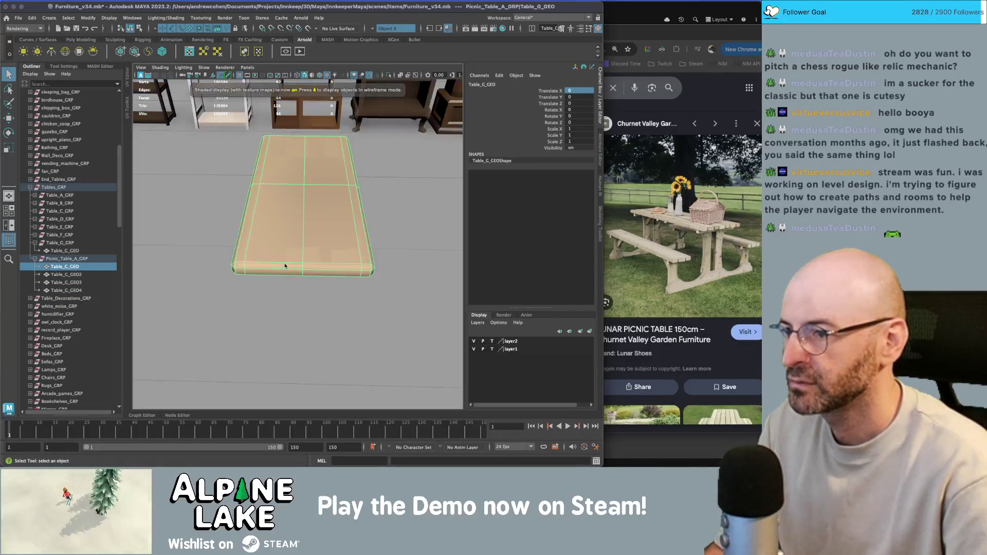
key("4")
key("6")
mouse_move(312, 240)
left_mouse_down("alt")
mouse_move(295, 253)
mouse_move(314, 220)
mouse_move(305, 208)
left_mouse_up("alt")
key("Delete")
Move the middle slat's vertices to reshape it.
left_click(304, 194)
right_click_drag(304, 194, 298, 195)
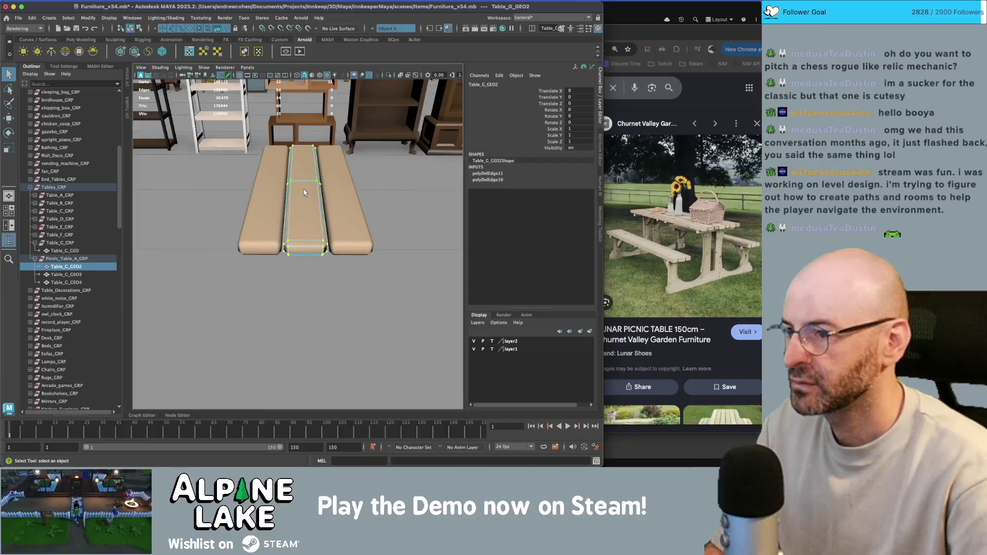
key("w")
left_click_drag(310, 190, 302, 181)
key("q")
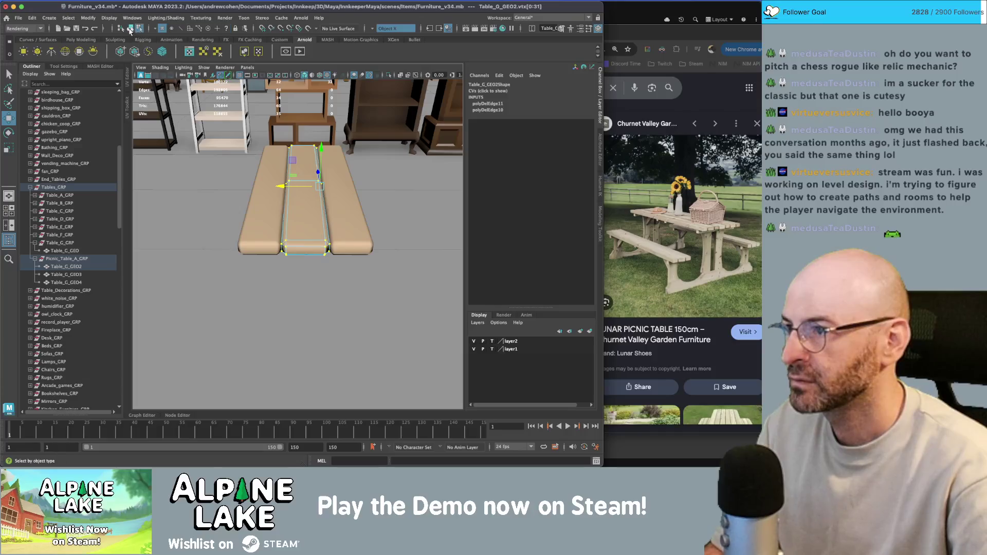
left_click(360, 309)
left_click_drag(360, 309, 330, 205, "alt")
Duplicate two of the planks and move the copies off to the side for a bench.
left_click(330, 204)
left_click(335, 186, "shift")
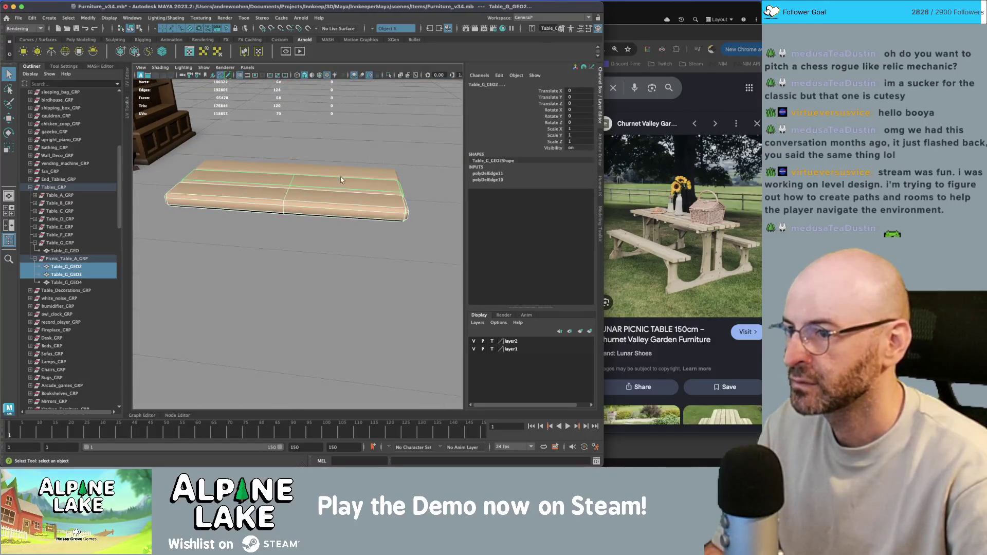
left_click(341, 170, "shift")
mouse_move(341, 170)
left_mouse_down("alt")
mouse_move(290, 190)
mouse_move(309, 215)
mouse_move(285, 235)
mouse_move(315, 218)
left_mouse_up("alt")
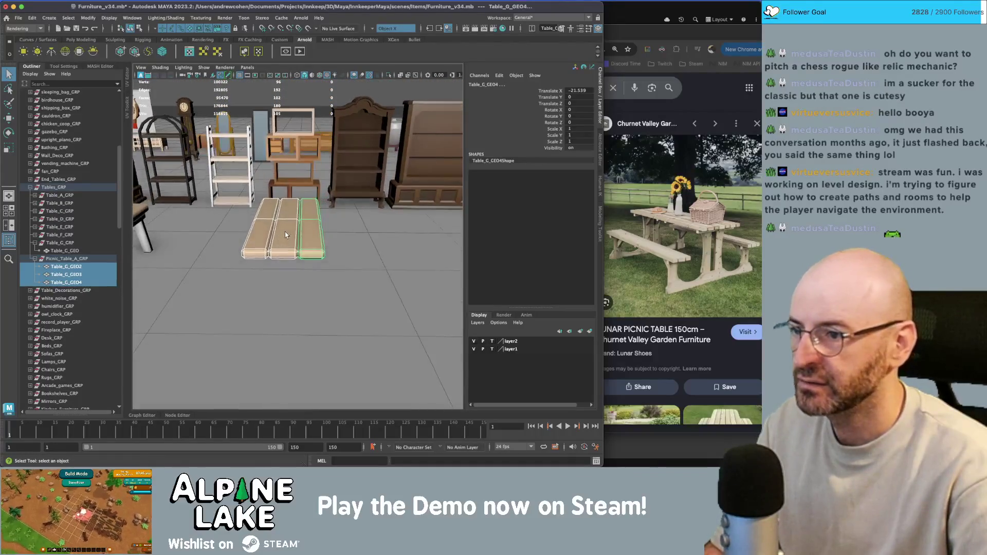
left_click(284, 233)
left_click(311, 234, "shift")
key("ctrl+d")
key("w")
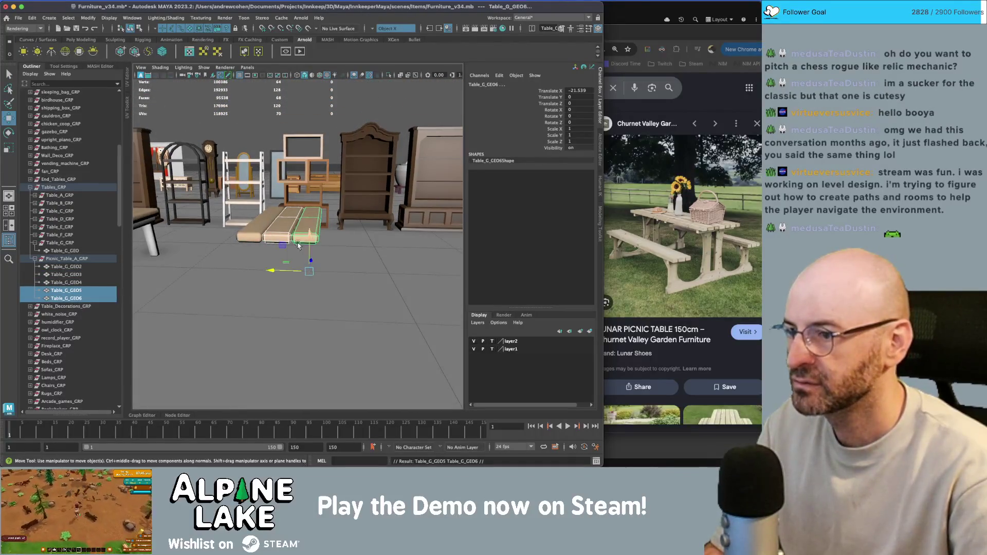
left_click_drag(283, 196, 329, 227)
right_click_drag(329, 226, 276, 223, "alt")
mouse_move(275, 224)
left_mouse_down("alt")
mouse_move(226, 222)
mouse_move(286, 194)
mouse_move(308, 249)
mouse_move(300, 245)
left_mouse_up("alt")
Move the chair, chair_F_GEO1, over next to the picnic planks.
key("q")
scroll(212, 222, "up", 2)
scroll(213, 222, "down", 3)
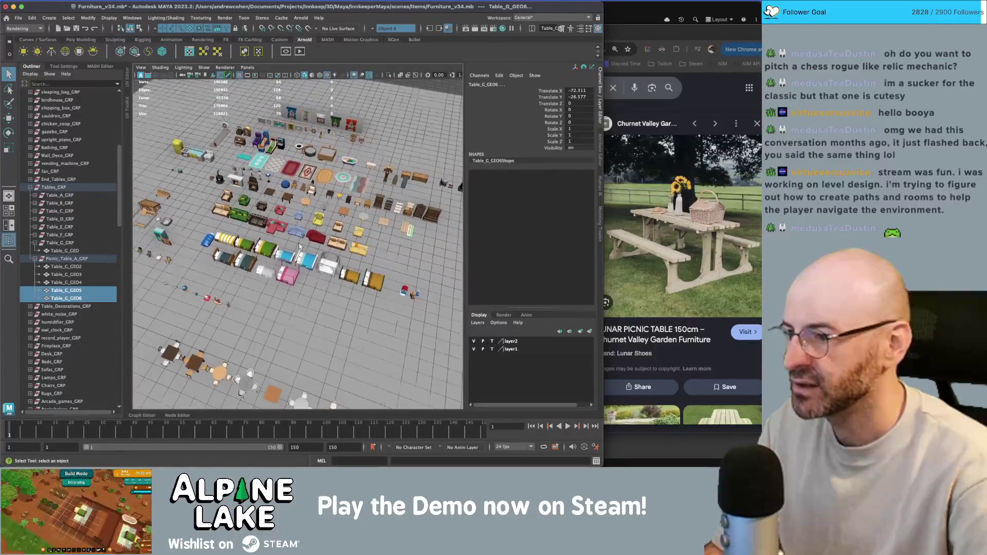
scroll(297, 237, "up", 5)
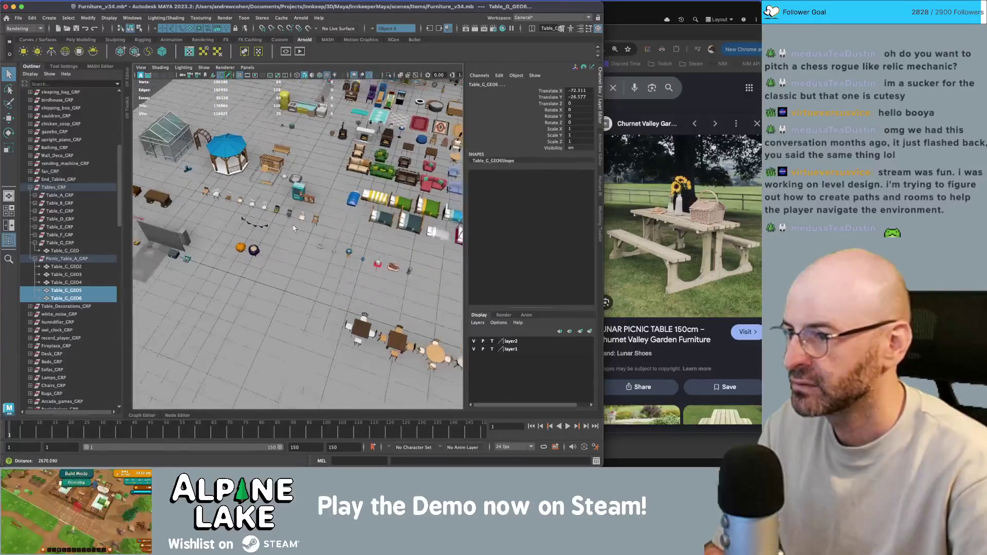
left_click(256, 208)
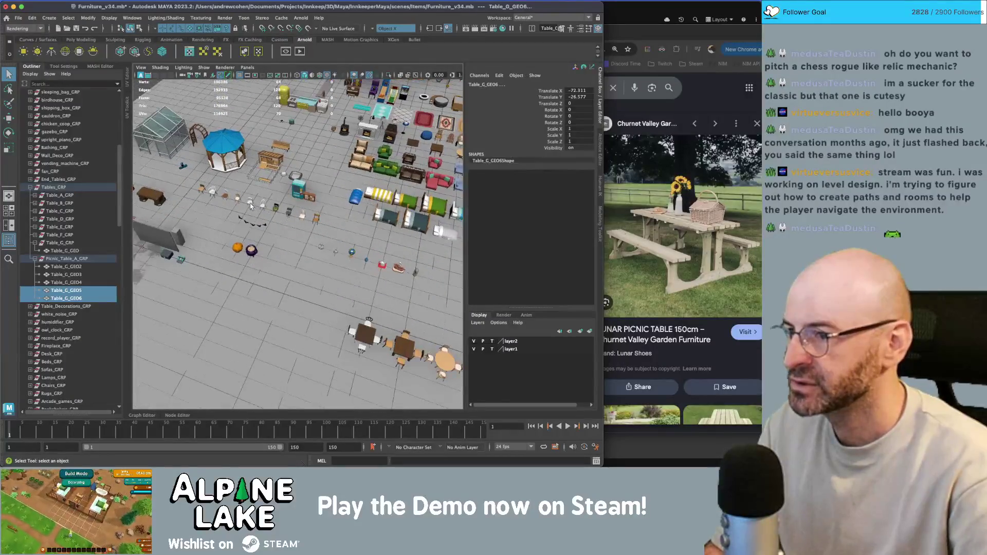
scroll(203, 257, "down", 5)
key("w")
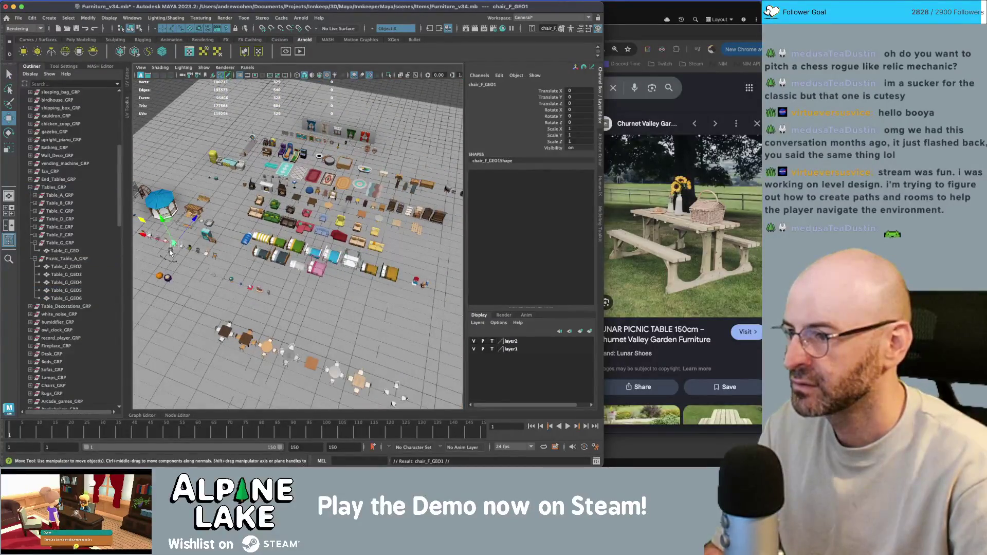
left_click_drag(176, 226, 404, 218)
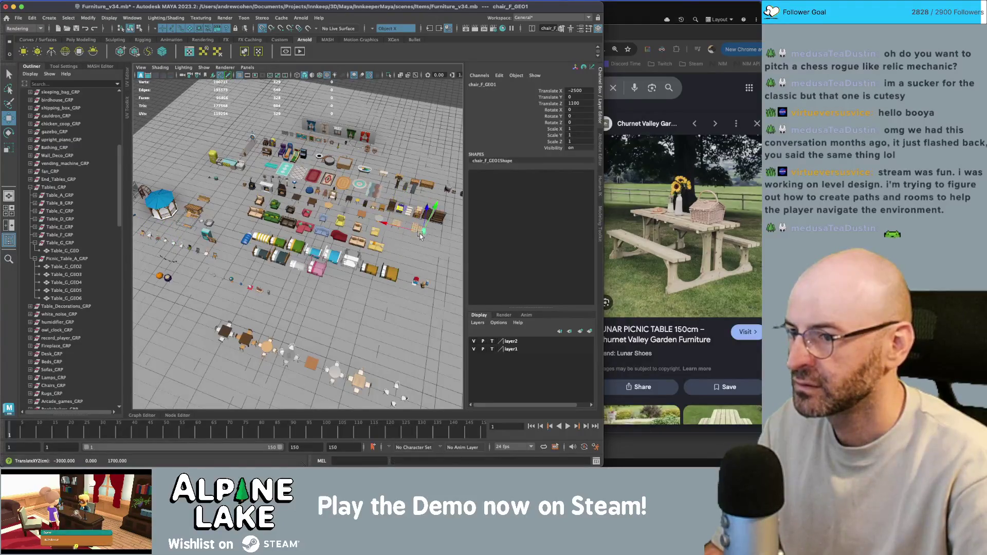
key("f")
scroll(297, 236, "down", 4)
key("q")
Raise the two bench planks, Table_C_GEO5 and GEO6, and freeze their transforms.
left_click(256, 262)
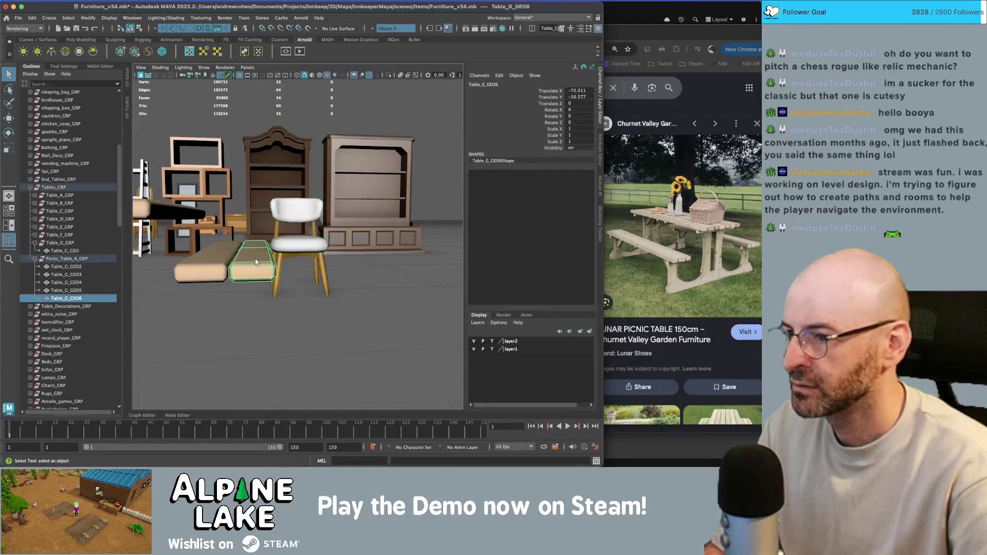
key("w")
left_click(212, 268, "shift")
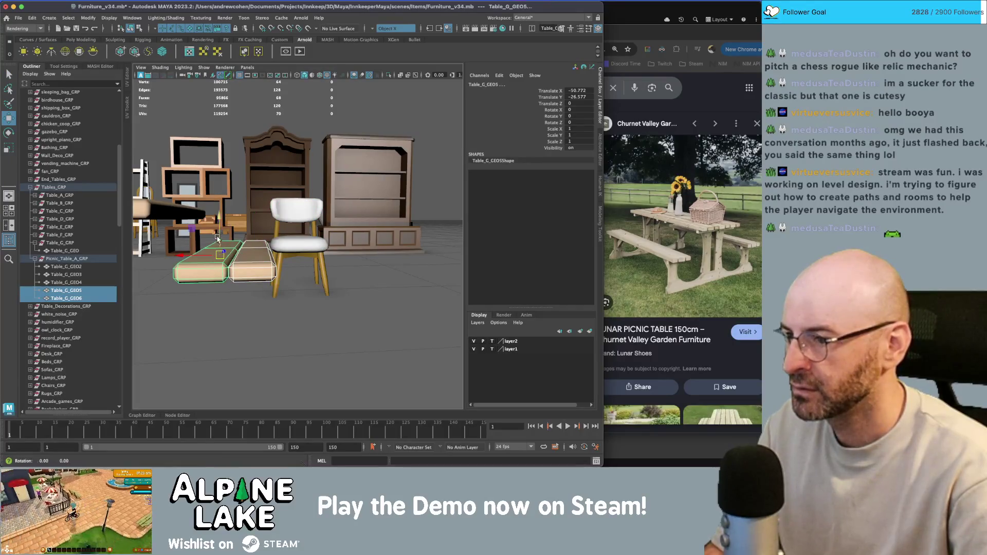
mouse_move(221, 241)
left_mouse_down()
mouse_move(221, 229)
mouse_move(309, 221)
left_mouse_up()
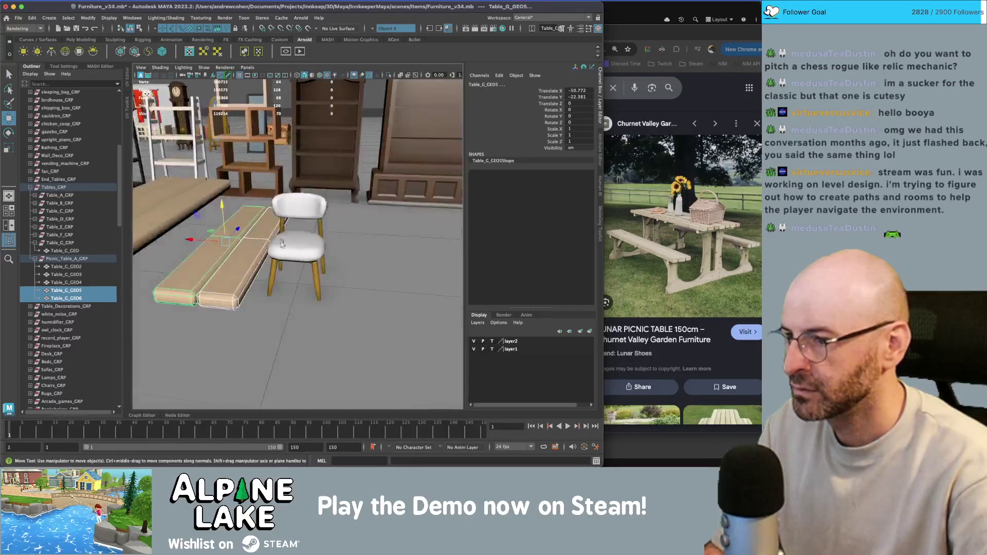
key("q")
left_click(308, 216)
key("Delete")
mouse_move(337, 259)
left_mouse_down("alt")
mouse_move(318, 254)
mouse_move(367, 246)
left_mouse_up("alt")
key("w")
key("ctrl+shift+f")
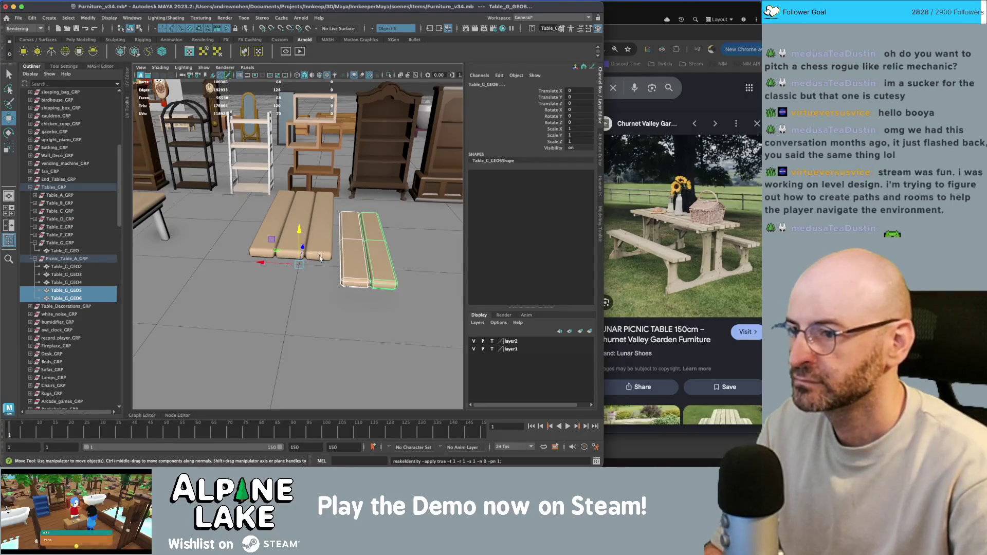
Duplicate the two bench planks and rotate the copies 90 degrees.
key("ctrl+d")
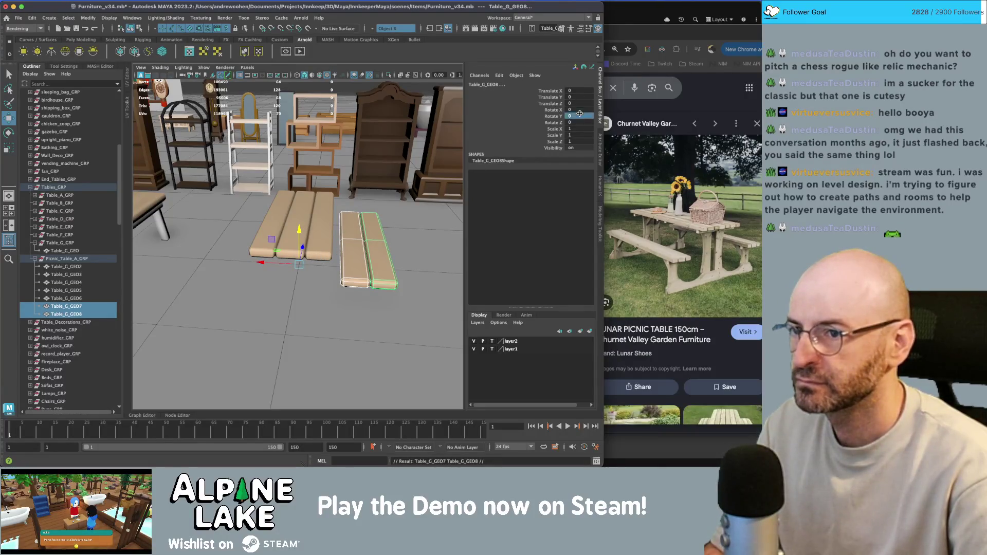
type("90")
key("Return")
left_click(282, 228)
mouse_move(282, 229)
left_mouse_down("alt")
mouse_move(445, 221)
mouse_move(399, 152)
mouse_move(332, 167)
left_mouse_up("alt")
left_click(398, 152)
right_click_drag(332, 167, 390, 165, "alt")
left_click_drag(326, 218, 315, 220, "alt")
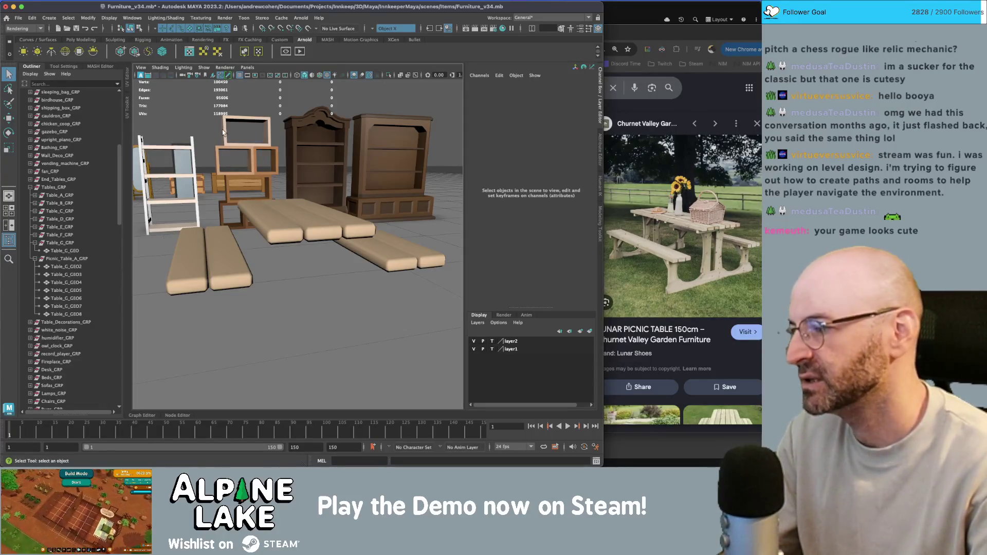
mouse_move(298, 208)
left_mouse_down("alt")
mouse_move(306, 193)
mouse_move(333, 185)
left_mouse_up("alt")
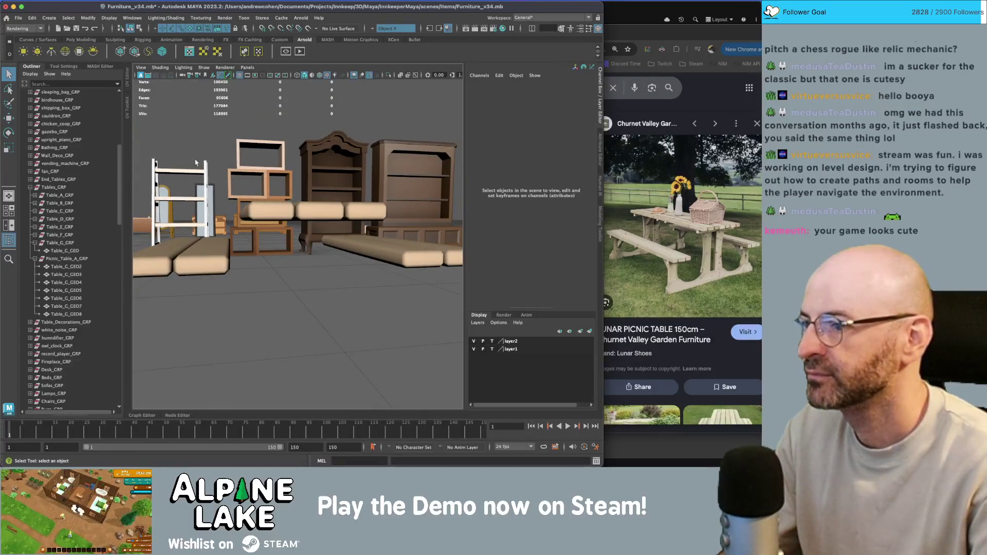
mouse_move(195, 162)
left_mouse_down("alt")
mouse_move(295, 215)
mouse_move(274, 226)
mouse_move(277, 204)
mouse_move(273, 222)
mouse_move(264, 187)
mouse_move(194, 153)
left_mouse_up("alt")
Create a new polygon cube, pCube26, from the Poly Modeling shelf.
left_click(251, 201)
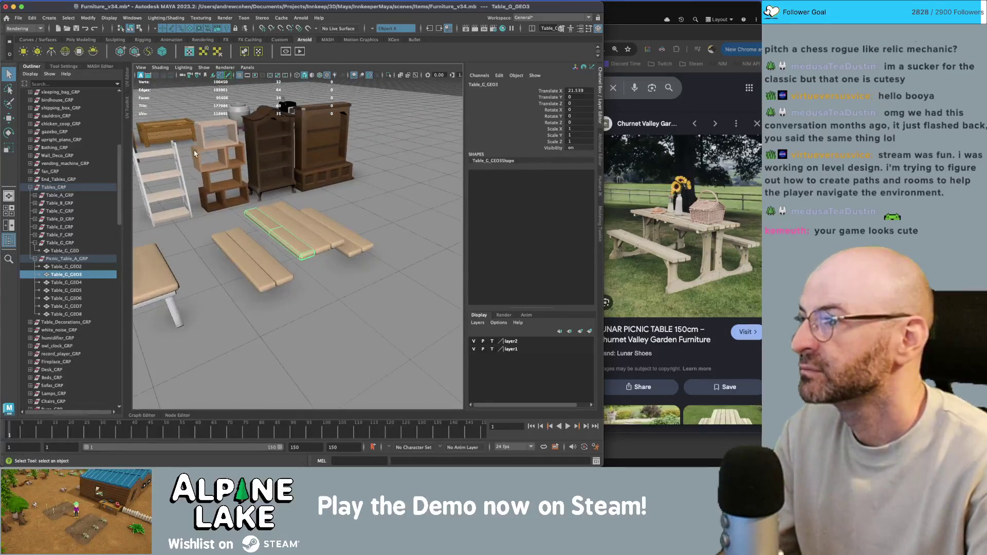
left_click_drag(190, 98, 262, 166, "alt")
right_click_drag(262, 166, 298, 161, "alt")
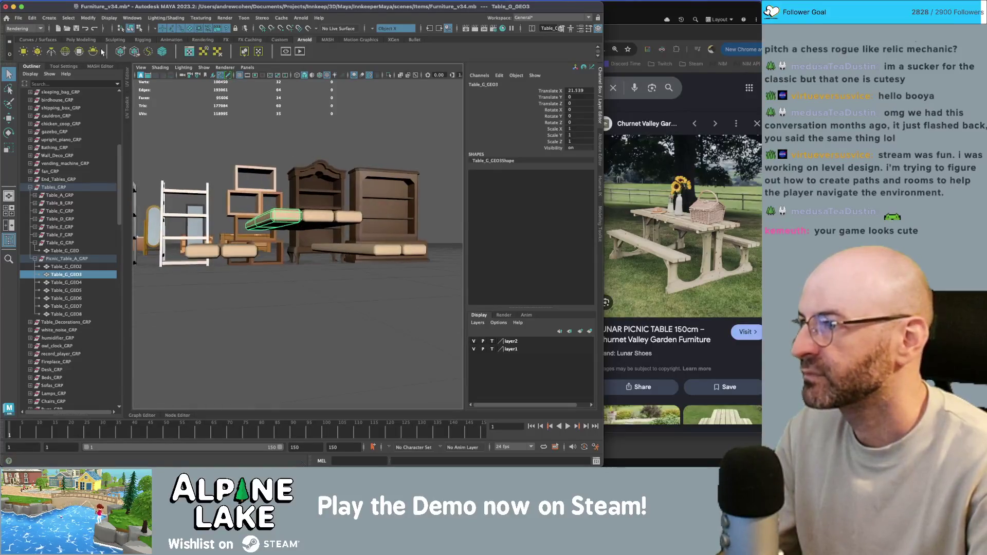
left_click(46, 40)
left_click(82, 40)
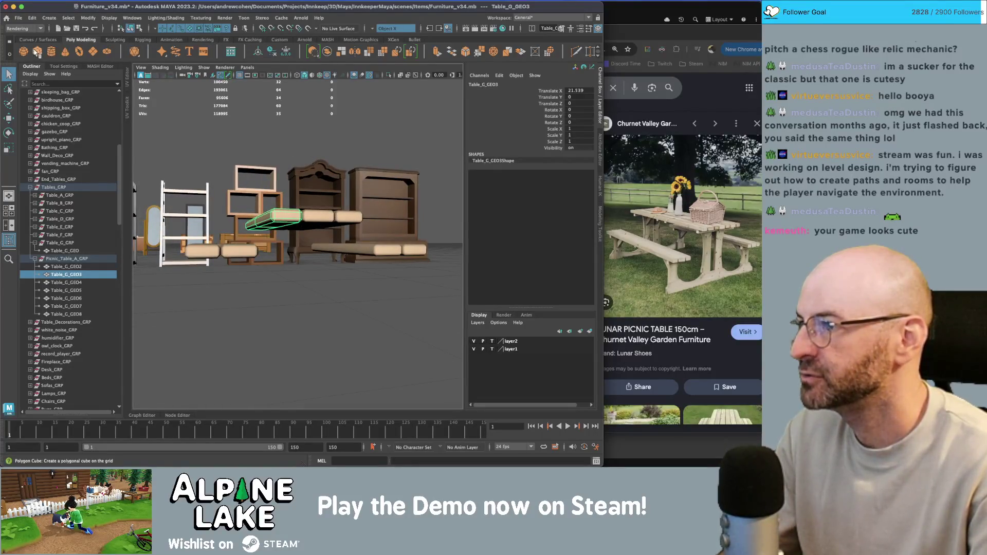
left_click(37, 54)
key("w")
left_click_drag(267, 221, 288, 253, "alt")
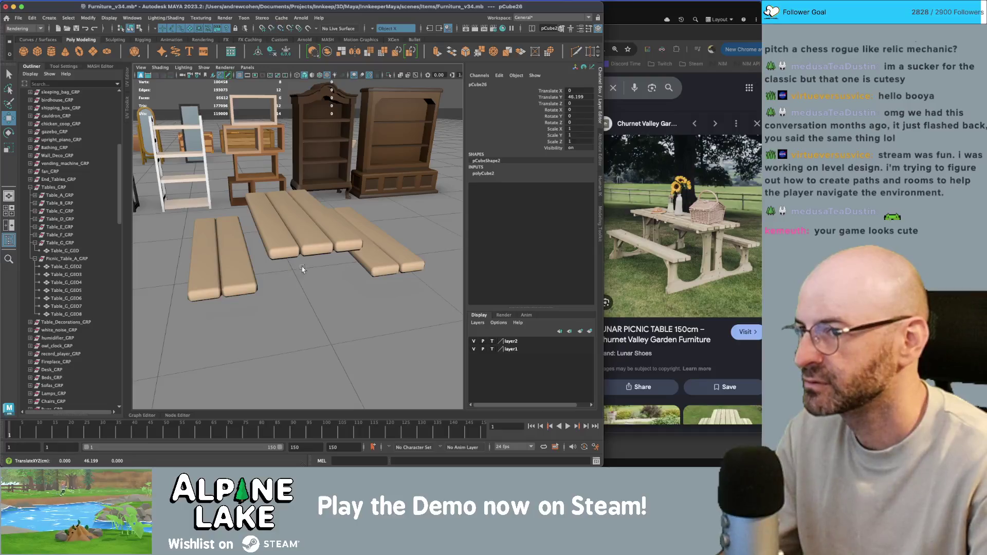
Drag pCube26 to Translate -2900, 0, 1700 on the floor beside the picnic planks.
key("f")
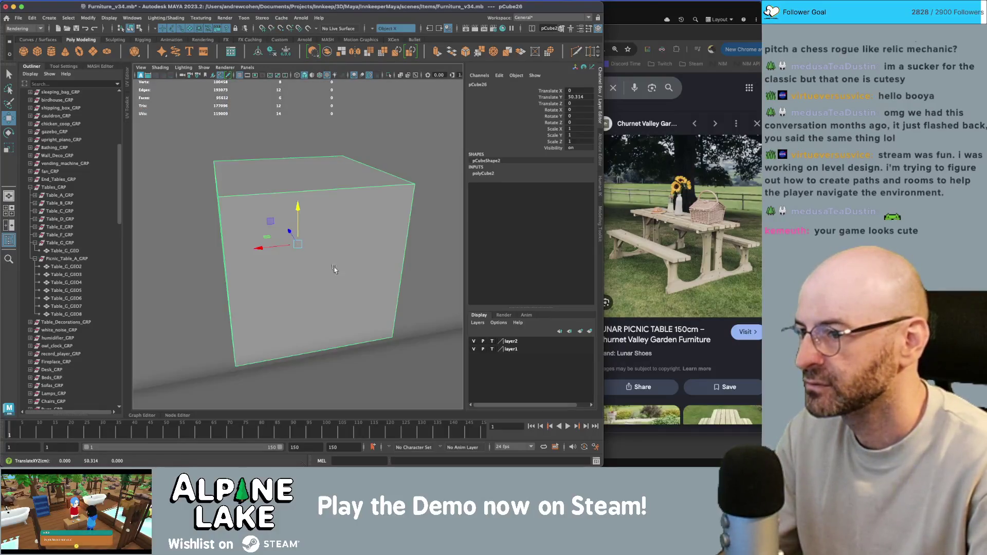
mouse_move(334, 269)
left_mouse_down("alt")
mouse_move(293, 221)
mouse_move(198, 226)
mouse_move(379, 184)
left_mouse_up("alt")
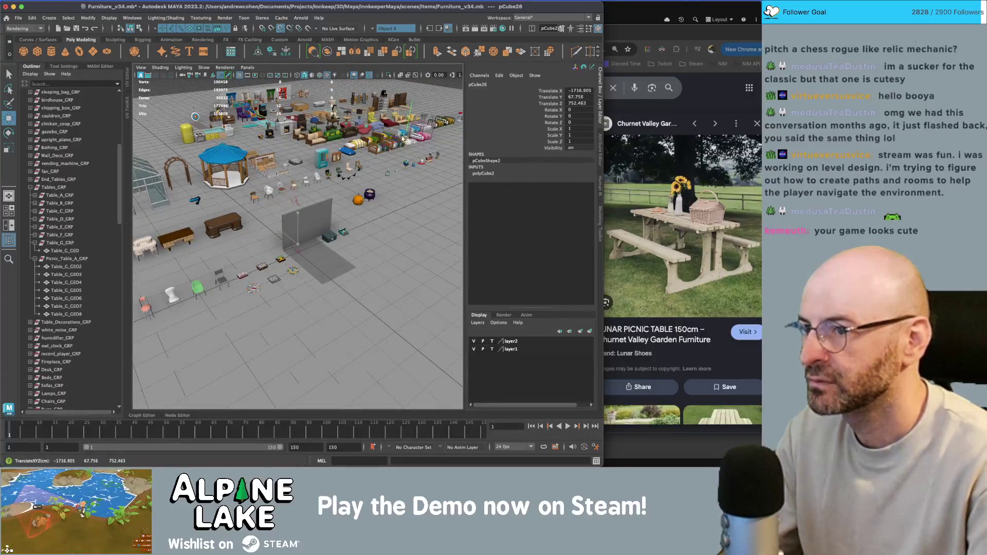
key("f")
scroll(257, 185, "down", 10)
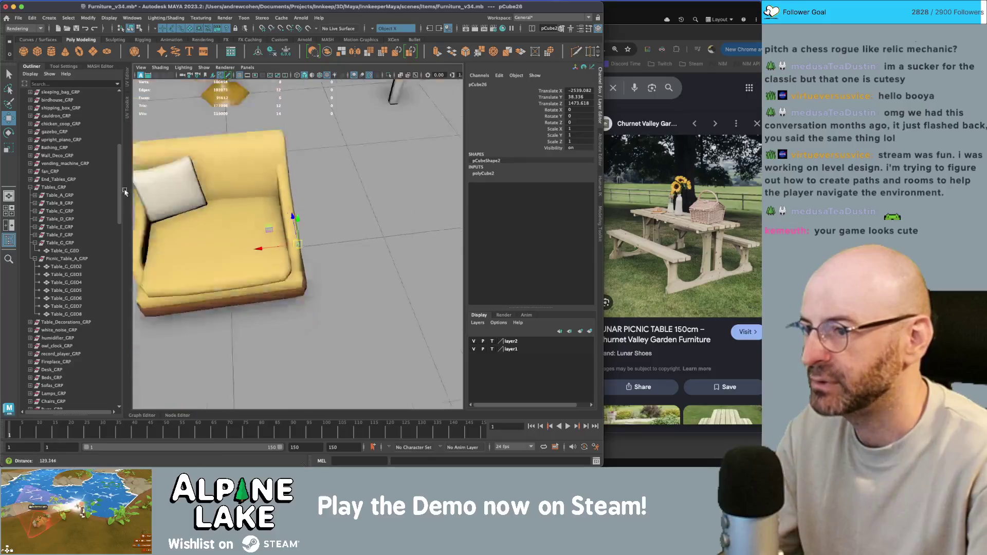
left_click_drag(257, 186, 231, 195, "alt")
left_click_drag(208, 267, 363, 182)
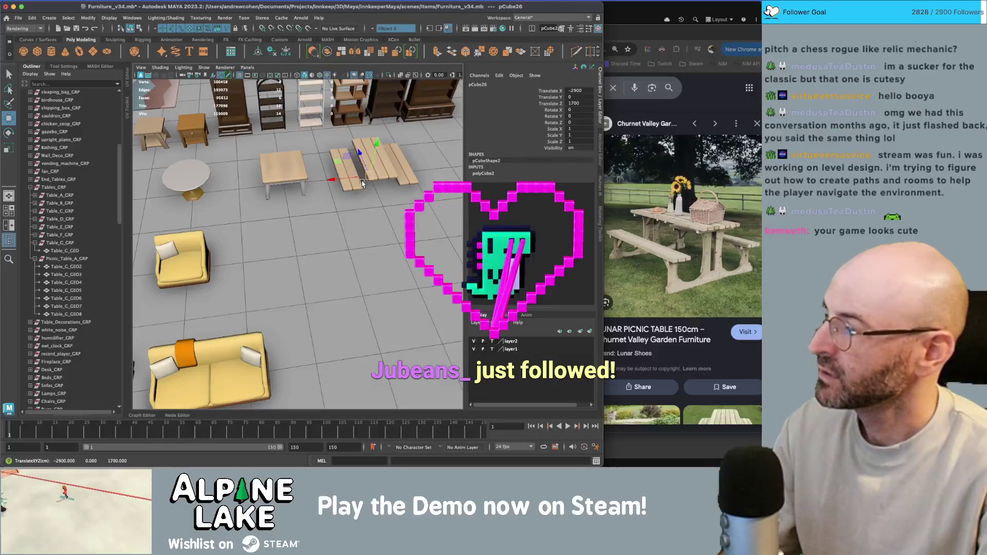
key("f")
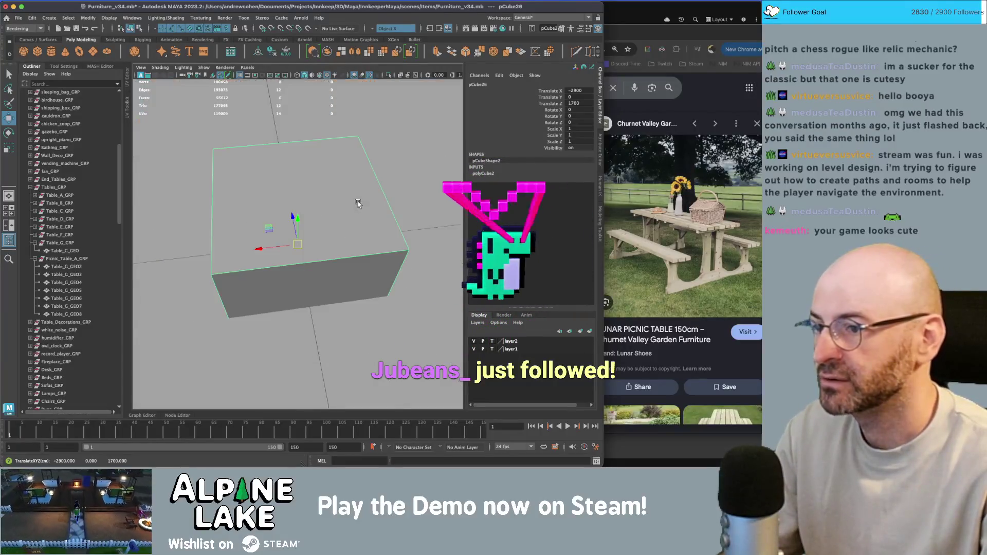
key("bracketleft")
key("bracketleft")
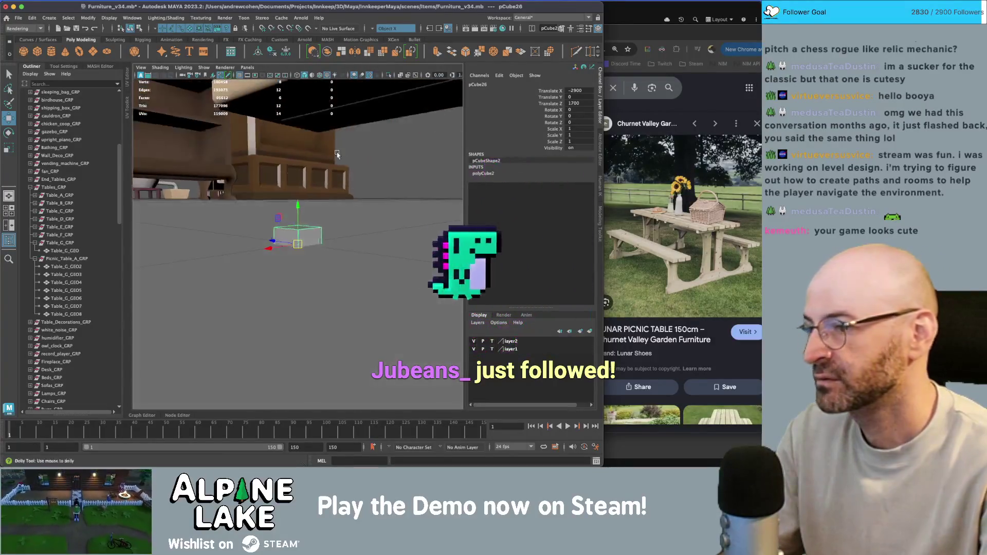
left_click_drag(244, 196, 302, 194, "alt")
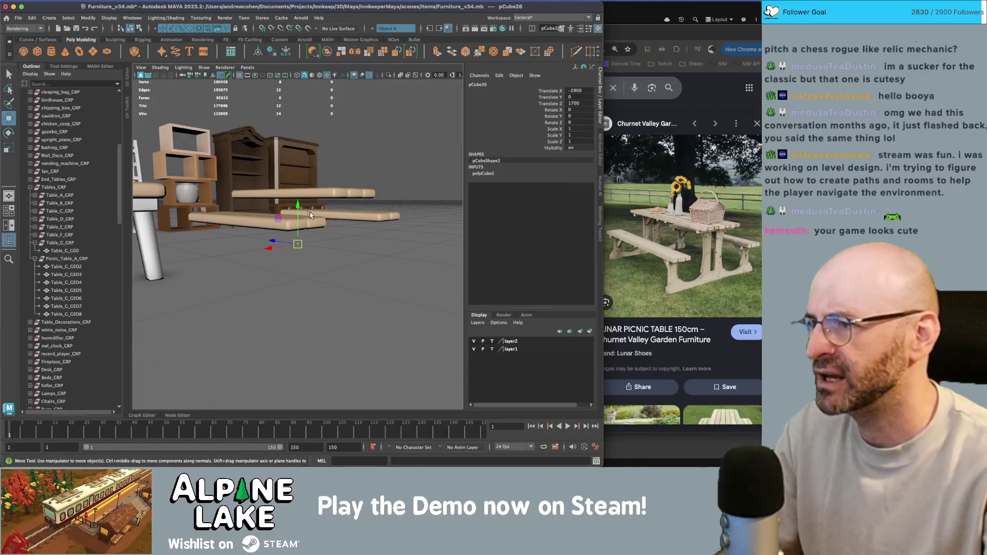
mouse_move(304, 219)
left_mouse_down("alt")
mouse_move(330, 209)
mouse_move(275, 222)
left_mouse_up("alt")
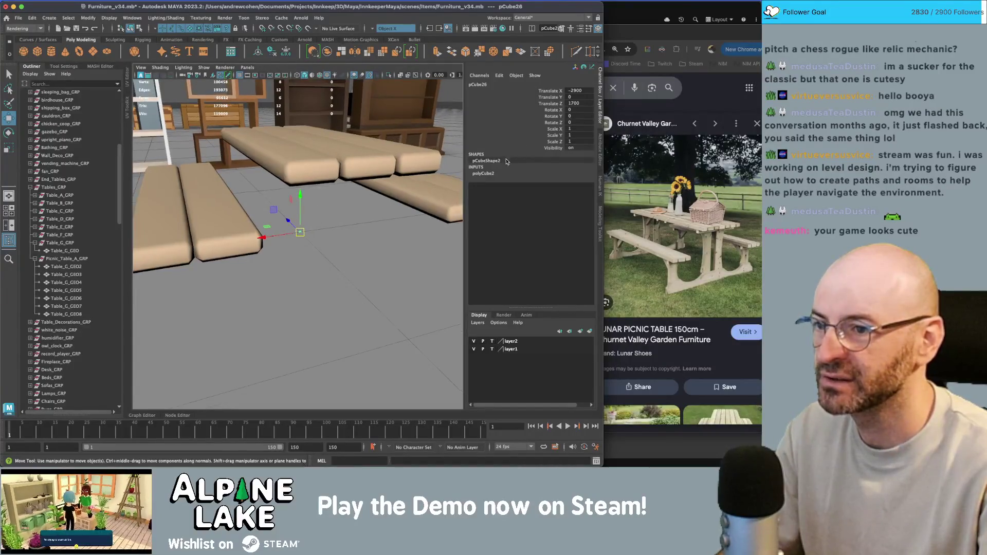
Set the cube's Height Baseline to -1 and scale it into a long beam, 152.013 × 11.166 × 2.625.
left_click(491, 175)
left_click(555, 193)
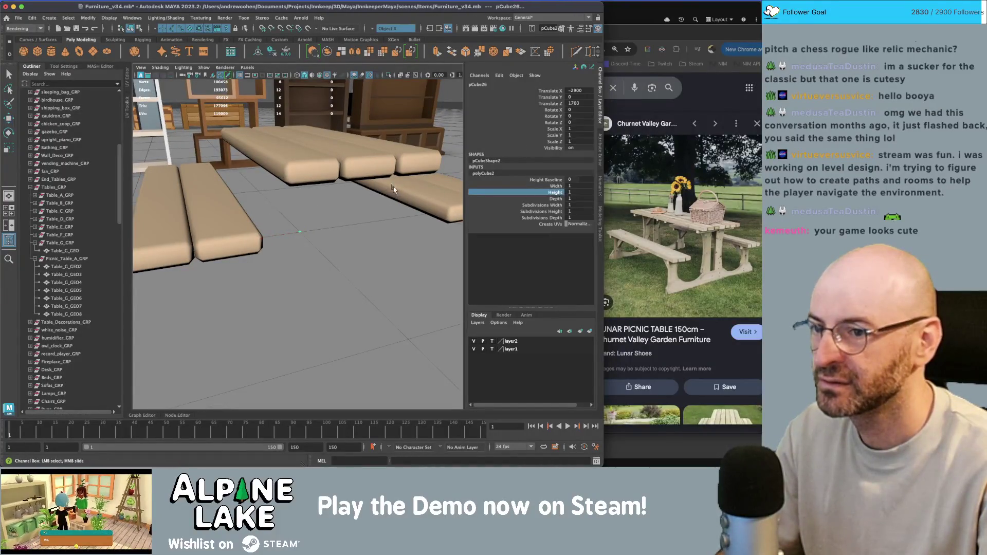
left_click(558, 181)
key("r")
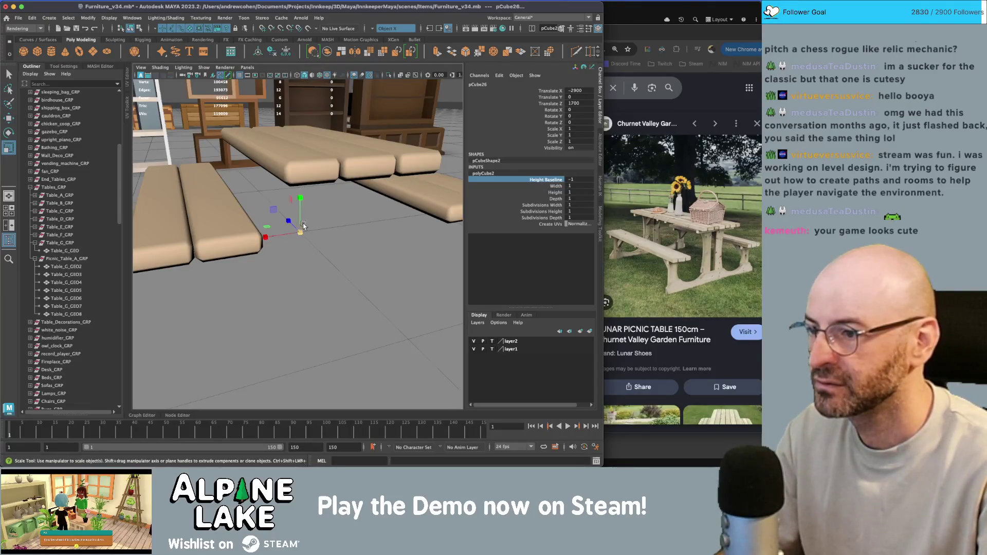
left_click_drag(300, 212, 306, 145)
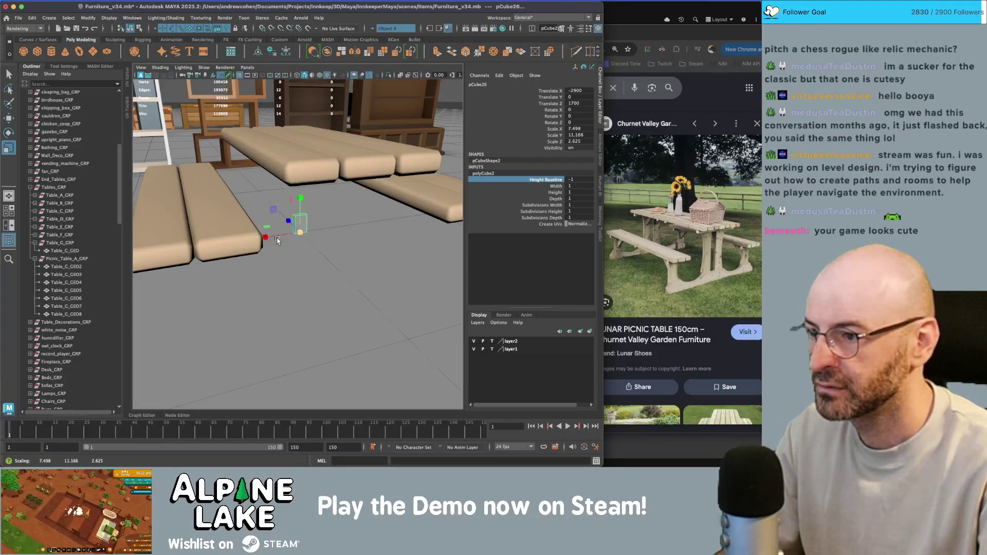
mouse_move(277, 241)
left_mouse_down()
mouse_move(344, 250)
mouse_move(361, 241)
mouse_move(341, 276)
mouse_move(349, 267)
left_mouse_up()
scroll(316, 240, "down", 3)
key("w")
mouse_move(349, 267)
left_mouse_down("alt")
mouse_move(321, 238)
mouse_move(310, 253)
mouse_move(166, 304)
mouse_move(224, 267)
mouse_move(313, 243)
mouse_move(254, 92)
left_mouse_up("alt")
key("r")
Cut an edge loop across the middle of the beam with Multi-Cut.
key("y")
left_click(293, 255, "ctrl")
key("q")
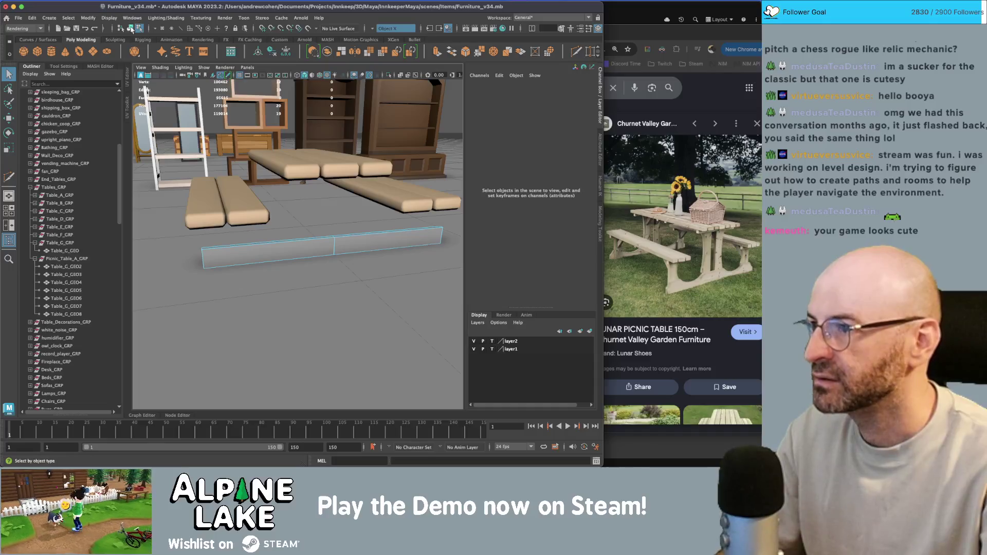
left_click(131, 28)
key("w")
left_click_drag(421, 247, 469, 239, "alt")
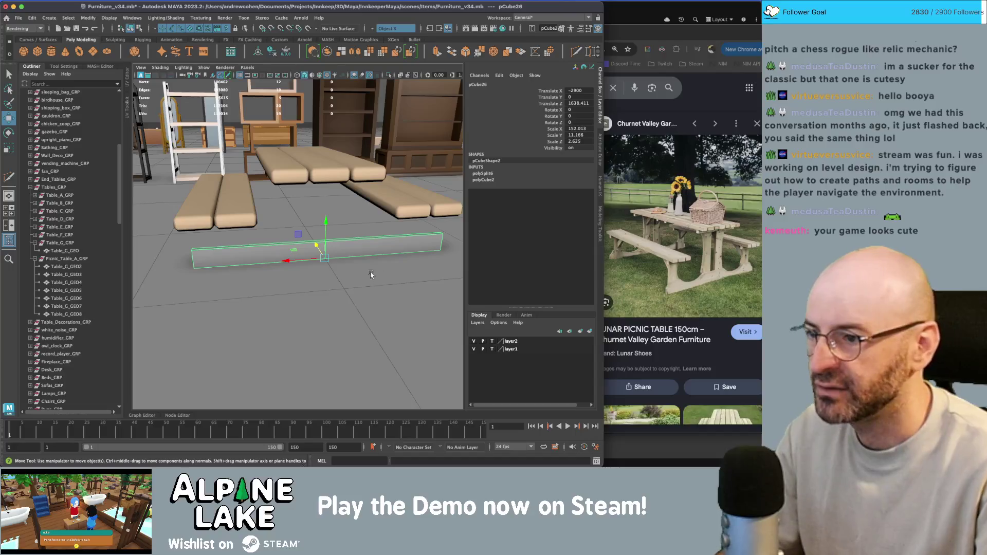
mouse_move(281, 253)
left_mouse_down("alt")
mouse_move(352, 236)
mouse_move(329, 249)
left_mouse_up("alt")
key("ctrl+shift+x")
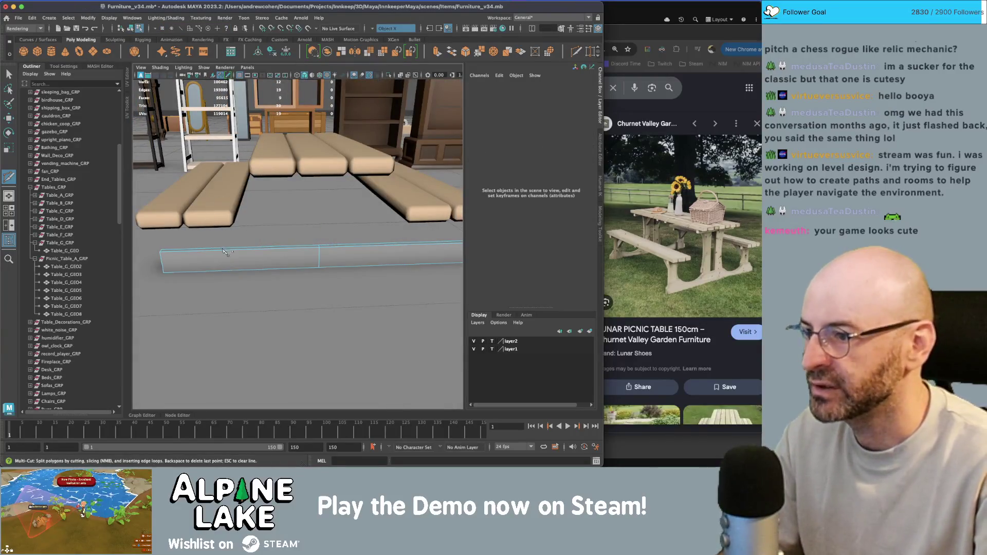
Multi-Cut edge loops near both ends of the base beam.
left_click(225, 248)
left_click_drag(225, 249, 248, 236, "alt")
key("q")
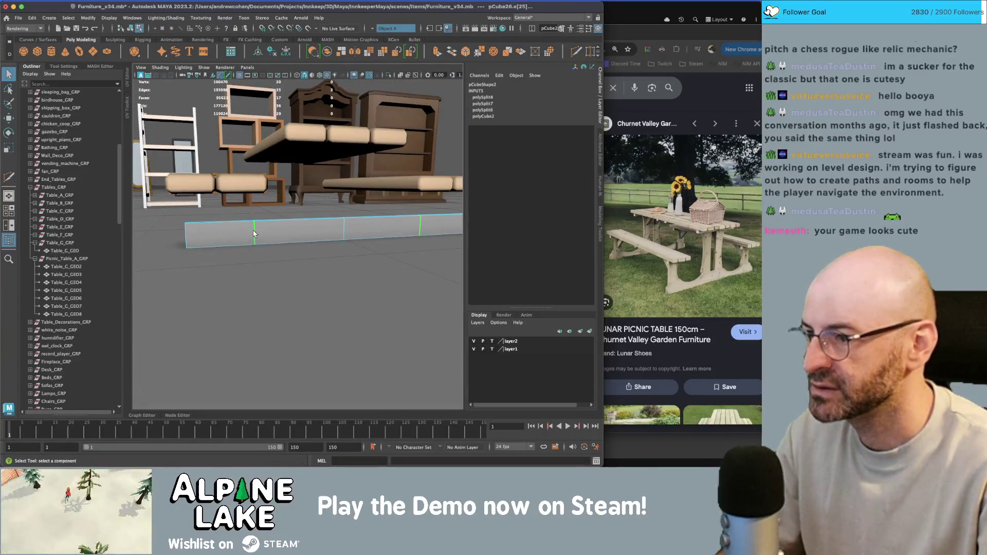
key("w")
Extrude the beam's top end face upward, narrow it slightly, and extrude it again.
right_click_drag(239, 235, 221, 248)
mouse_move(221, 248)
left_mouse_down("alt")
mouse_move(295, 291)
mouse_move(279, 225)
left_mouse_up("alt")
key("q")
key("w")
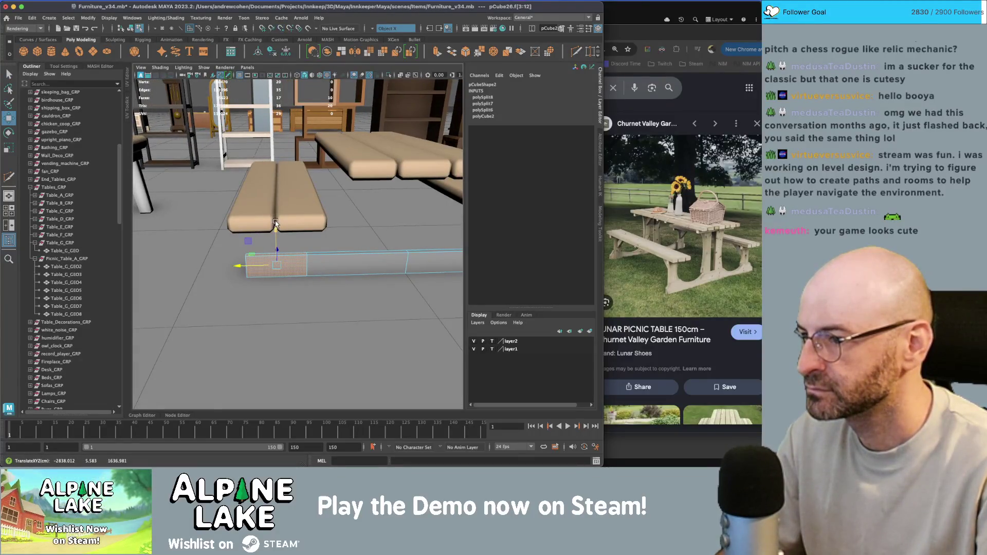
left_click(284, 252)
key("w")
key("ctrl+e")
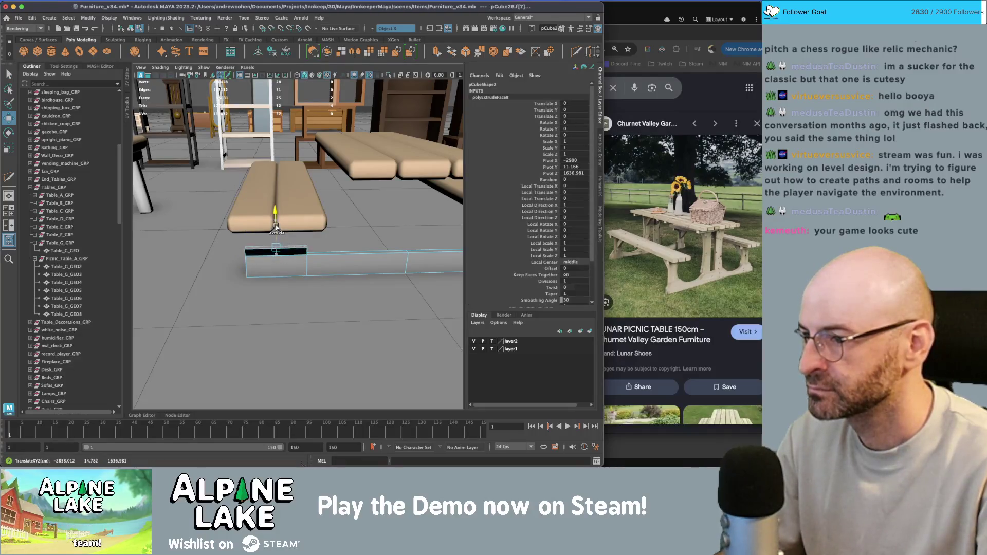
key("r")
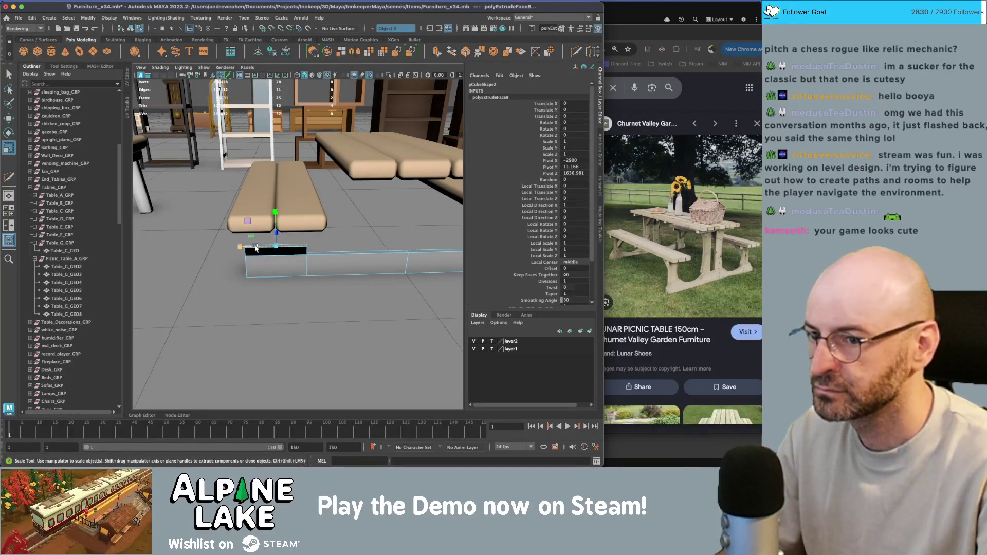
left_click_drag(256, 248, 265, 249)
key("w")
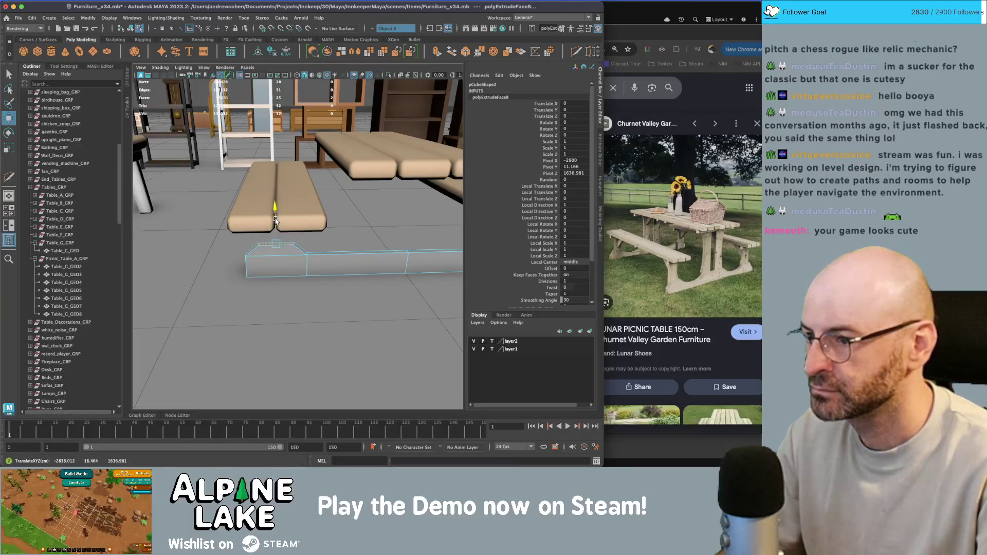
key("ctrl+e")
Return to object mode and view the whole picnic table with its new uprights.
left_click_drag(272, 216, 296, 209, "alt")
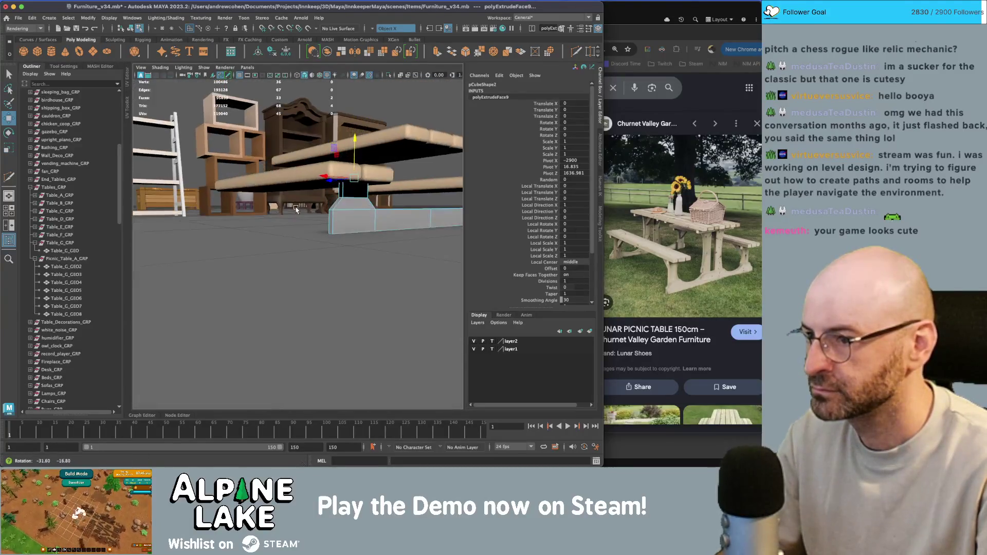
left_click_drag(366, 181, 170, 106, "alt")
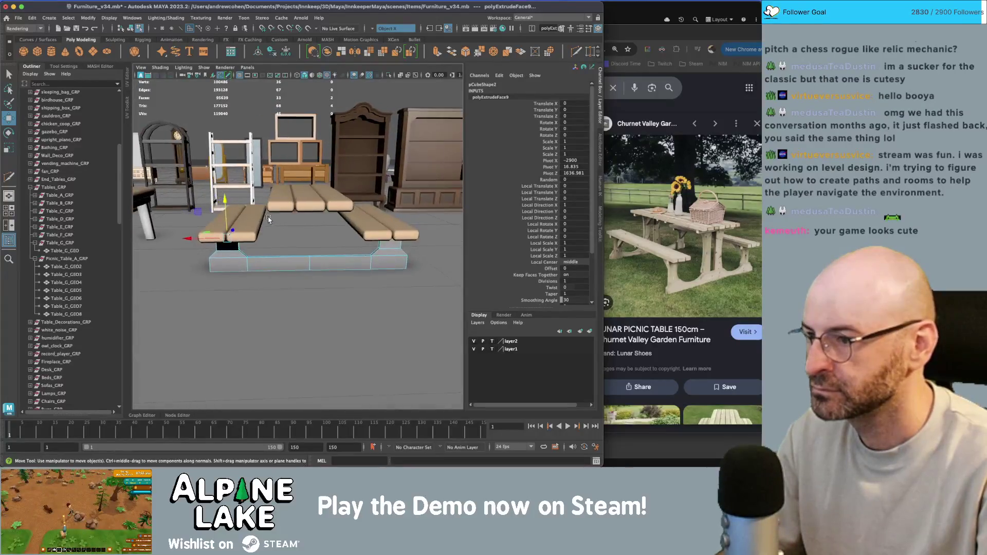
key("q")
left_click(130, 28)
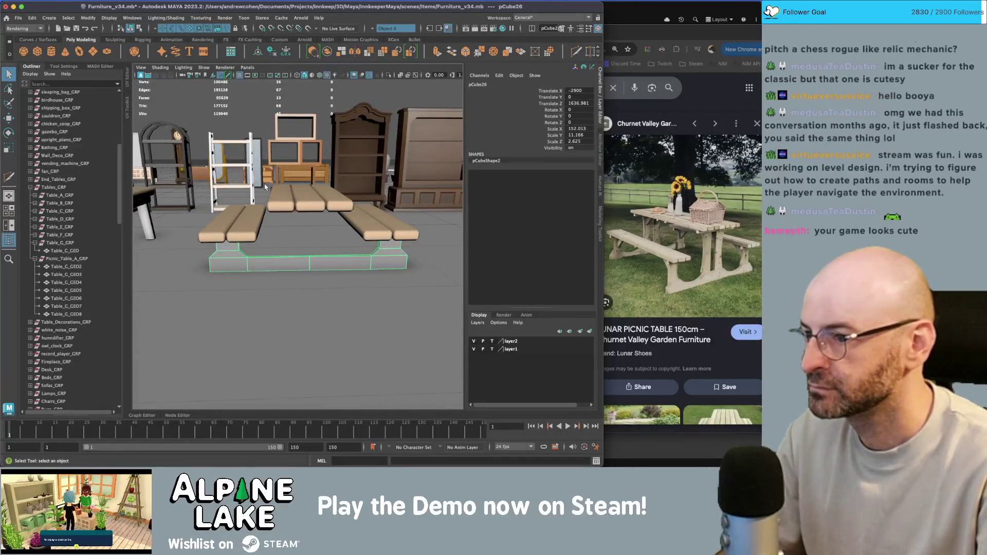
left_click_drag(300, 261, 303, 259, "alt")
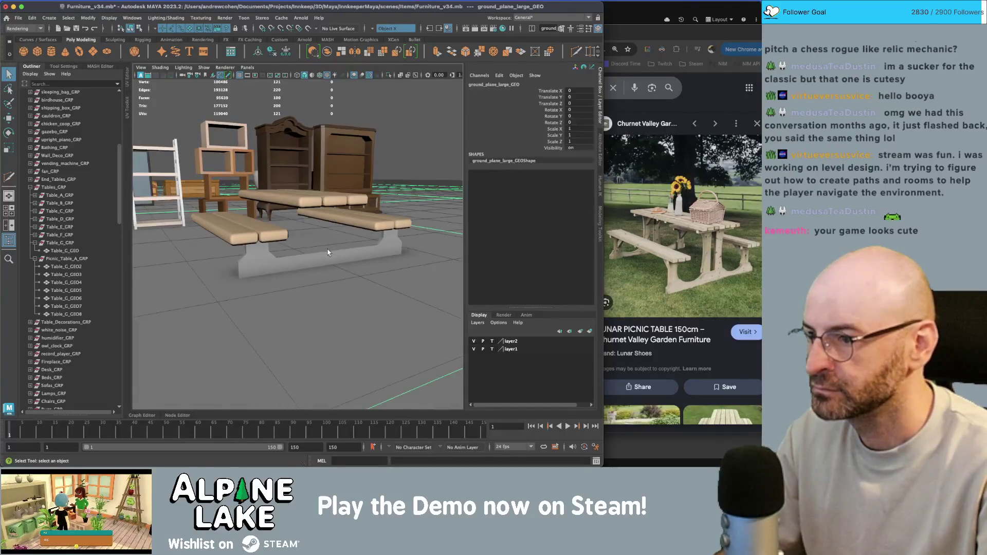
Cut an edge loop across the leg frame and drag the selection upward.
key("f")
key("y")
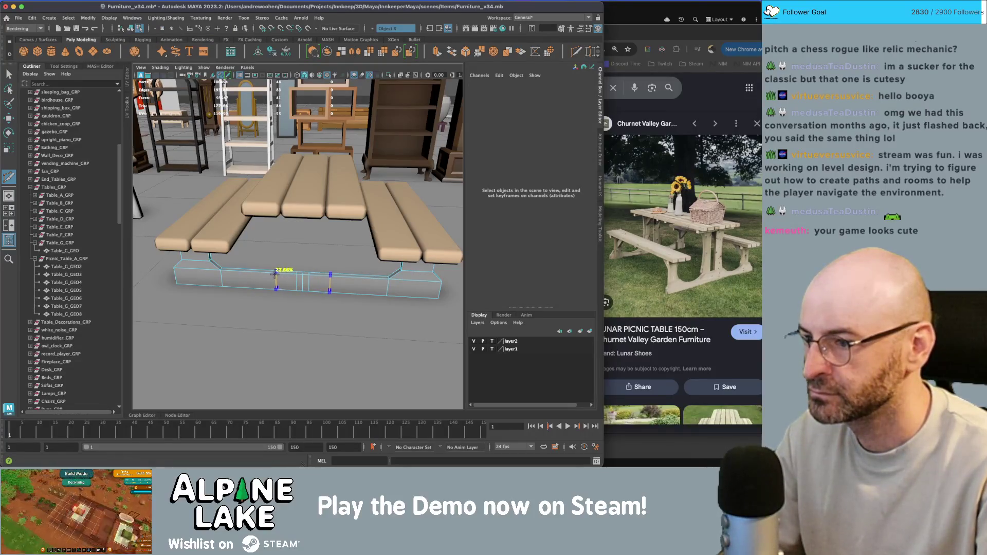
left_click(269, 273)
key("w")
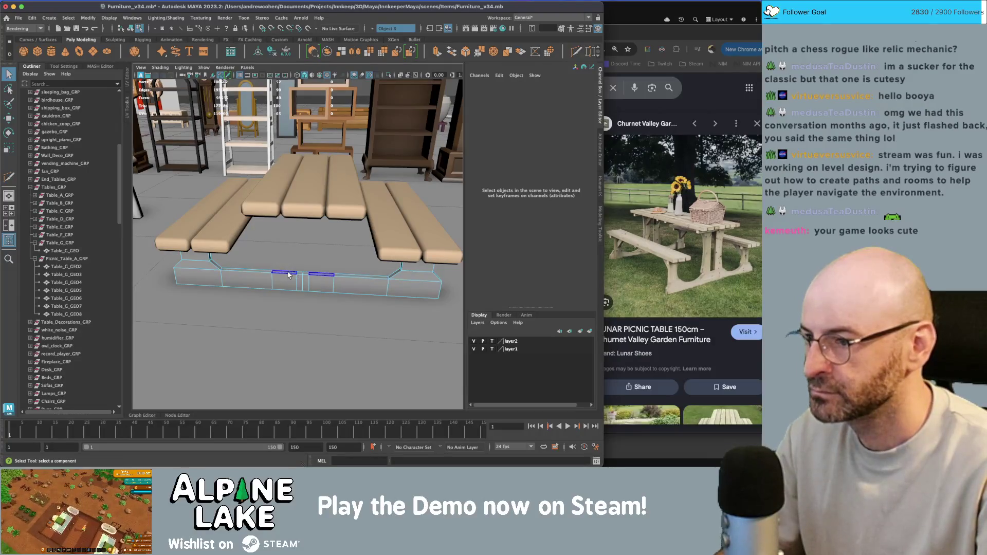
mouse_move(285, 252)
left_mouse_down("shift")
mouse_move(286, 185)
mouse_move(325, 218)
mouse_move(308, 218)
left_mouse_up("shift")
key("q")
Cut two edge loops midway through the uprights and select their middle vertices.
key("ctrl+shift+x")
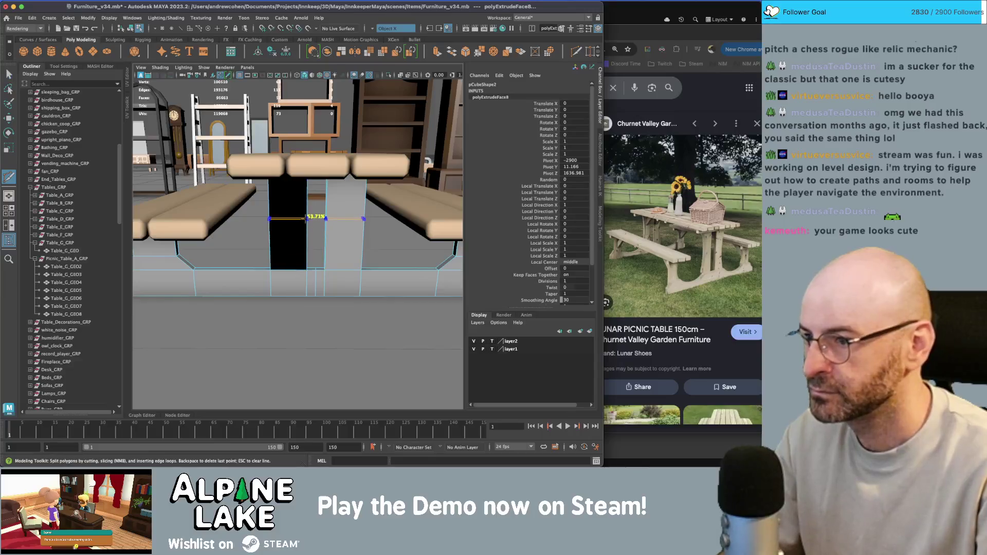
left_click(306, 222, "ctrl")
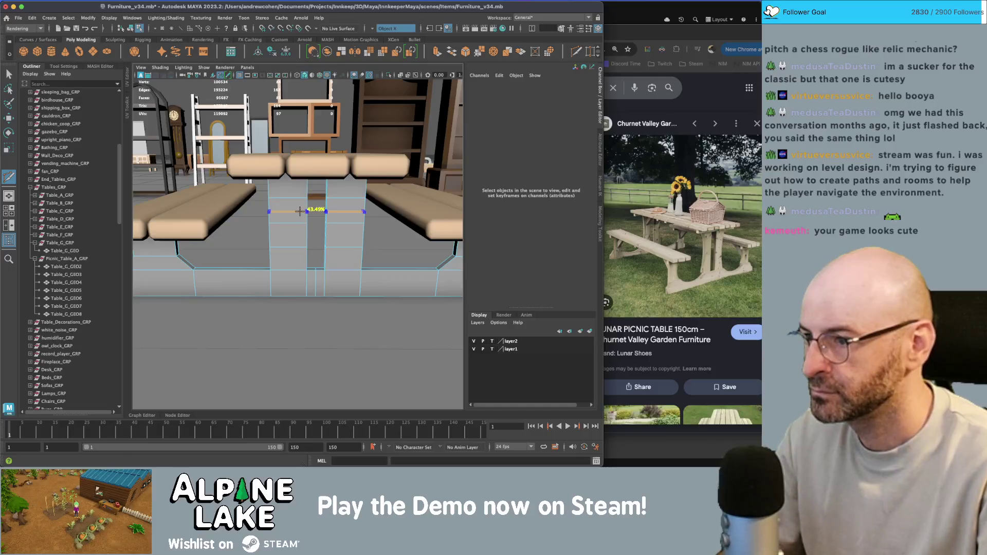
left_click(307, 222, "ctrl")
right_click_drag(280, 241, 273, 229)
mouse_move(262, 219)
left_mouse_down()
mouse_move(279, 236)
mouse_move(278, 257)
mouse_move(266, 227)
left_mouse_up()
key("w")
key("w")
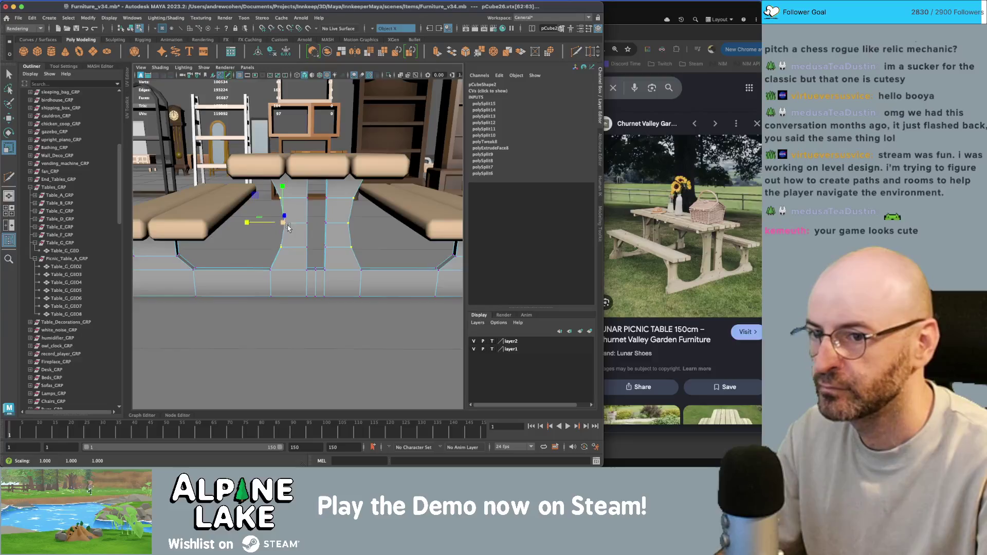
left_click_drag(283, 226, 262, 227, "alt")
right_click_drag(261, 228, 270, 262, "alt")
Cut an edge loop along the leg base, reposition its vertices, and return to object mode.
key("ctrl+shift+x")
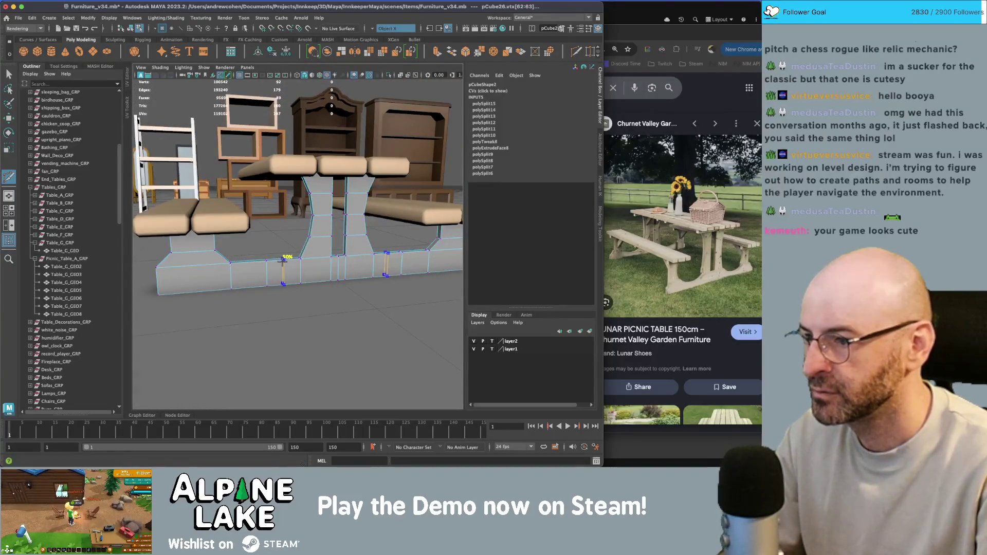
left_click(260, 264, "ctrl")
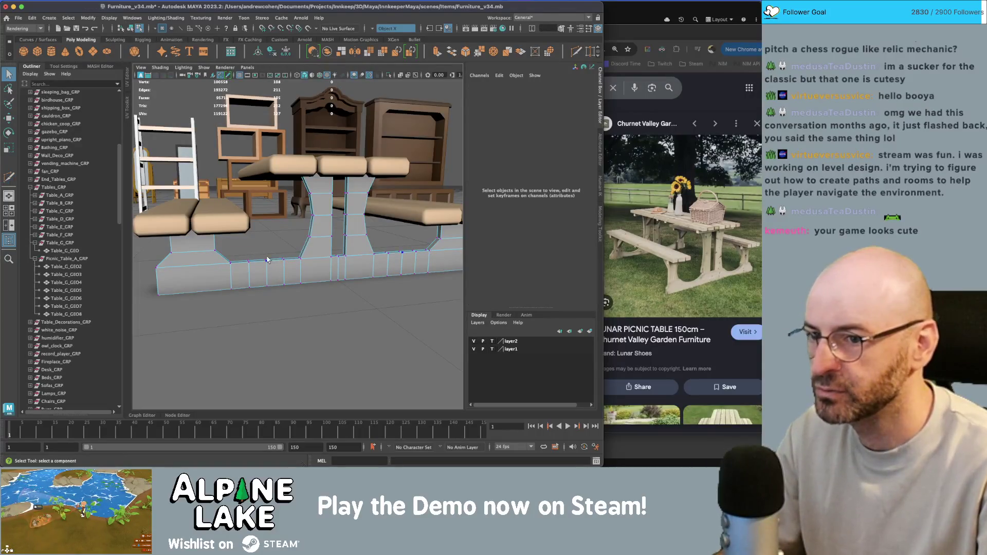
right_click_drag(267, 259, 268, 267, "alt")
key("w")
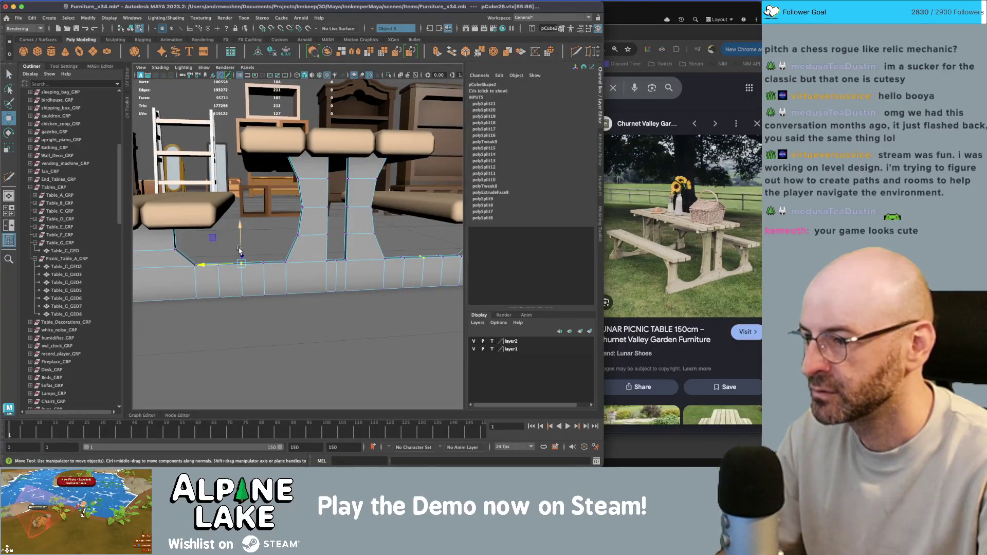
mouse_move(263, 242)
left_mouse_down()
mouse_move(216, 270)
mouse_move(273, 241)
left_mouse_up()
scroll(240, 256, "down", 3)
left_click(136, 30)
left_click_drag(308, 205, 361, 160, "alt")
right_click_drag(361, 161, 336, 245, "alt")
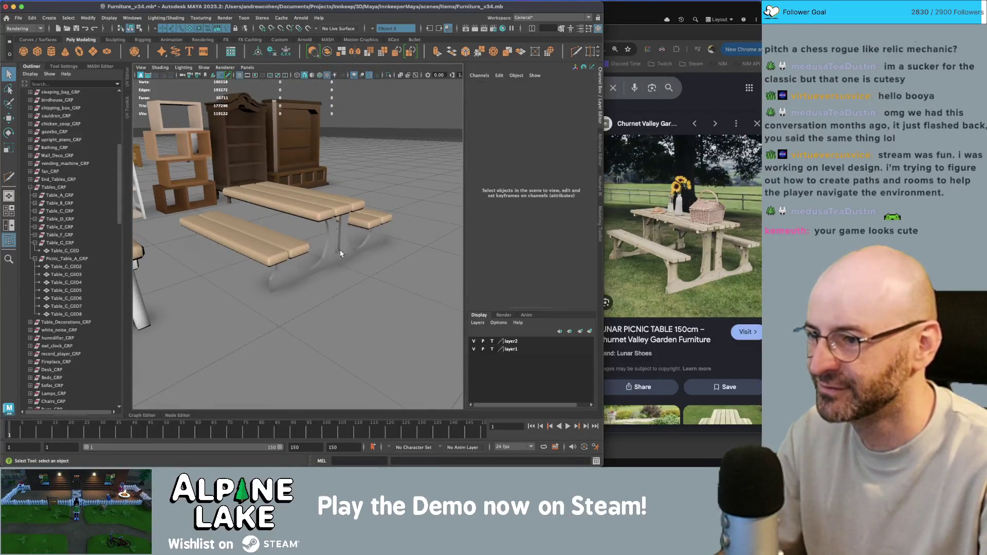
Scale the pCube26 leg frame deeper along Z to 152.013 × 11.166 × 4.306.
left_click(340, 254)
key("r")
middle_click_drag(313, 267, 311, 258)
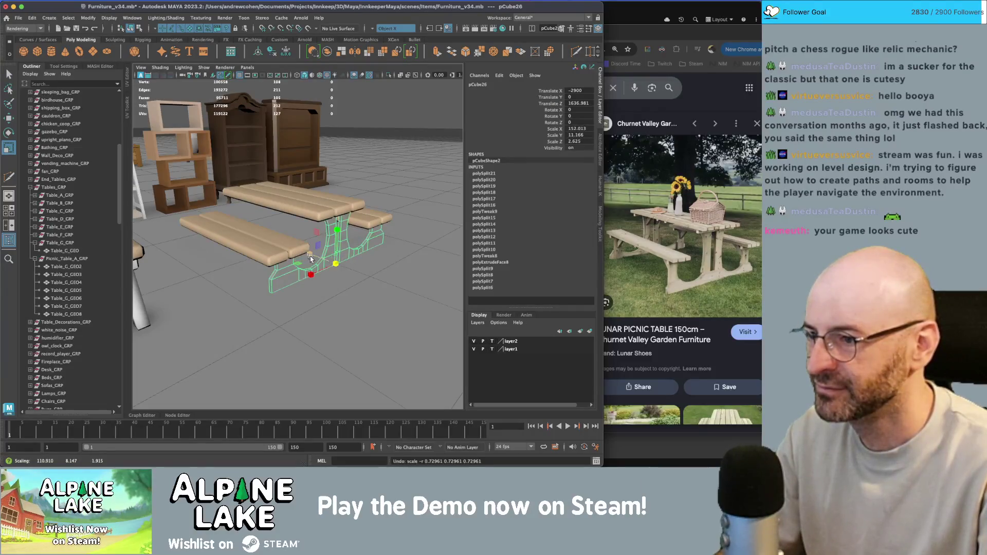
mouse_move(310, 259)
left_mouse_down()
mouse_move(296, 251)
mouse_move(322, 254)
mouse_move(283, 171)
mouse_move(345, 256)
mouse_move(295, 242)
mouse_move(314, 249)
left_mouse_up()
key("w")
key("q")
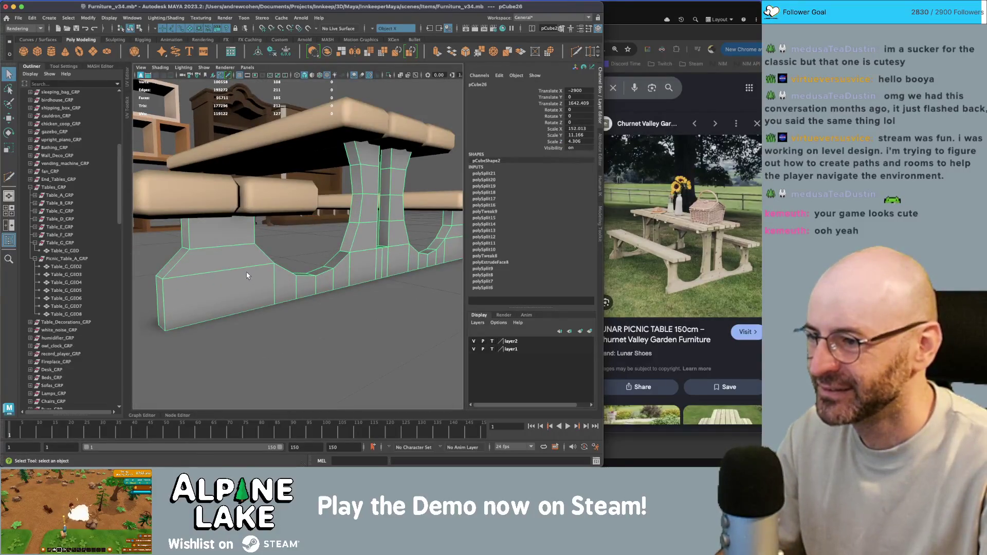
Select and scale a foot face on the leg, then reselect the whole leg frame.
right_click_drag(247, 276, 247, 298)
left_click(284, 286)
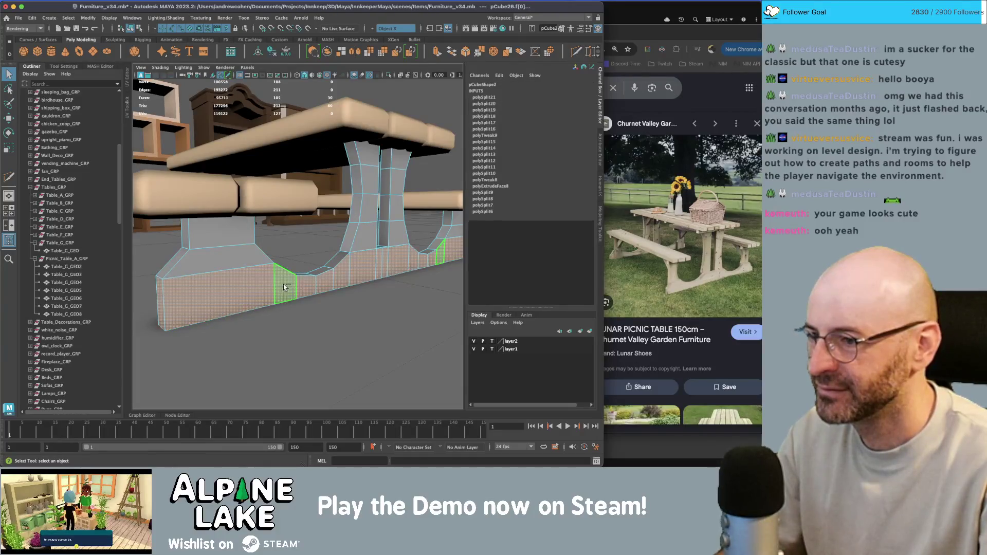
mouse_move(283, 286)
left_mouse_down("alt")
mouse_move(267, 285)
mouse_move(295, 279)
mouse_move(287, 284)
mouse_move(300, 273)
mouse_move(295, 262)
mouse_move(302, 267)
mouse_move(271, 279)
mouse_move(221, 268)
left_mouse_up("alt")
key("r")
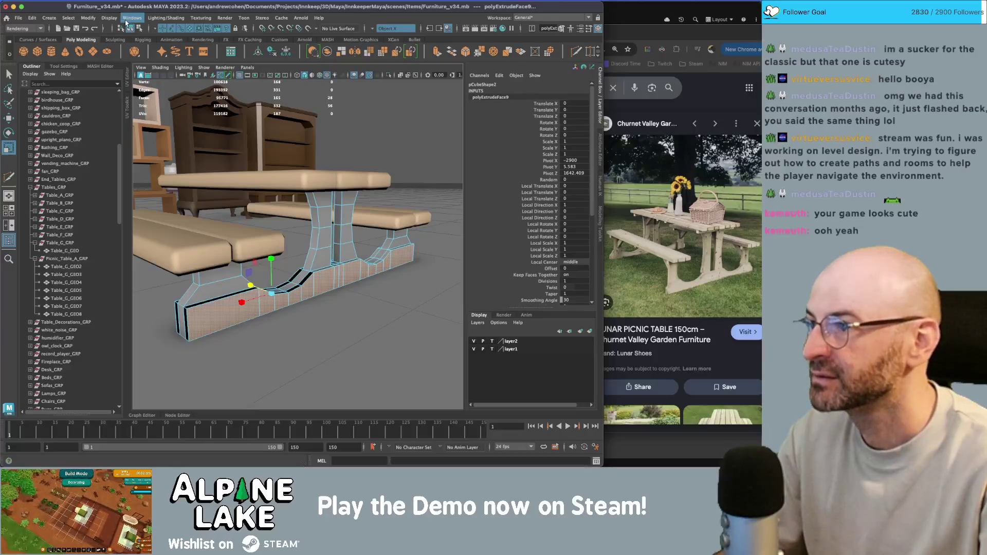
left_click(131, 28)
key("q")
mouse_move(288, 257)
left_mouse_down("alt")
mouse_move(309, 259)
mouse_move(234, 253)
mouse_move(304, 236)
mouse_move(367, 245)
mouse_move(334, 260)
mouse_move(289, 242)
mouse_move(531, 209)
left_mouse_up("alt")
left_click(311, 270)
left_click(311, 269)
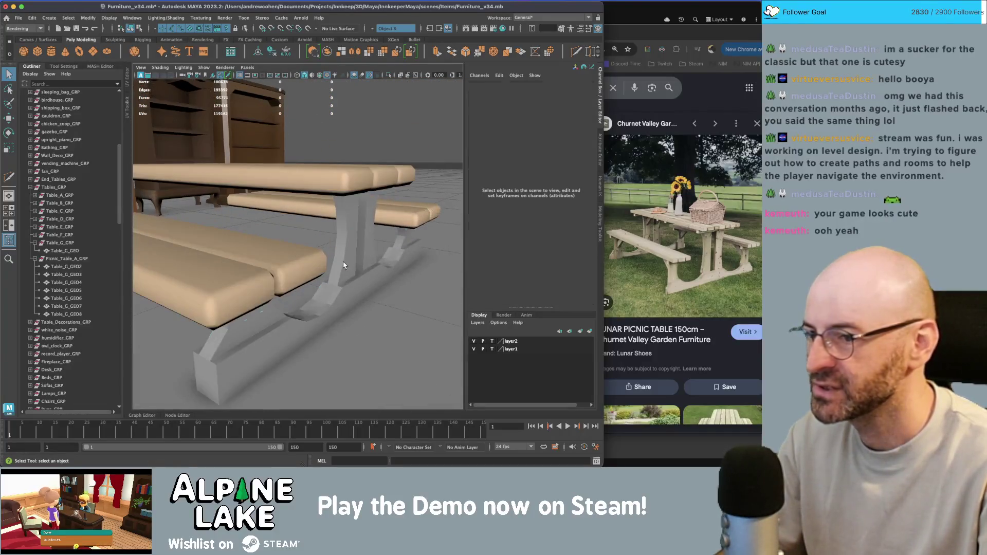
left_click(334, 260)
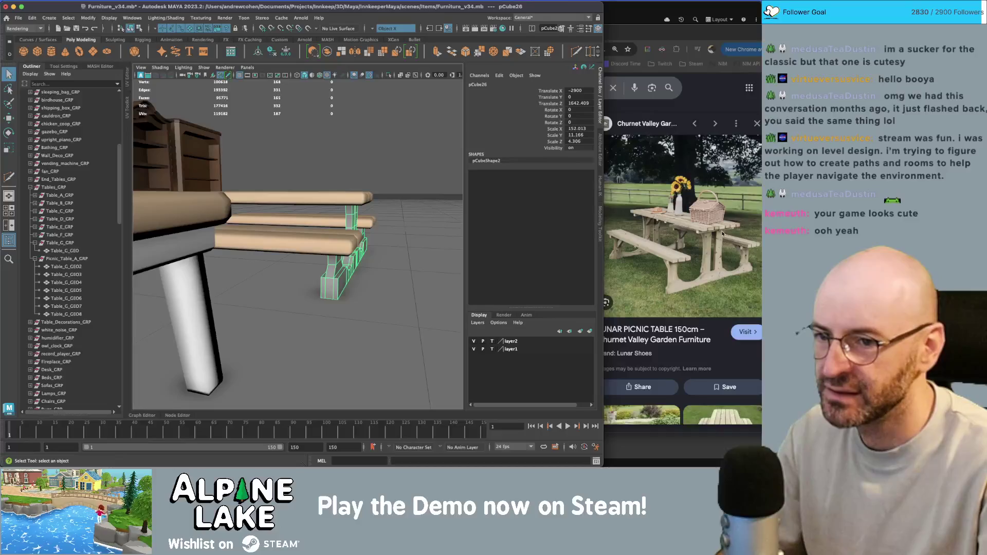
mouse_move(410, 264)
left_mouse_down("alt")
mouse_move(252, 135)
mouse_move(241, 140)
left_mouse_up("alt")
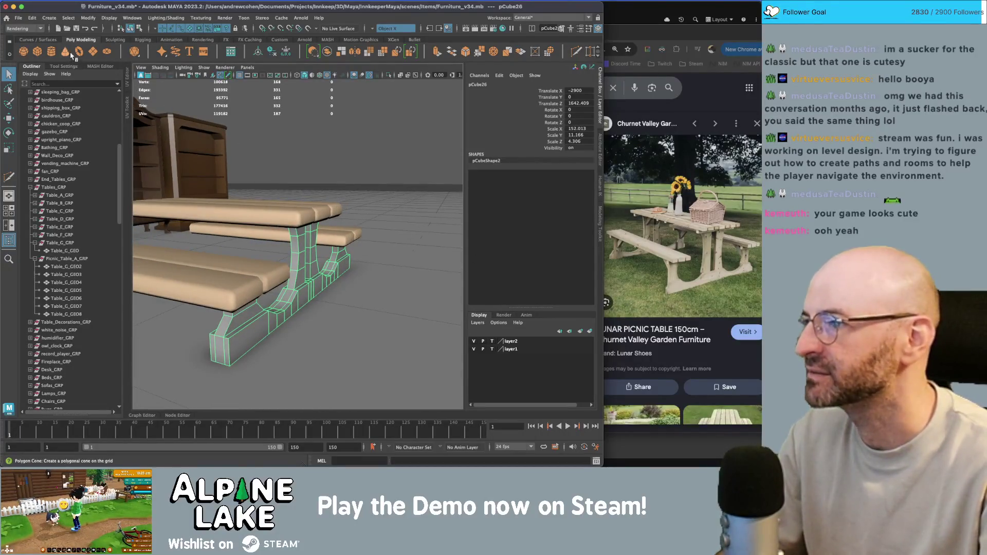
Create a polygon cube and raise it up under the tabletop.
left_click(37, 51)
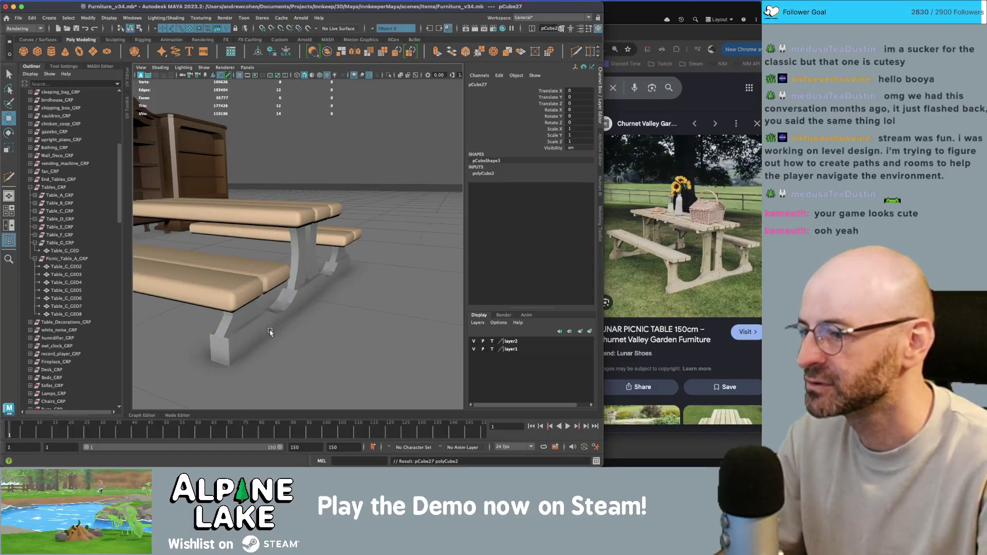
left_click_drag(254, 312, 371, 267, "alt")
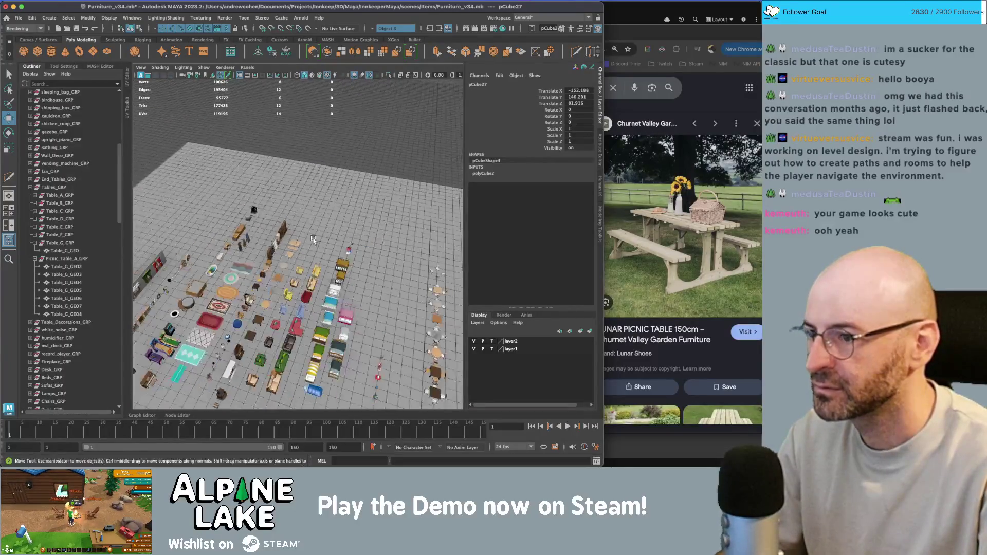
scroll(323, 255, "down", 5)
key("f")
scroll(247, 253, "down", 3)
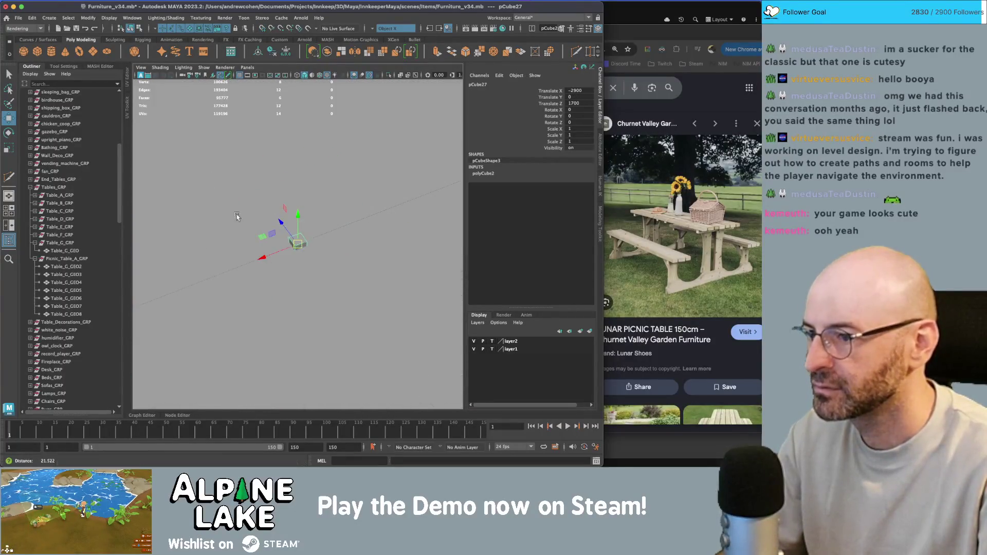
mouse_move(263, 251)
left_mouse_down("alt")
mouse_move(311, 245)
mouse_move(302, 242)
left_mouse_up("alt")
key("r")
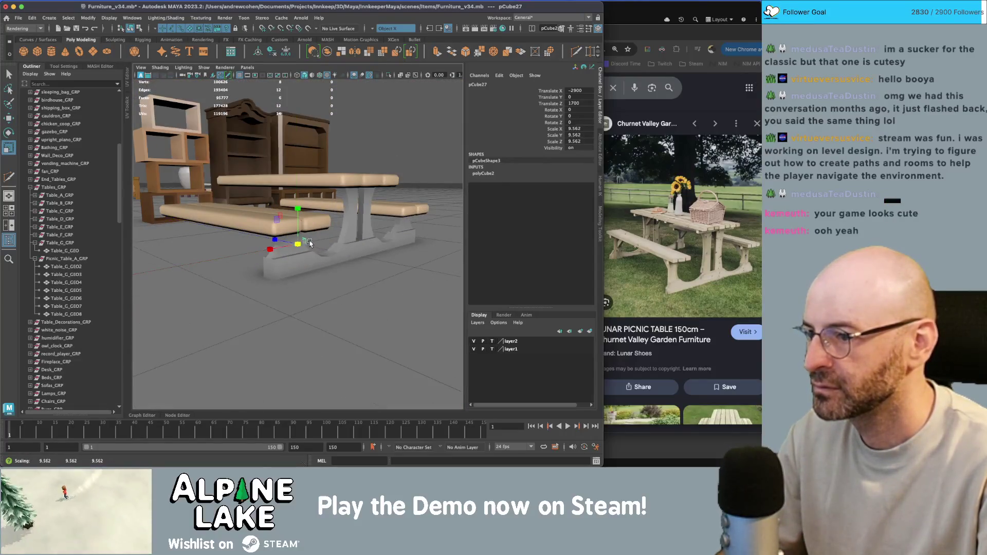
key("w")
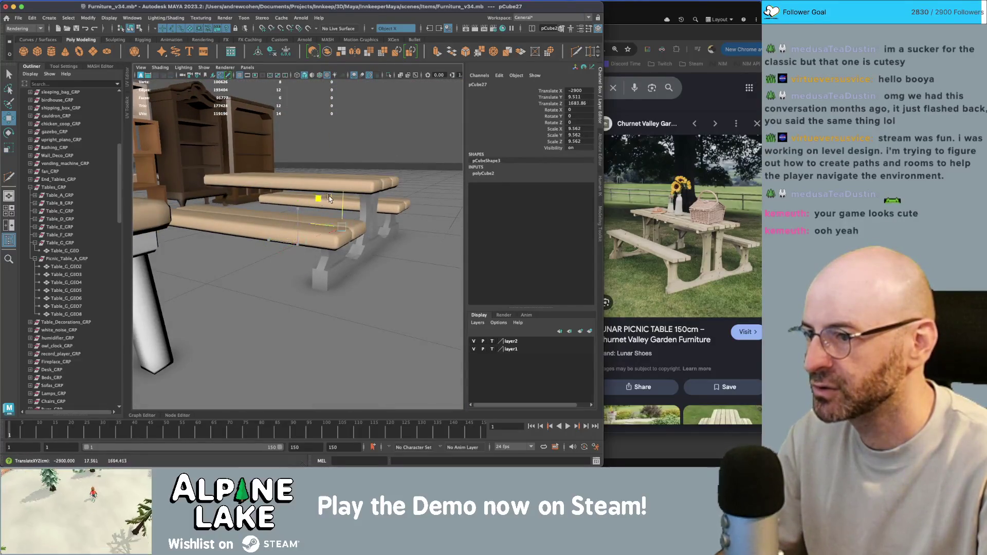
left_click_drag(341, 183, 339, 179)
key("f")
mouse_move(308, 242)
left_mouse_down("alt")
mouse_move(319, 239)
mouse_move(291, 245)
mouse_move(346, 251)
mouse_move(308, 234)
mouse_move(317, 227)
mouse_move(305, 241)
left_mouse_up("alt")
Scale the cube down into a thin bar between the legs.
key("r")
key("w")
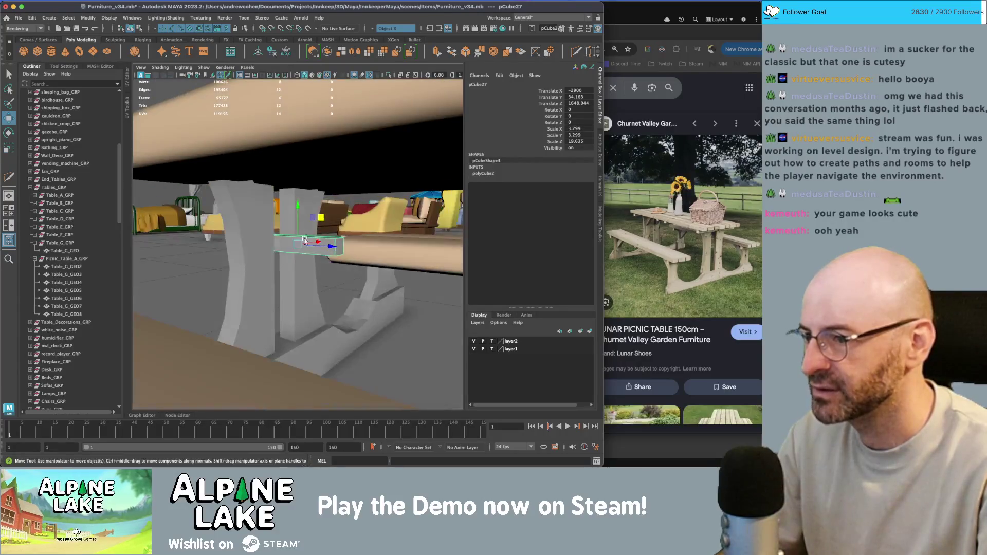
mouse_move(339, 212)
left_mouse_down("alt")
mouse_move(407, 203)
mouse_move(372, 185)
left_mouse_up("alt")
key("q")
Raise the bar's end face so the bar slants upward.
right_click(389, 193)
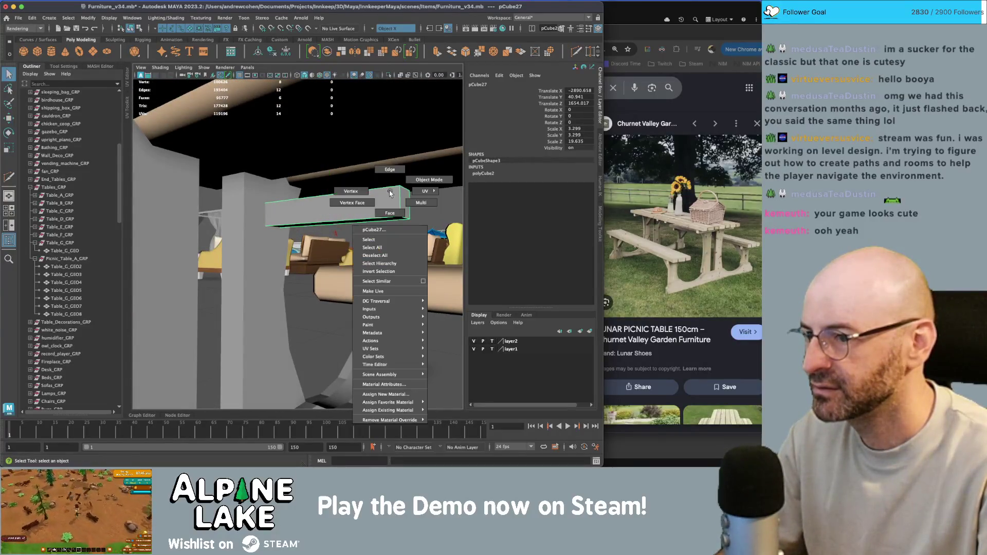
left_click(386, 212)
left_click(404, 191)
key("w")
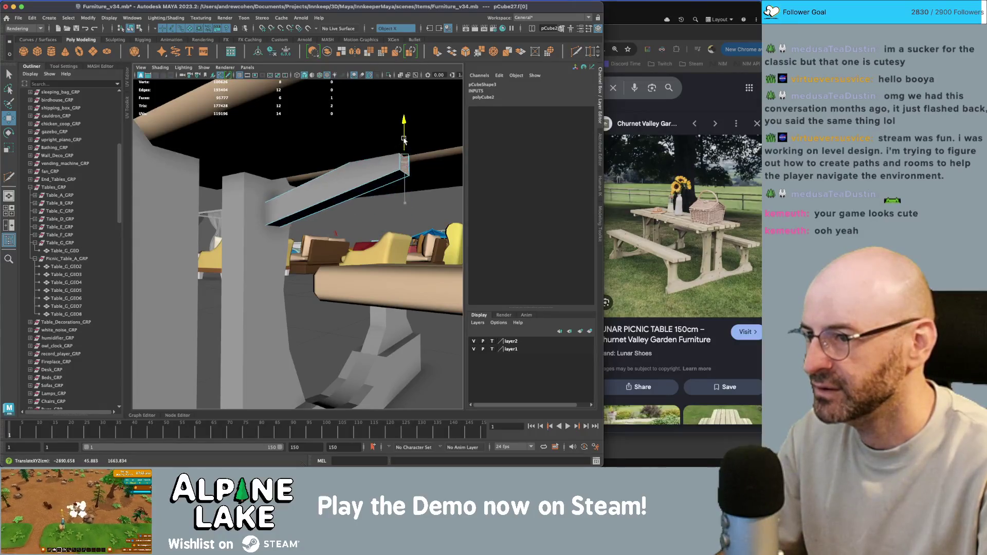
left_click_drag(396, 124, 399, 166, "alt")
key("4")
left_click_drag(356, 150, 348, 107)
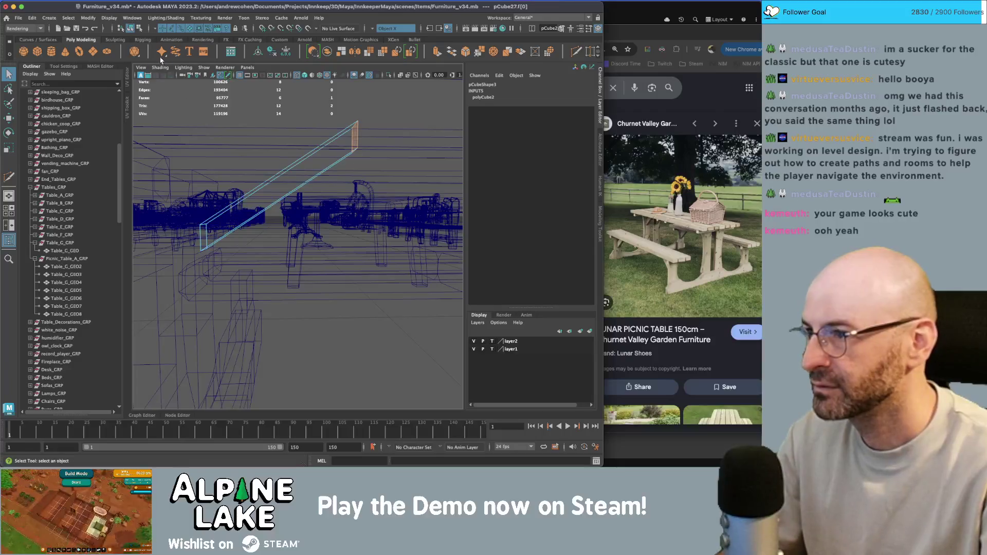
key("5")
key("f")
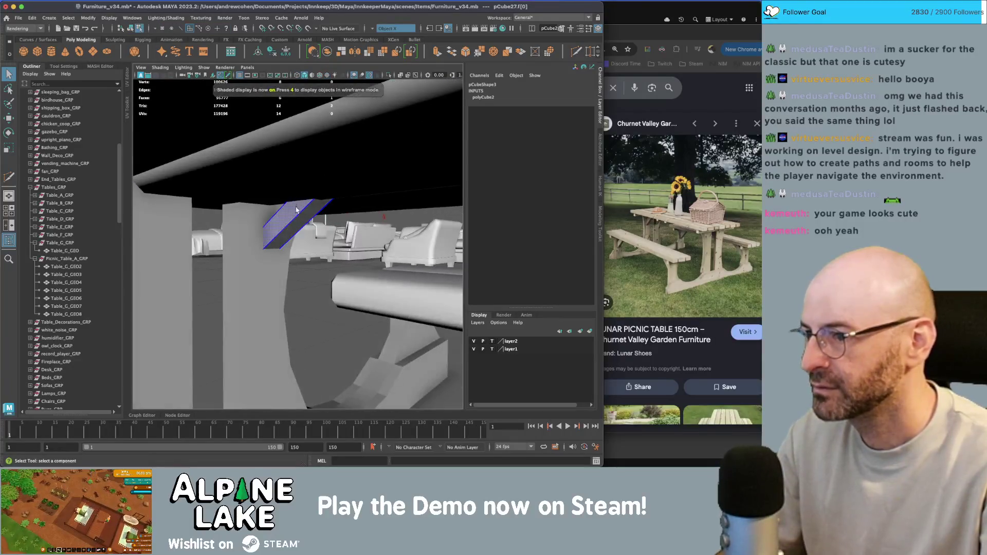
Back in object mode, lower the slanted brace slightly.
right_click(302, 217)
left_click(334, 208)
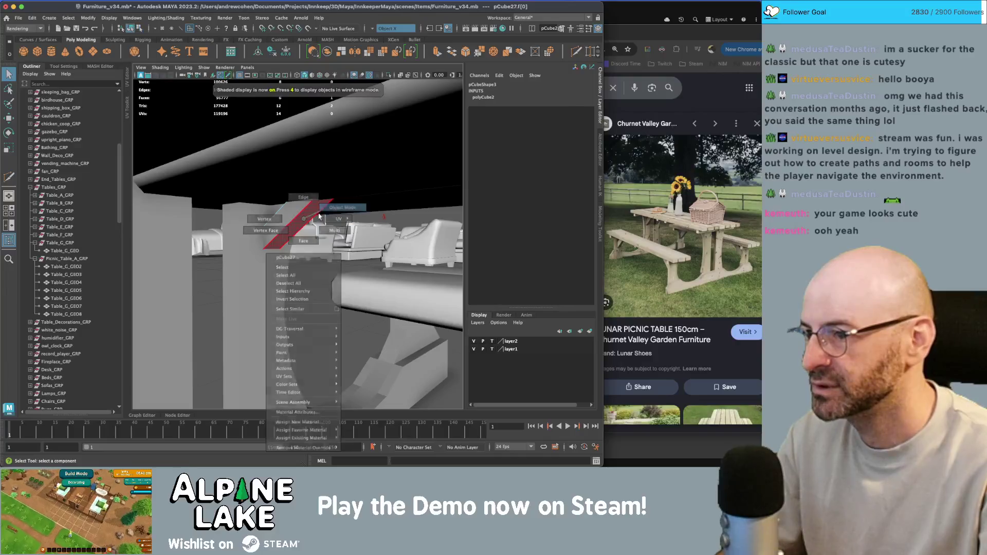
key("w")
mouse_move(320, 201)
left_mouse_down()
mouse_move(317, 243)
mouse_move(359, 230)
mouse_move(337, 209)
mouse_move(288, 231)
mouse_move(293, 214)
mouse_move(320, 214)
mouse_move(350, 244)
mouse_move(310, 245)
mouse_move(352, 245)
mouse_move(305, 248)
left_mouse_up()
key("q")
Select the copied brace, undo the duplicate, and delete then restore the brace.
left_click(376, 244)
key("w")
key("4")
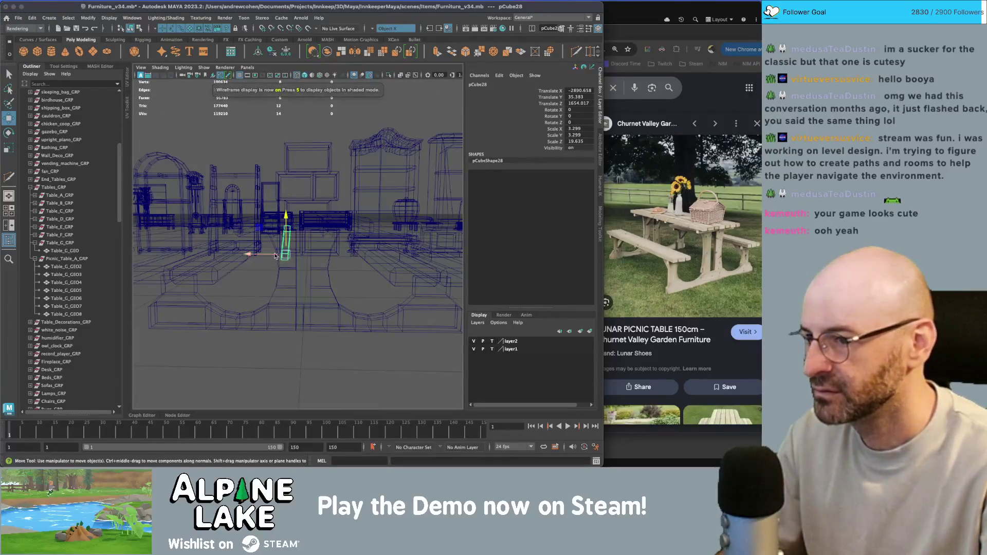
key("ctrl+z")
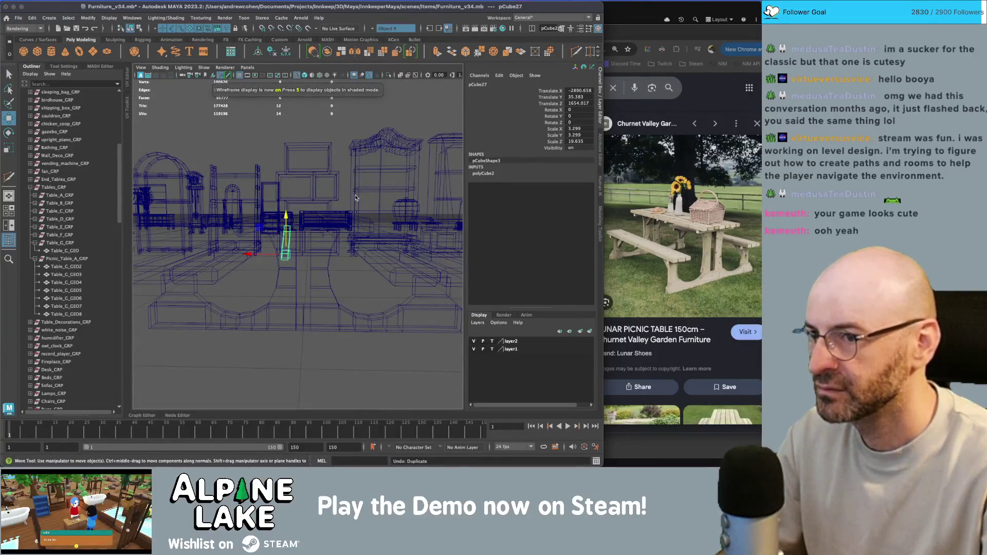
key("q")
key("Delete")
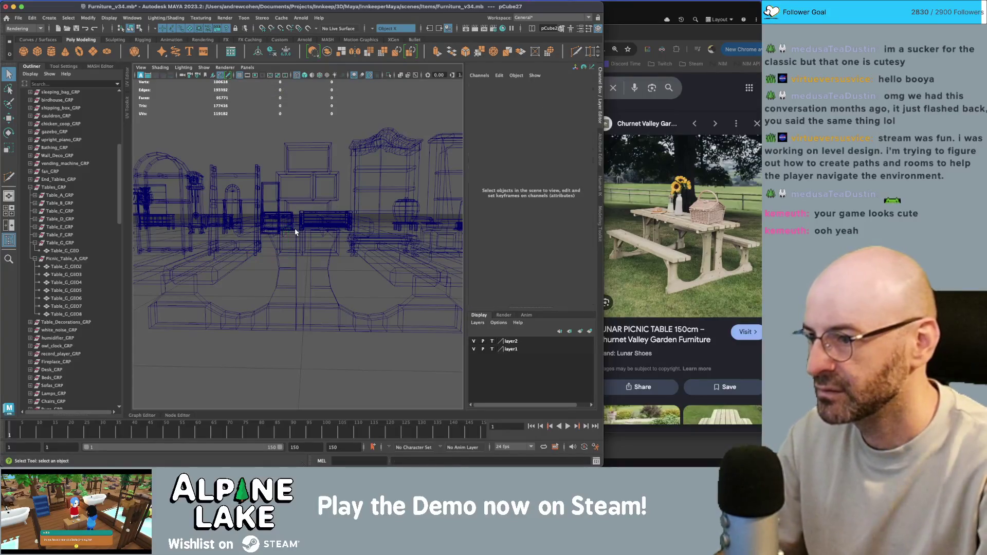
key("ctrl+z")
Parent the brace under Picnic_Table_A_GRP and freeze its transforms.
left_click(71, 259, "ctrl")
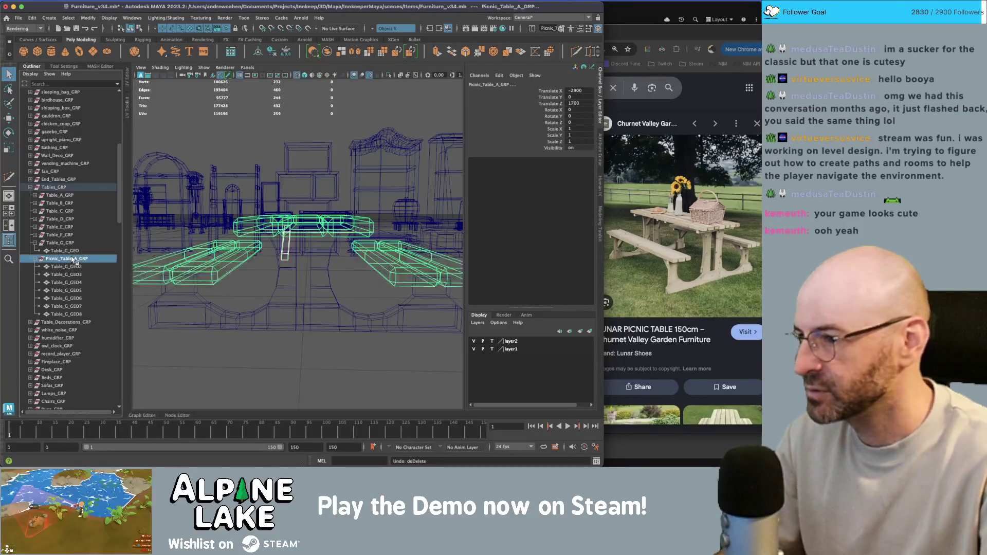
key("p")
key("w")
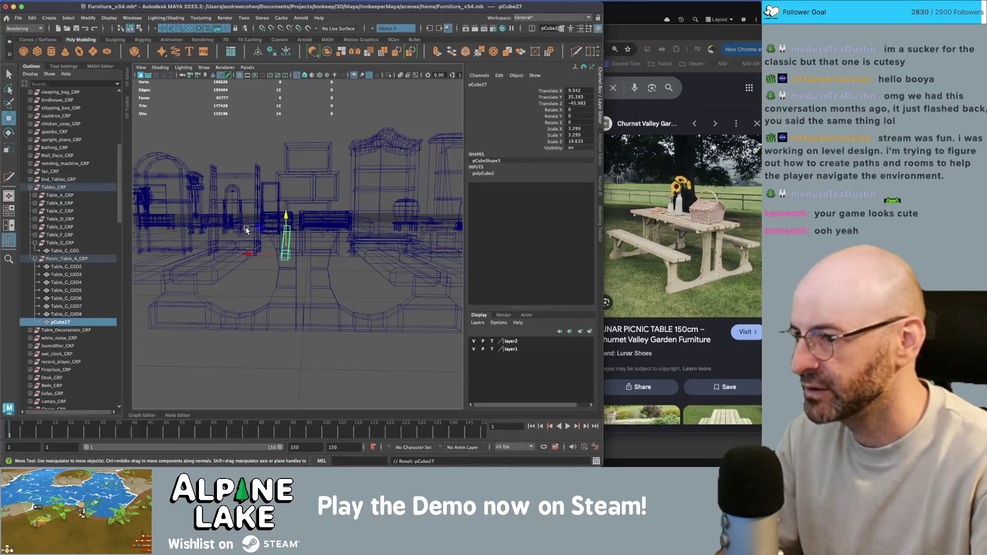
key("ctrl+shift+f")
Duplicate the brace, resize the copy along X, and duplicate it again.
key("ctrl+d")
key("r")
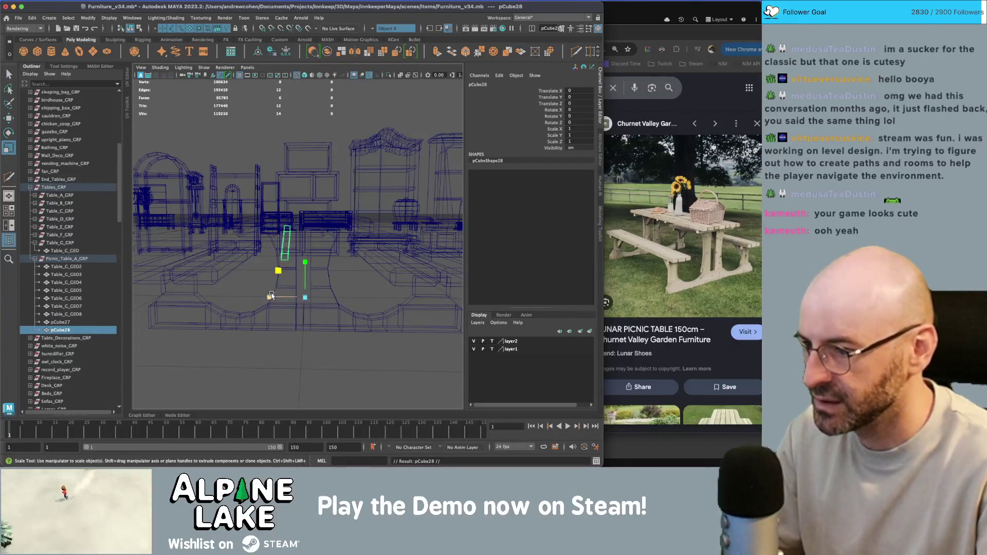
mouse_move(271, 297)
left_mouse_down()
mouse_move(320, 292)
mouse_move(285, 279)
mouse_move(293, 220)
mouse_move(374, 250)
mouse_move(239, 234)
mouse_move(296, 244)
mouse_move(278, 249)
mouse_move(288, 236)
left_mouse_up()
key("w")
key("ctrl+d")
key("5")
Duplicate the brace and mirror the copy to -1 in X for the opposite leg.
key("4")
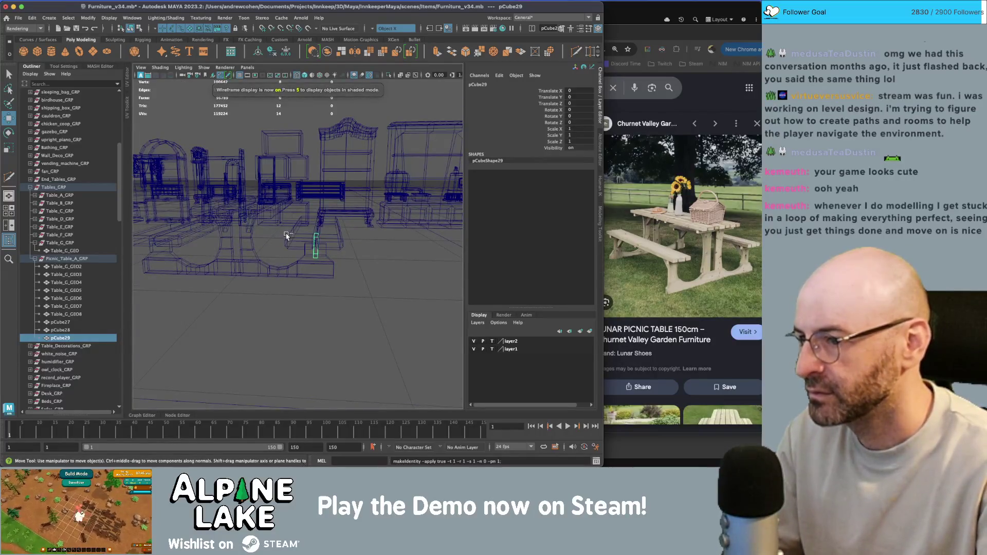
key("ctrl+d")
key("r")
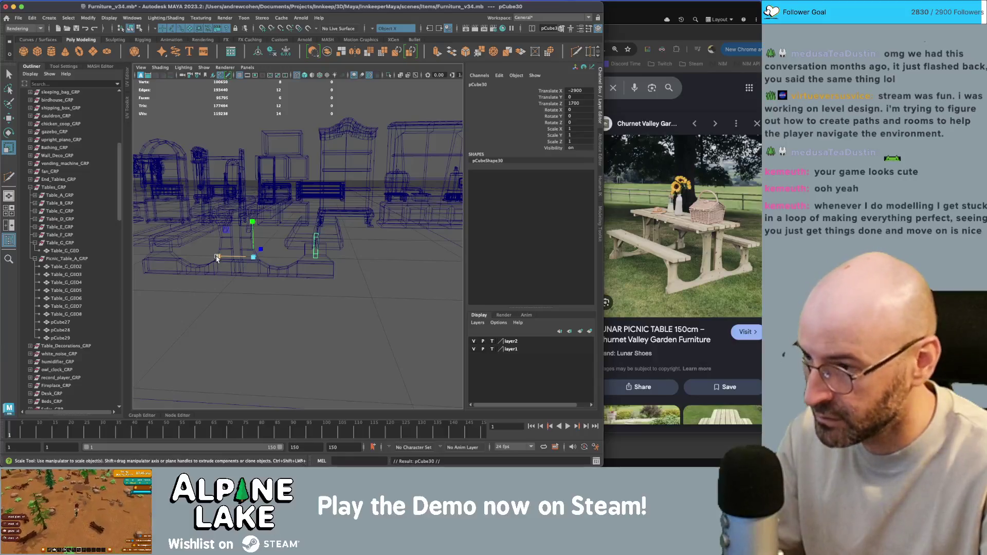
mouse_move(217, 258)
left_mouse_down()
mouse_move(275, 262)
mouse_move(252, 261)
left_mouse_up()
key("w")
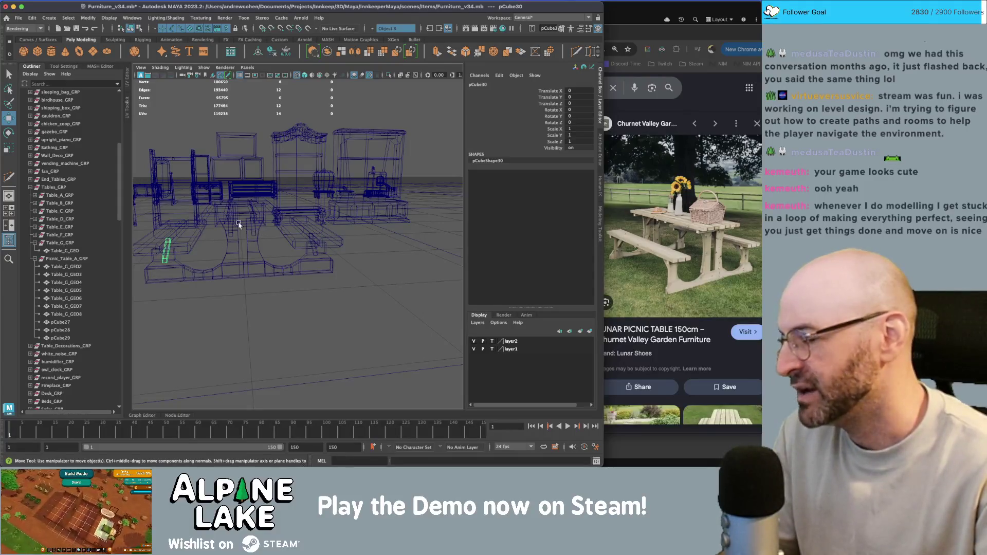
Select the three braces pCube27, pCube28 and pCube29.
left_click_drag(239, 224, 264, 220, "alt")
scroll(367, 210, "up", 5)
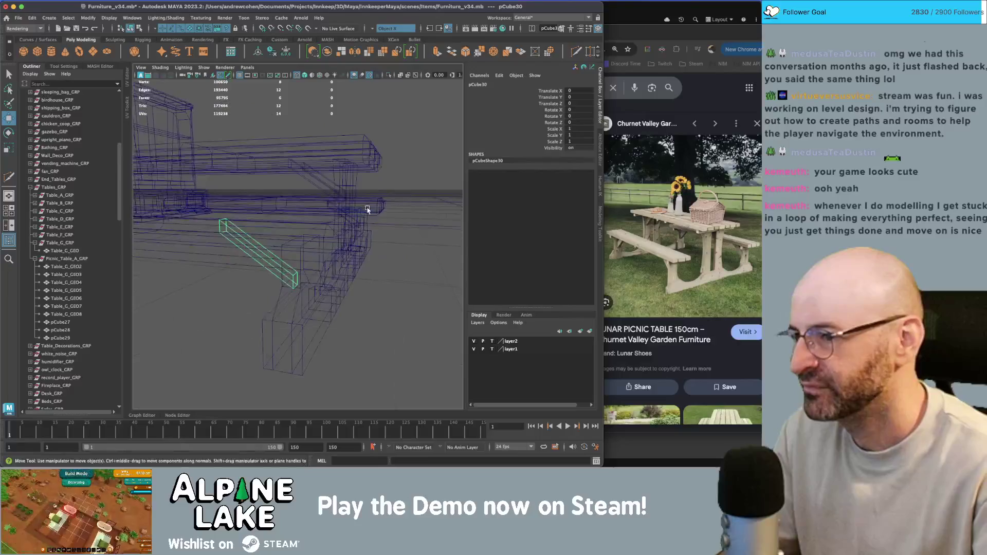
mouse_move(368, 209)
left_mouse_down("alt")
mouse_move(342, 243)
mouse_move(352, 236)
left_mouse_up("alt")
key("5")
left_click(305, 237)
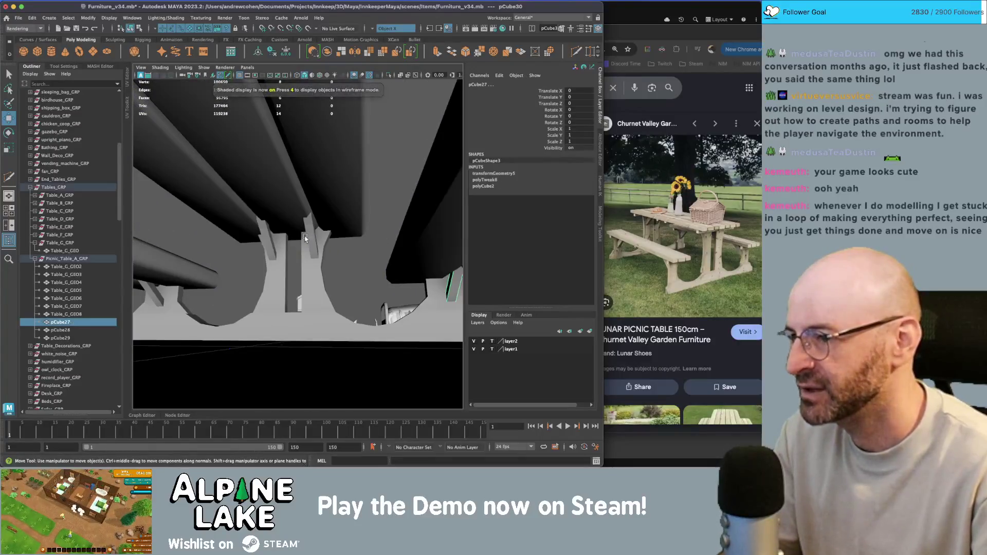
left_click(267, 242, "shift")
key("q")
left_click(149, 294, "shift")
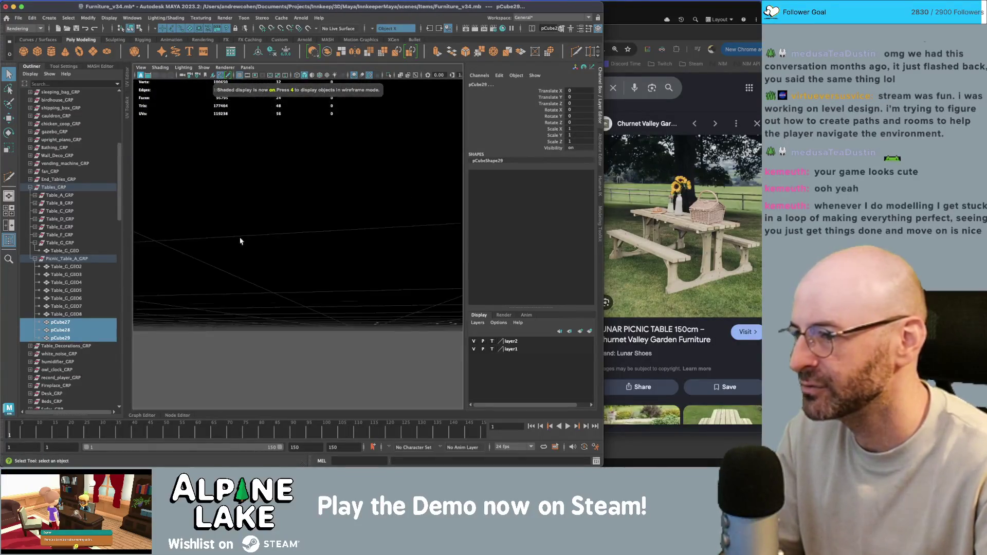
mouse_move(240, 238)
left_mouse_down("alt")
mouse_move(333, 249)
mouse_move(297, 248)
left_mouse_up("alt")
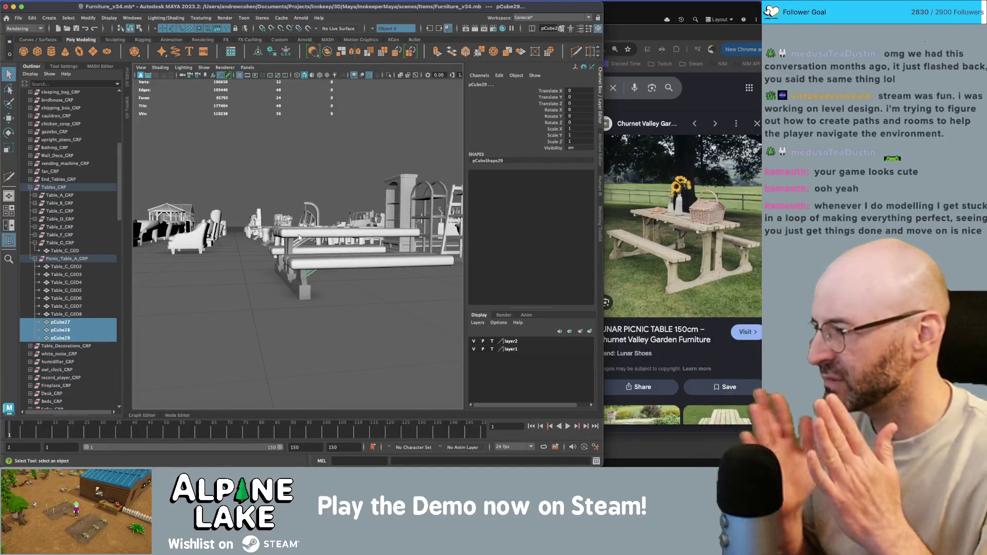
mouse_move(298, 237)
left_mouse_down("alt")
mouse_move(291, 244)
mouse_move(302, 256)
left_mouse_up("alt")
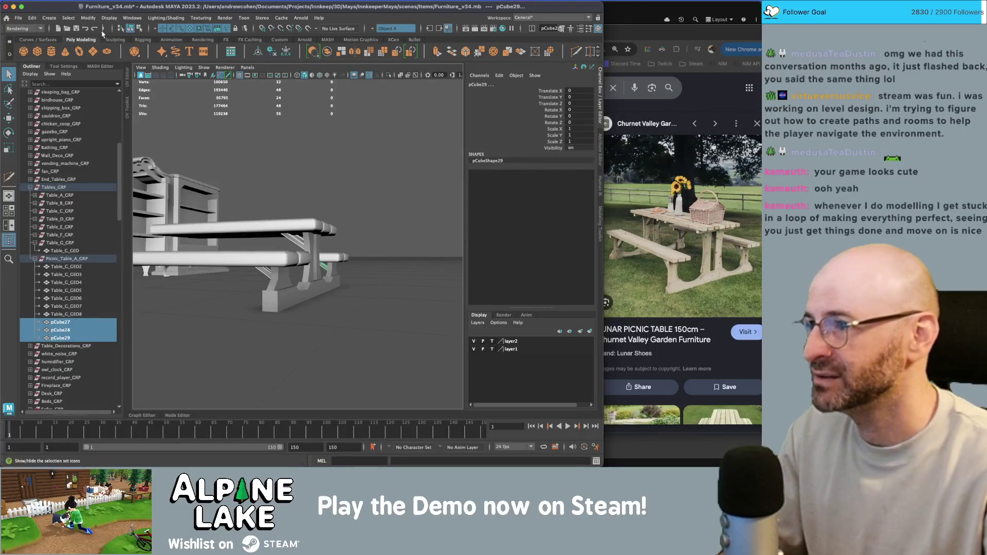
left_click_drag(285, 221, 289, 241, "alt")
key("ctrl+1")
right_click_drag(290, 221, 268, 223)
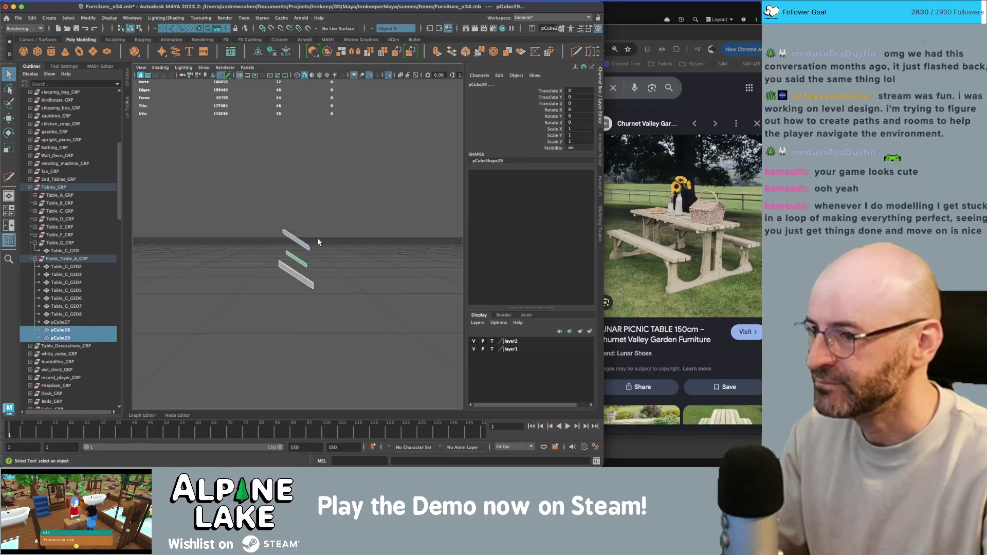
right_click_drag(294, 300, 293, 296)
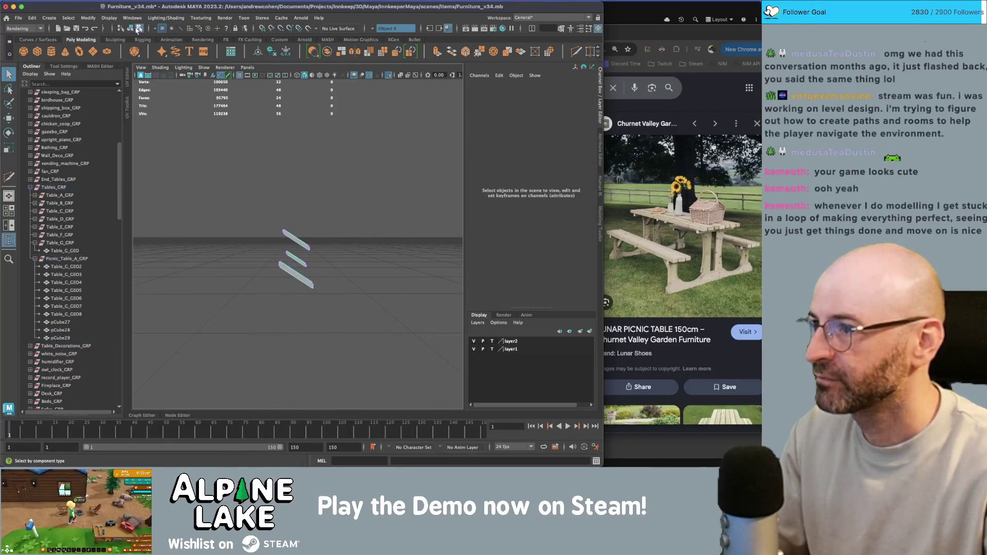
left_click_drag(265, 153, 286, 269)
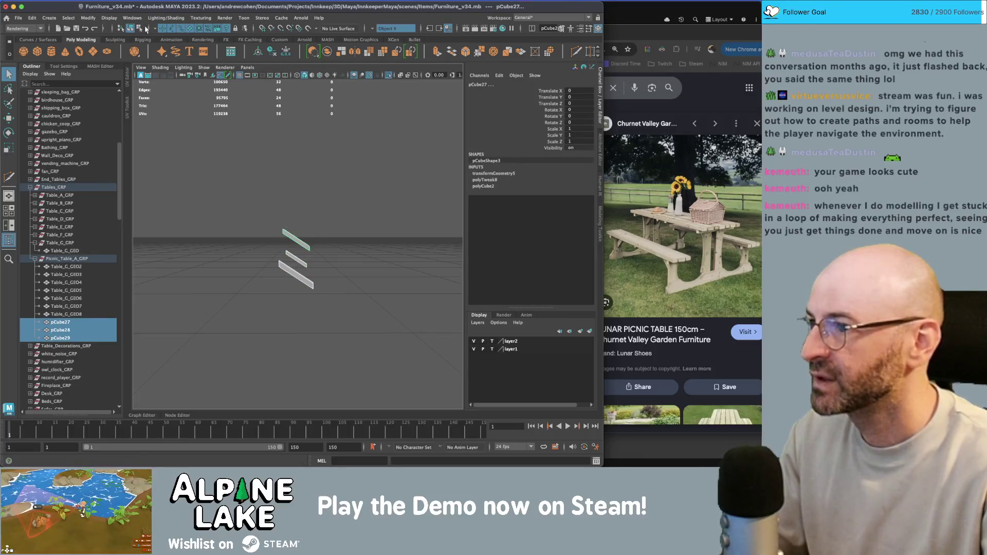
left_click(143, 29)
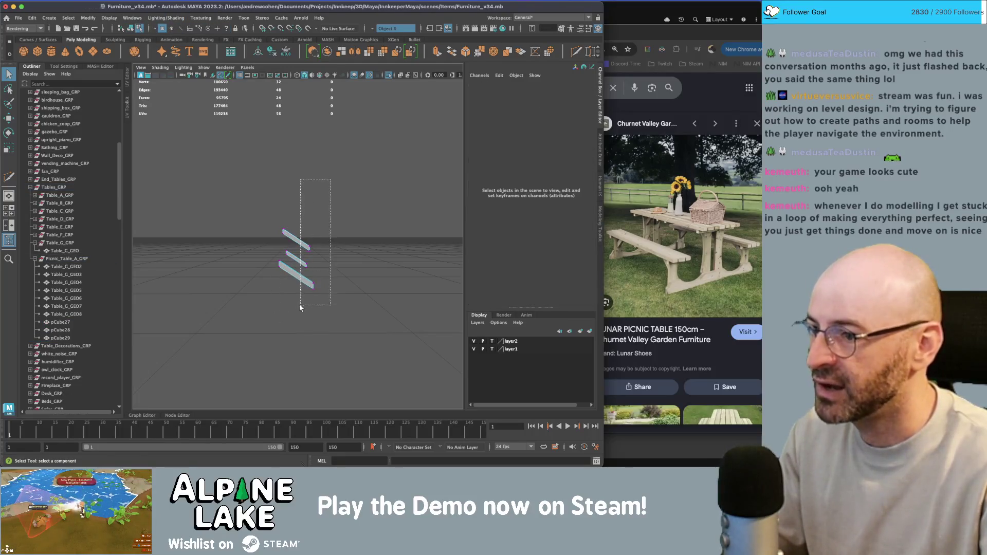
left_click_drag(301, 308, 300, 308)
key("5")
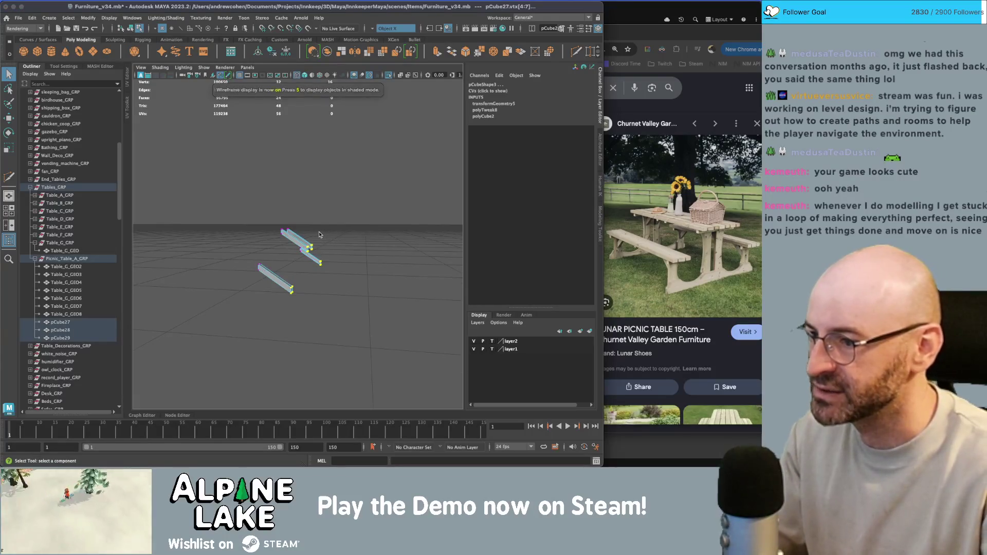
key("w")
key("5")
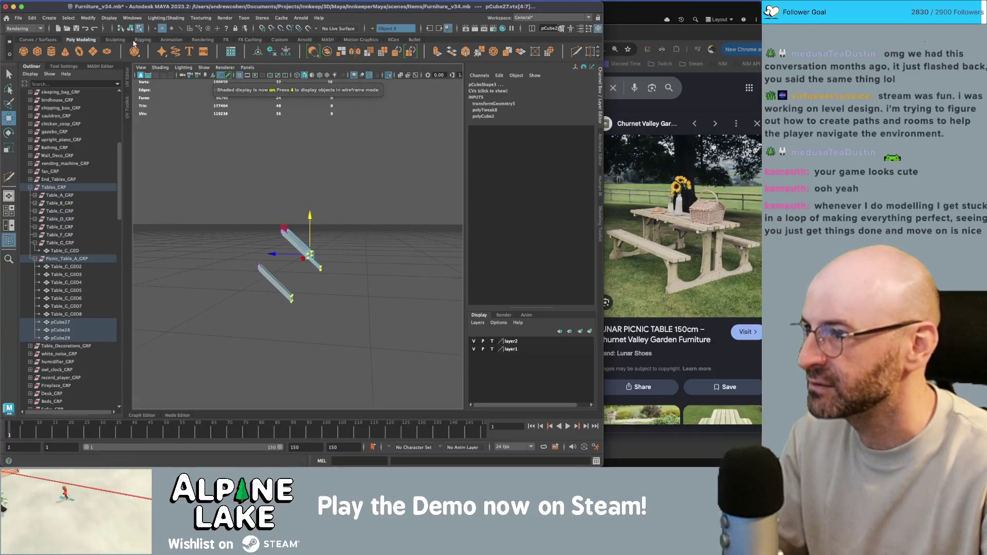
left_click(131, 30)
left_click_drag(322, 172, 322, 172, "alt")
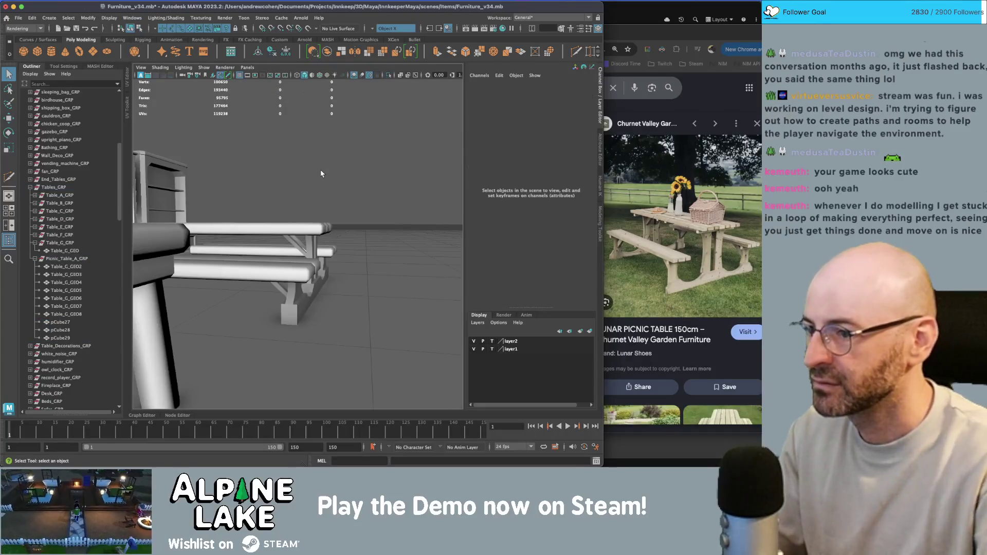
scroll(323, 172, "down", 5)
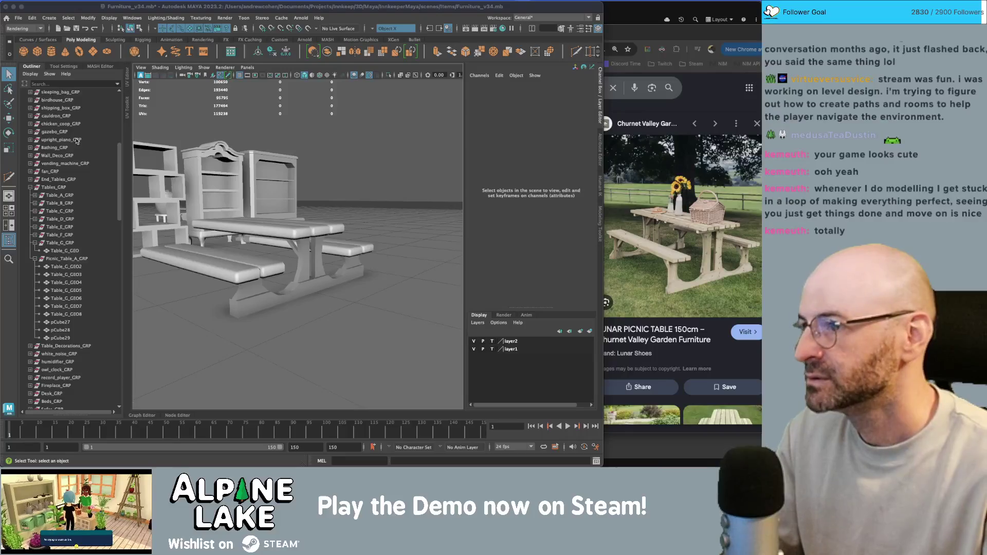
Select the three brace pieces under the table.
left_click(61, 322)
mouse_move(196, 257)
left_mouse_down("alt")
mouse_move(301, 252)
mouse_move(308, 255)
mouse_move(291, 276)
mouse_move(315, 275)
mouse_move(319, 293)
left_mouse_up("alt")
scroll(238, 261, "up", 5)
left_click(251, 285, "shift")
scroll(251, 285, "down", 8)
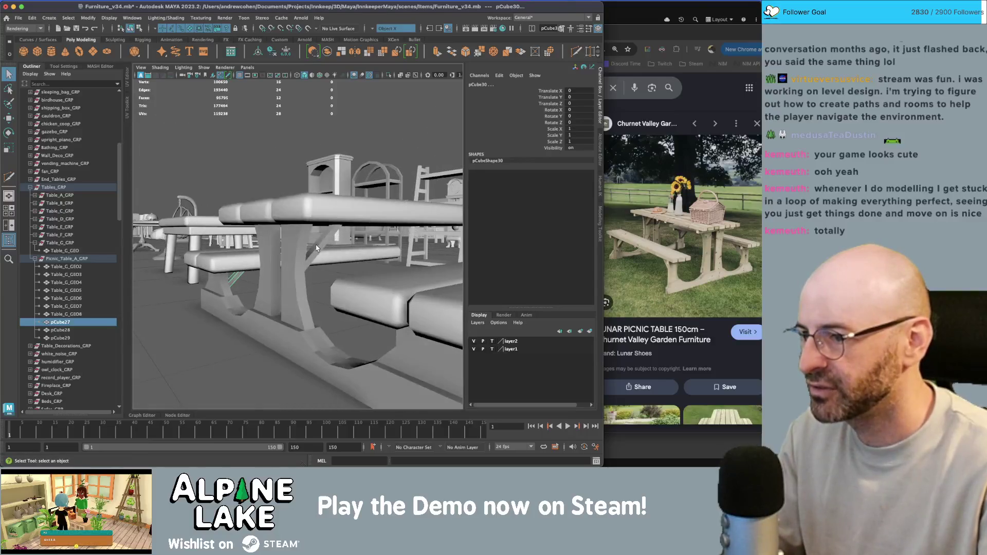
left_click(315, 248, "shift")
left_click(290, 277, "shift")
In wireframe component mode, marquee-select the faces of the four braces.
key("4")
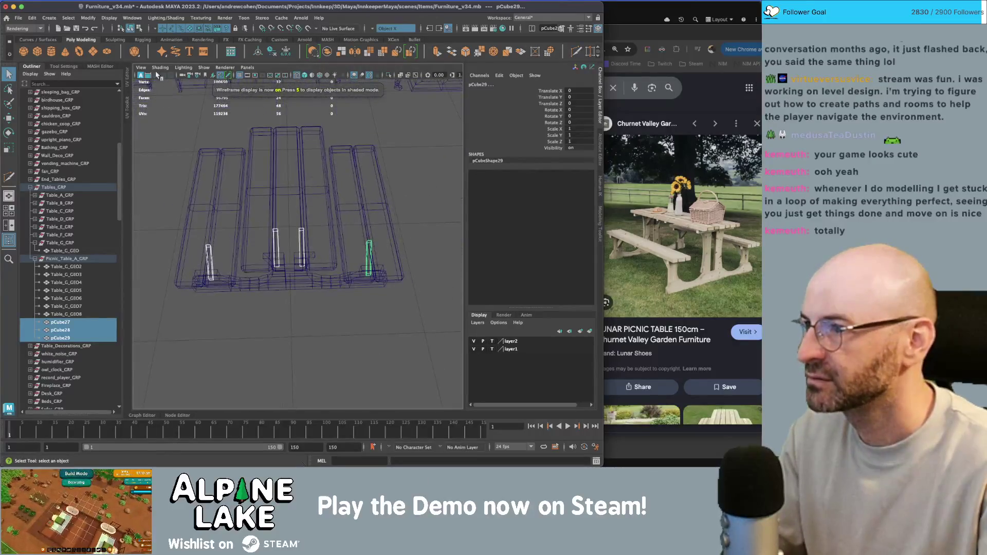
left_click(160, 29)
left_click(228, 213)
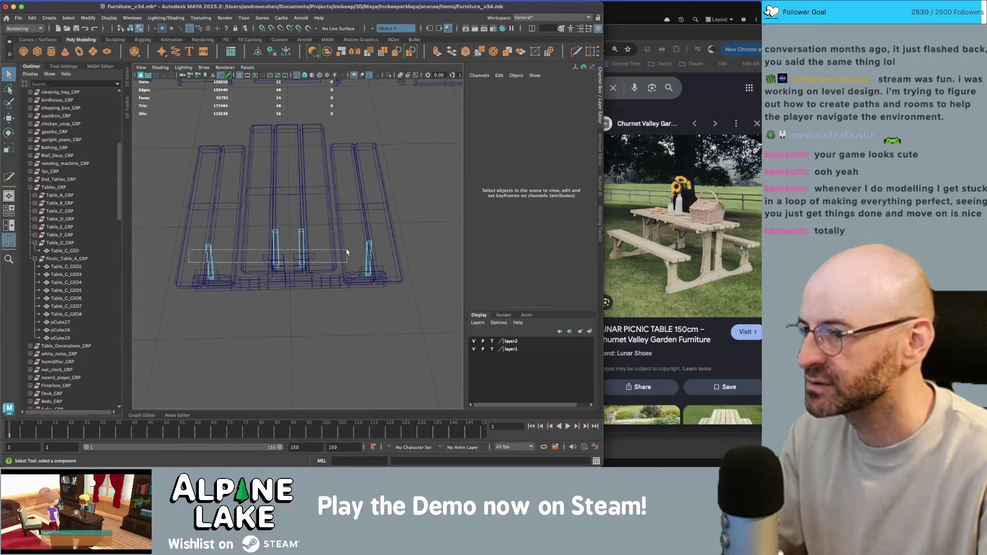
mouse_move(377, 253)
left_mouse_down()
mouse_move(362, 241)
mouse_move(327, 265)
mouse_move(243, 263)
left_mouse_up()
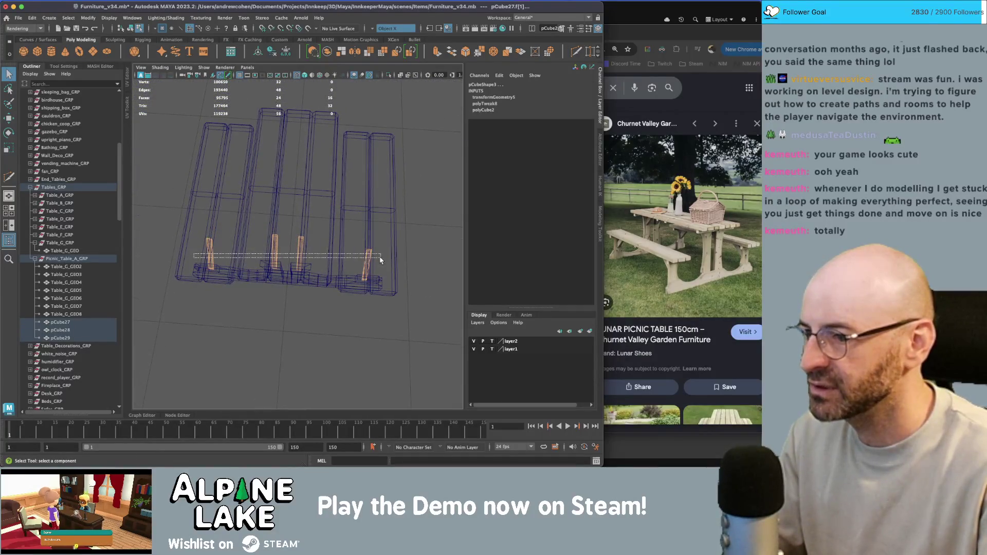
left_click(189, 331)
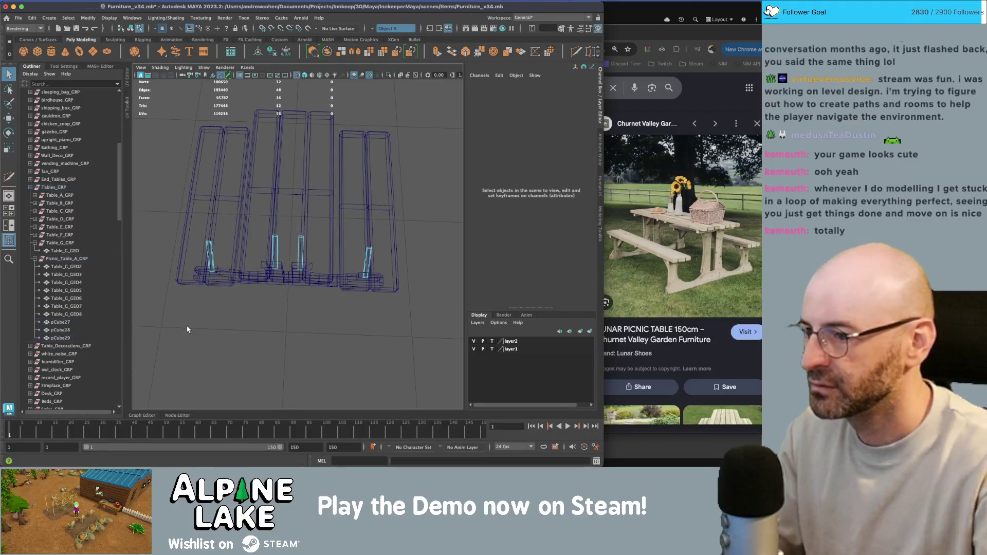
mouse_move(190, 331)
left_mouse_down("alt")
mouse_move(224, 281)
mouse_move(210, 274)
left_mouse_up("alt")
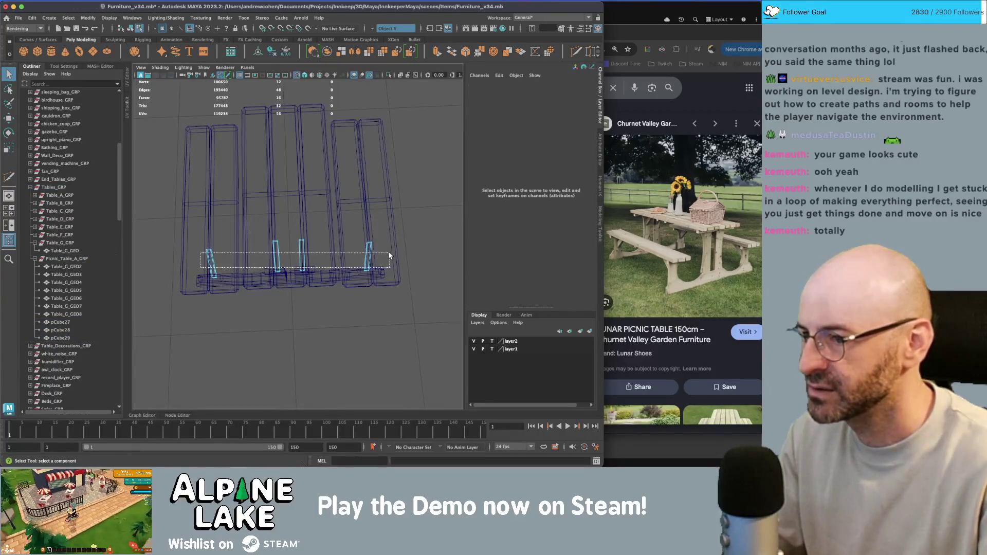
left_click_drag(389, 254, 390, 259)
Change the menu set from Rendering to Modeling.
left_click_drag(248, 161, 162, 30, "alt")
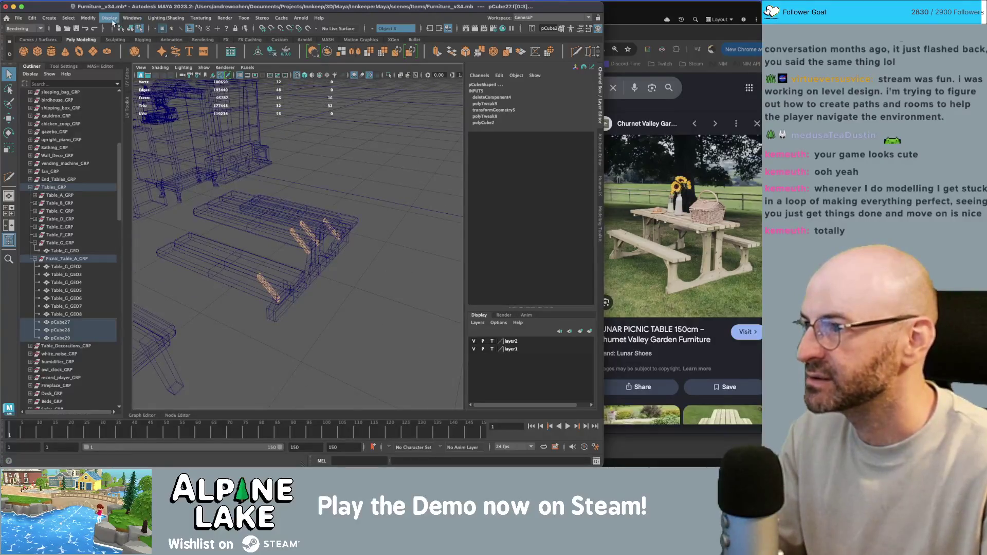
left_click(36, 29)
left_click(20, 32)
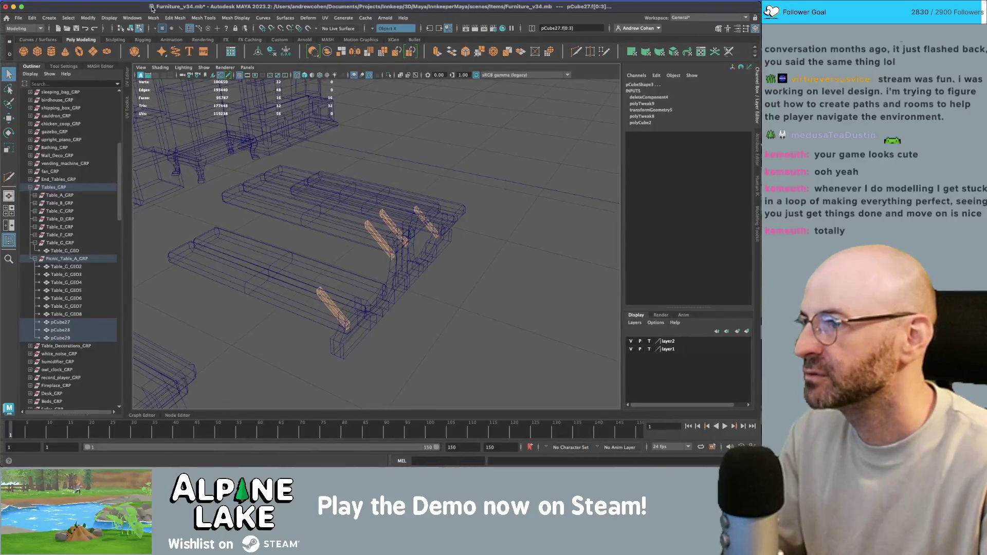
Try a Local Translate Z offset on the brace faces with Edit Mesh > Transform, then undo it.
left_click(154, 18)
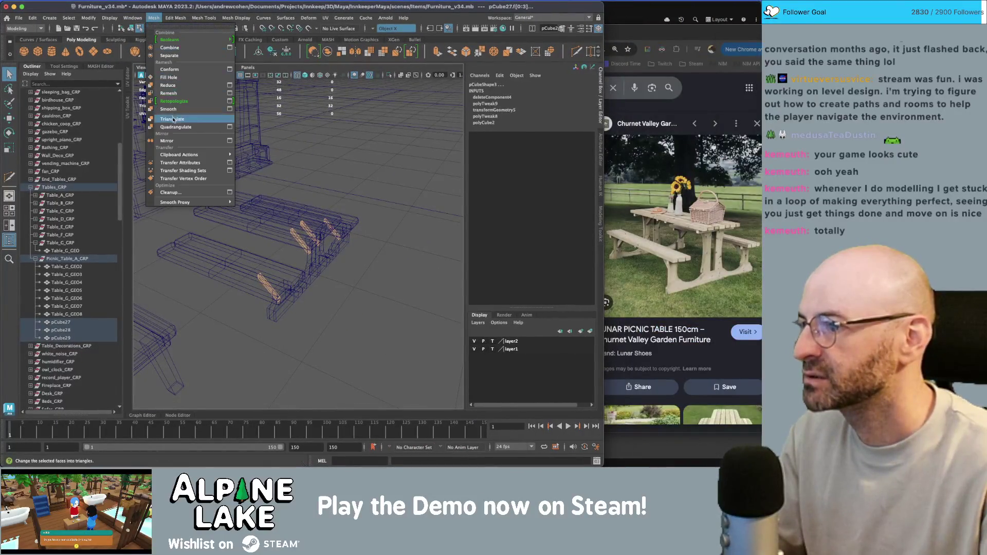
mouse_move(181, 31)
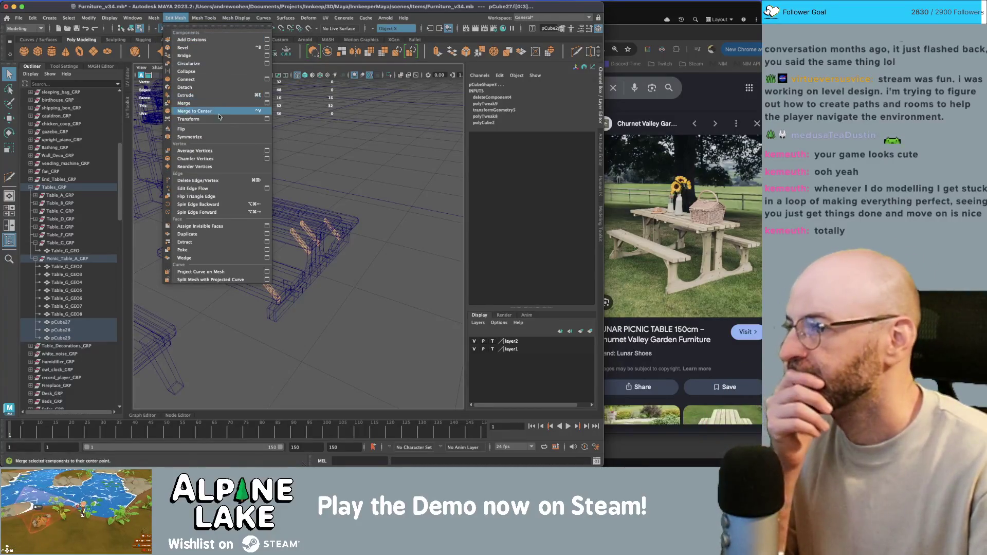
left_click(189, 119)
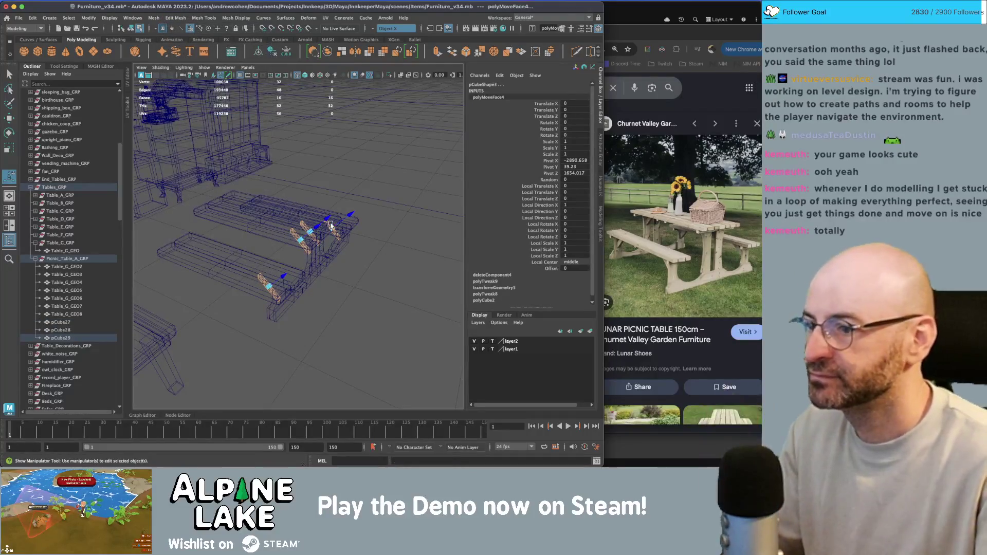
mouse_move(288, 207)
left_mouse_down("alt")
mouse_move(399, 223)
mouse_move(341, 184)
left_mouse_up("alt")
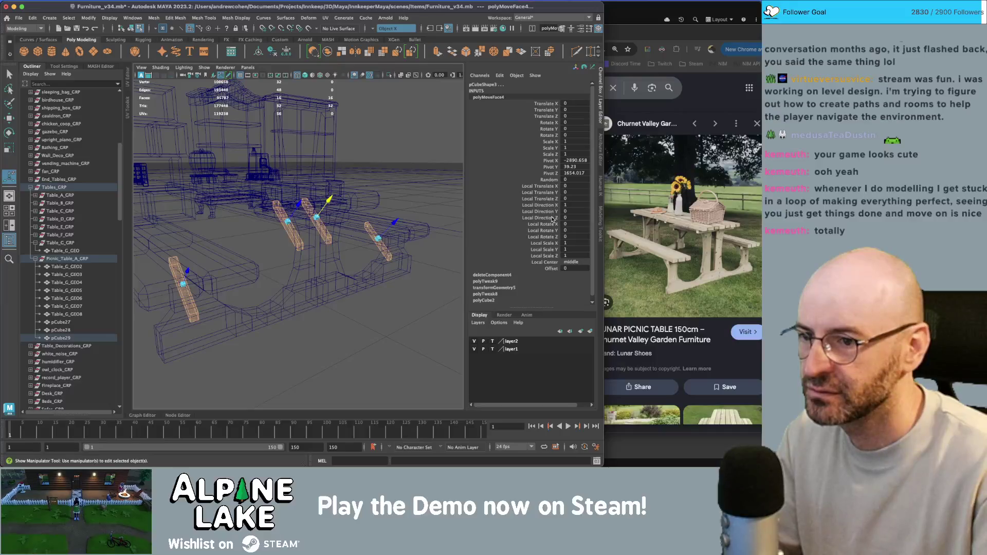
left_click(553, 218)
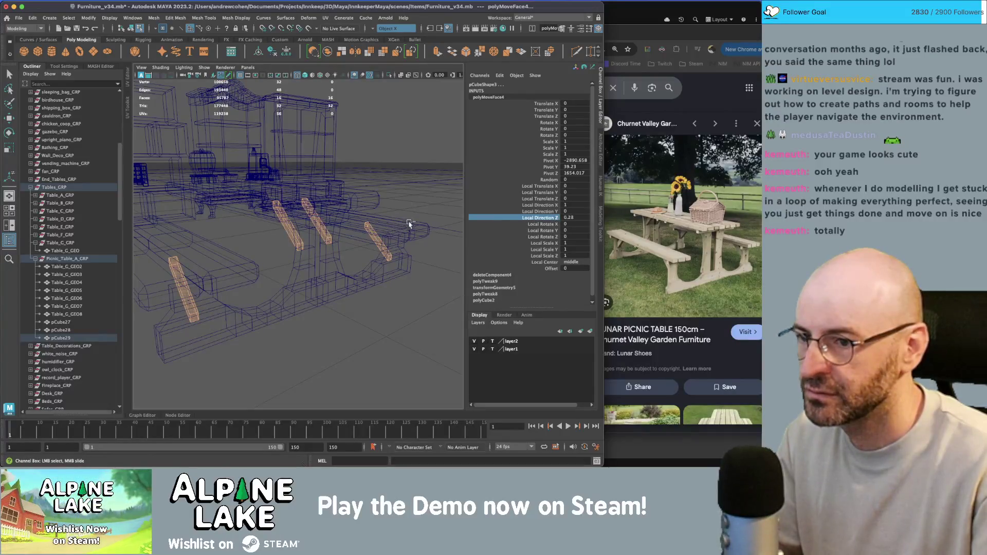
left_click(539, 198)
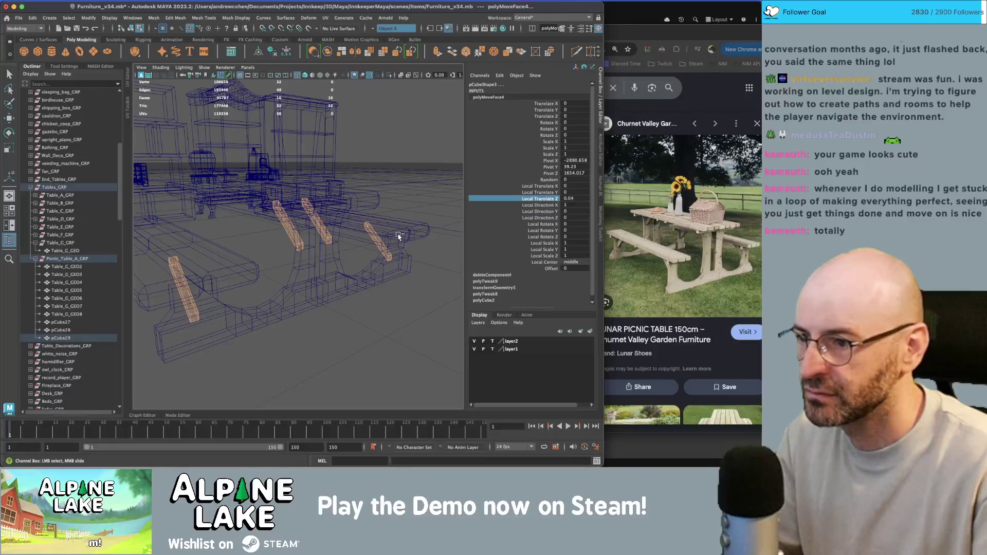
mouse_move(395, 232)
middle_mouse_down()
mouse_move(432, 226)
mouse_move(377, 243)
middle_mouse_up()
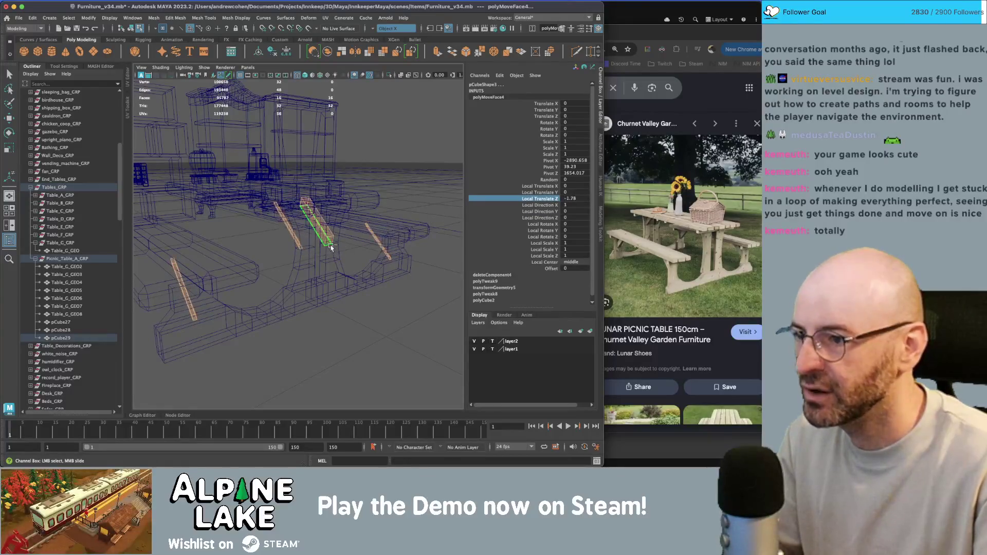
key("z")
Freeze transformations on brace pieces pCube27–pCube29 in object mode.
left_click(135, 30)
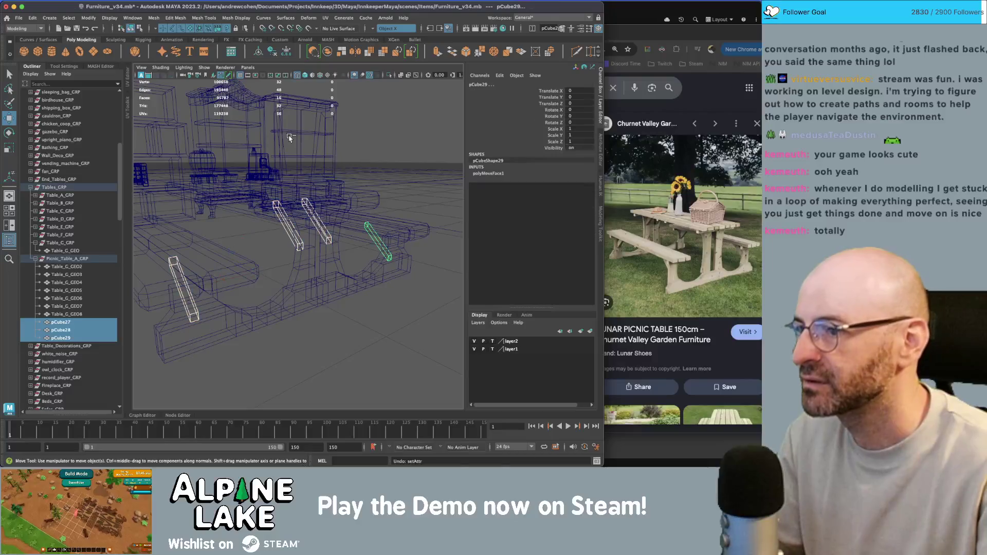
key("ctrl+shift+f")
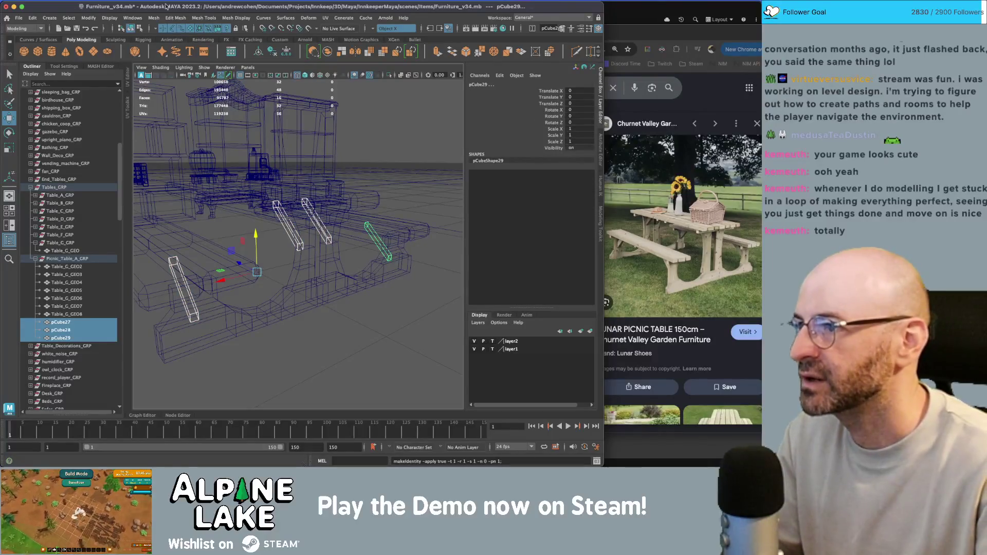
left_click(175, 18)
Extend the brace end vertices via Edit Mesh > Transform with Local Translate Z about 1.28, viewed shaded.
left_click(154, 18)
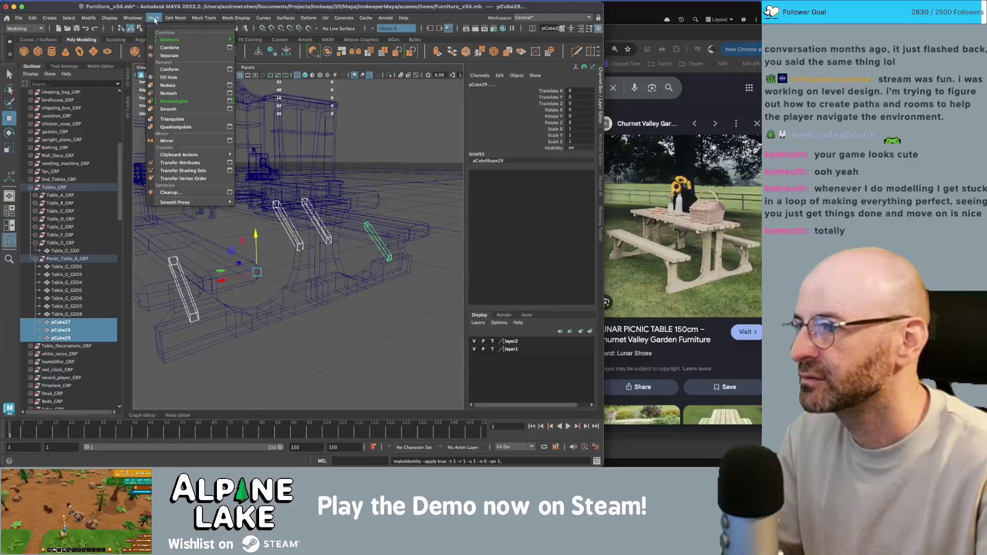
left_click(175, 17)
left_click(192, 111)
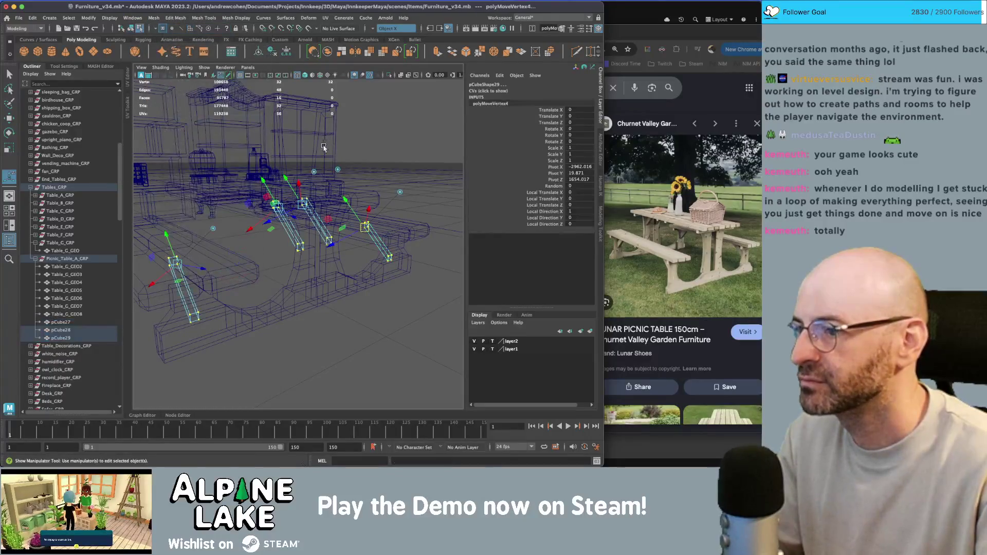
left_click_drag(196, 273, 201, 271)
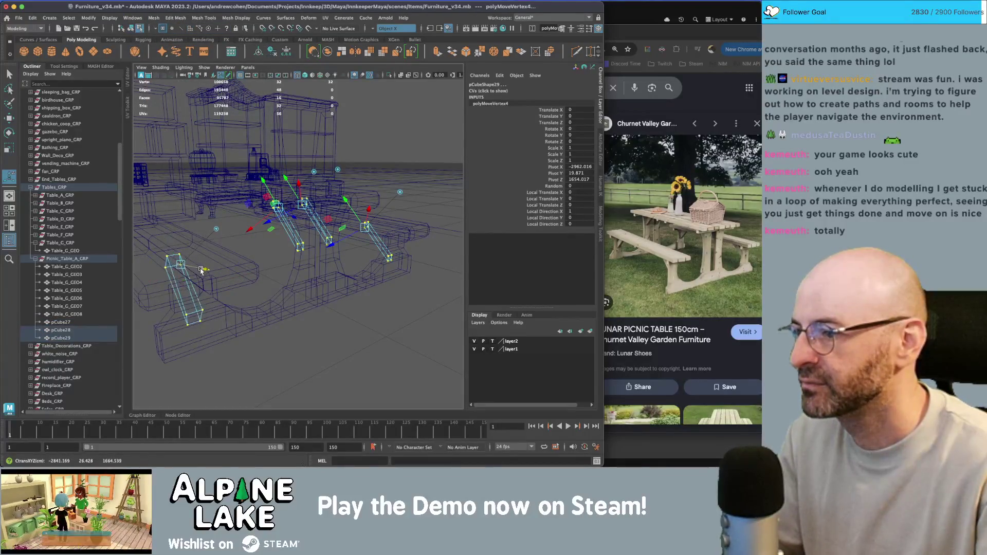
key("ctrl+z")
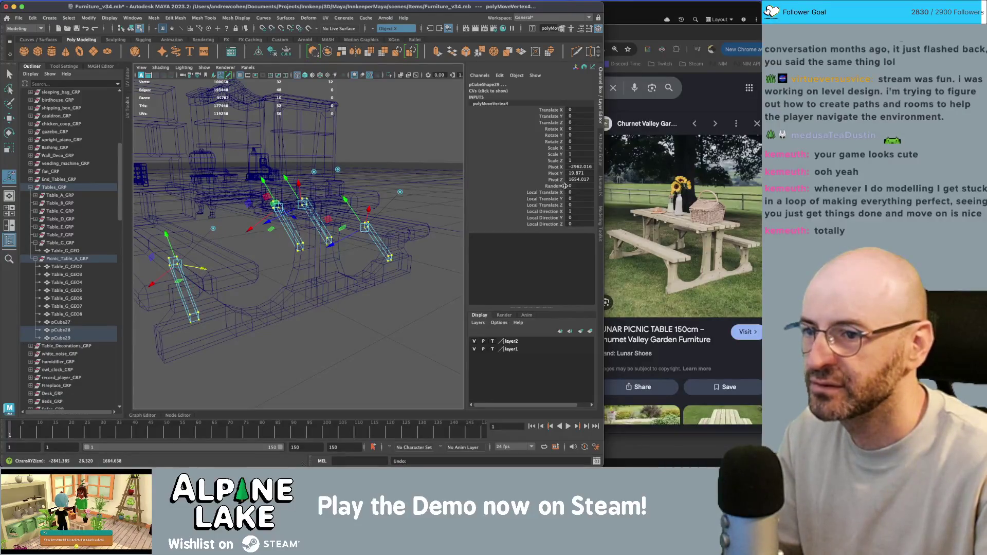
left_click(559, 206)
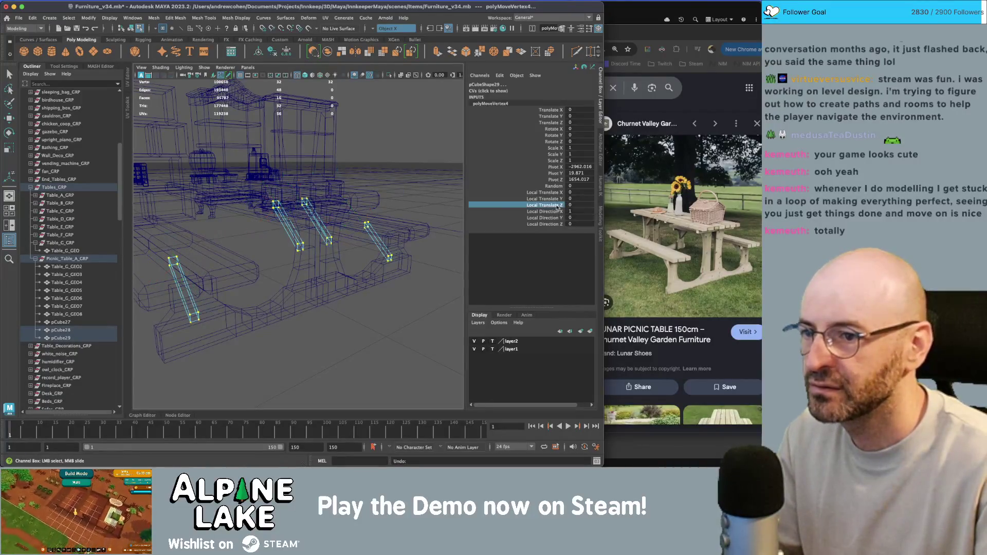
middle_click_drag(319, 202, 357, 192)
mouse_move(323, 193)
left_mouse_down("alt")
mouse_move(313, 191)
mouse_move(334, 191)
mouse_move(323, 184)
mouse_move(350, 173)
mouse_move(264, 166)
left_mouse_up("alt")
key("5")
Frame the leg pieces in wireframe and switch to editing their vertices.
left_click(130, 27)
scroll(307, 206, "down", 3)
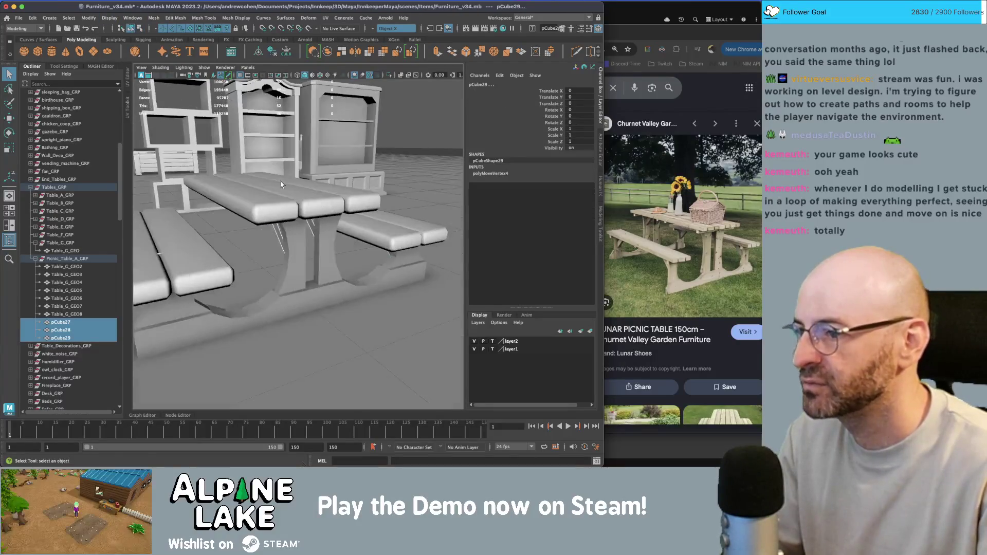
key("f")
key("4")
mouse_move(278, 209)
left_mouse_down("alt")
mouse_move(266, 207)
mouse_move(290, 191)
mouse_move(293, 211)
mouse_move(299, 204)
left_mouse_up("alt")
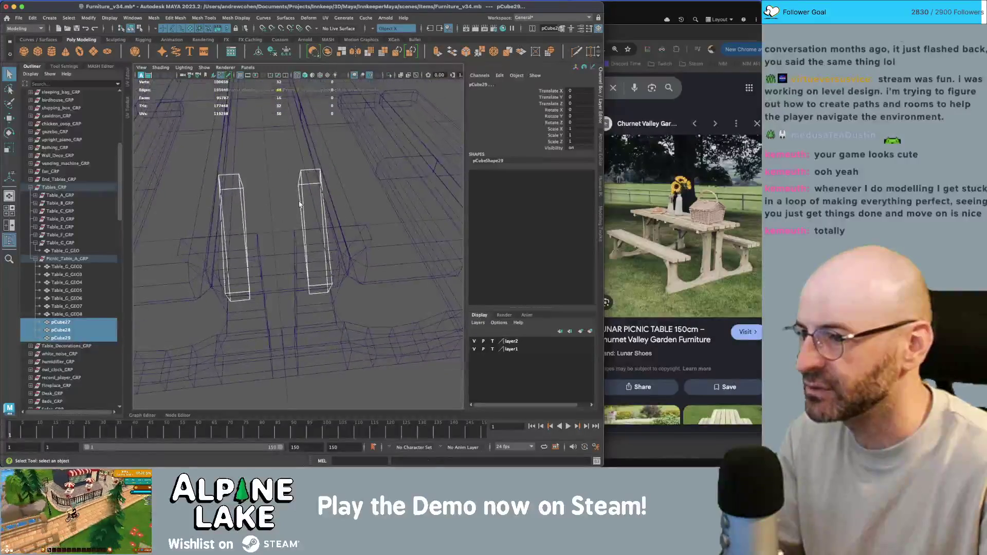
key("F9")
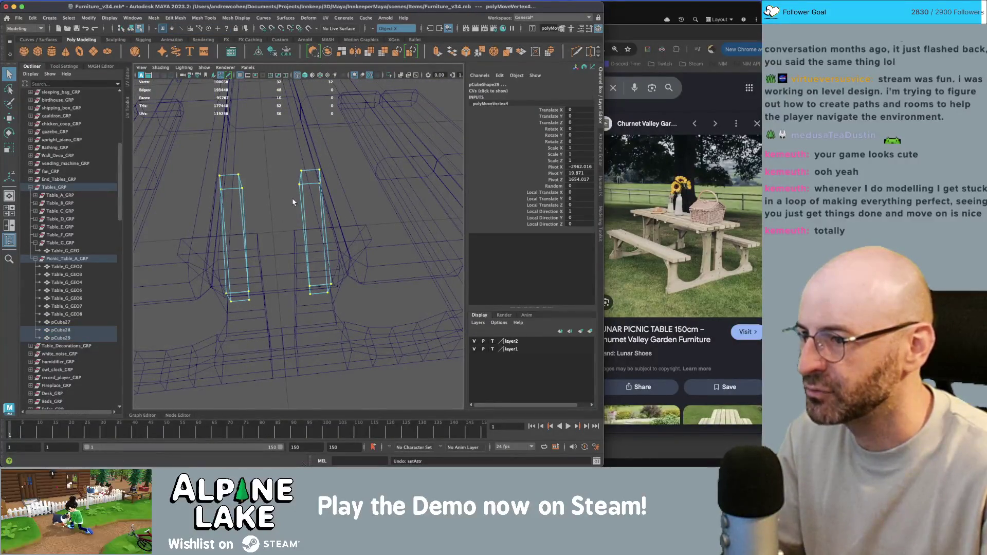
mouse_move(346, 201)
left_mouse_down("alt")
mouse_move(322, 183)
mouse_move(288, 191)
mouse_move(321, 255)
left_mouse_up("alt")
Scale each of the three legs' vertices sideways in X, roughly 1.14 and 1.34 times.
key("r")
left_click_drag(265, 220, 285, 223)
key("w")
left_click_drag(253, 189, 273, 253)
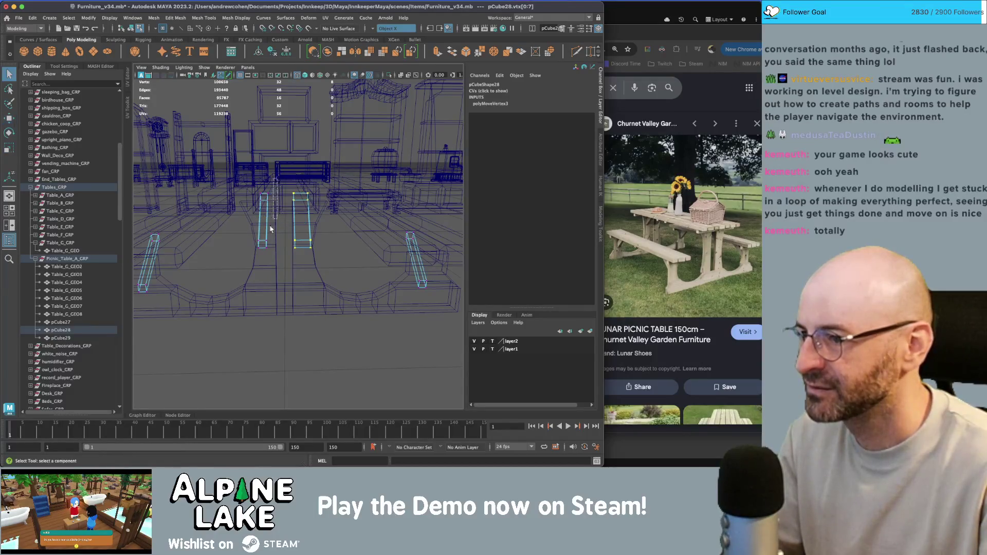
key("r")
mouse_move(246, 220)
left_mouse_down()
mouse_move(201, 229)
mouse_move(191, 275)
left_mouse_up()
key("w")
key("r")
mouse_move(188, 242)
left_mouse_down()
mouse_move(175, 244)
mouse_move(331, 237)
left_mouse_up()
In shaded view, select the top faces of the leg braces.
left_click_drag(366, 276, 378, 259, "alt")
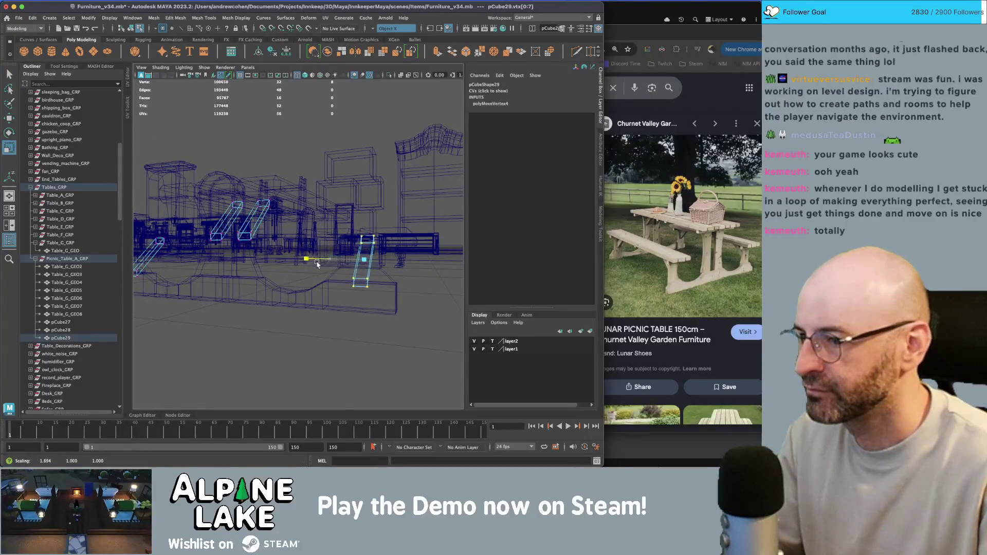
left_click_drag(310, 262, 308, 208, "alt")
key("5")
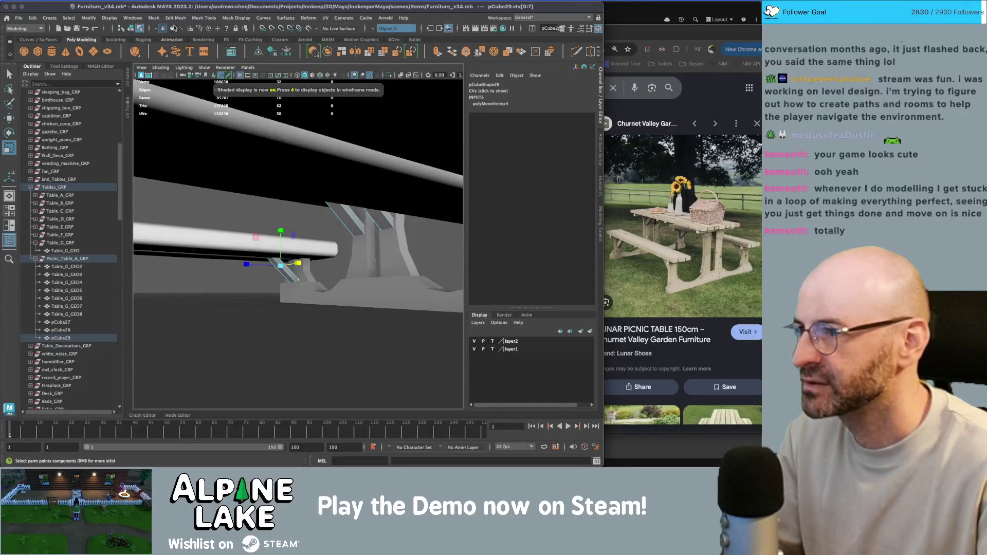
left_click(190, 28)
key("q")
left_click(277, 271)
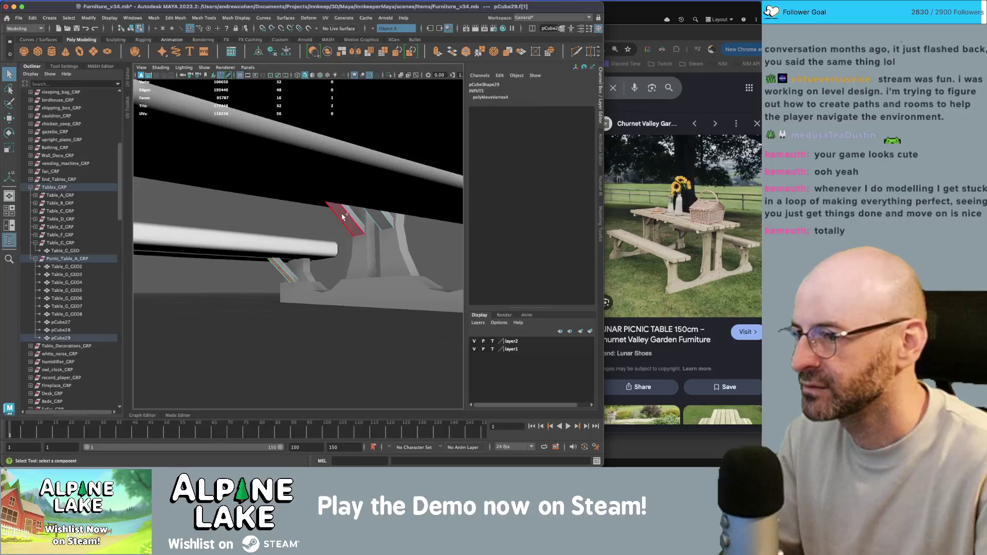
left_click(342, 219, "shift")
left_click_drag(391, 224, 306, 212, "alt")
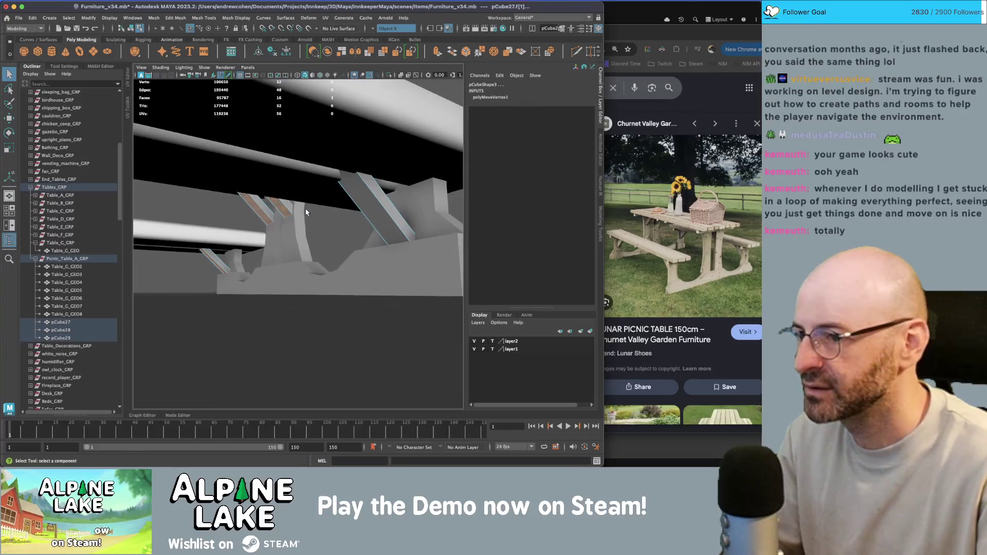
left_click(382, 207, "shift")
Raise the brace top faces upward toward the tabletop, then return to object mode.
key("r")
key("ctrl+z")
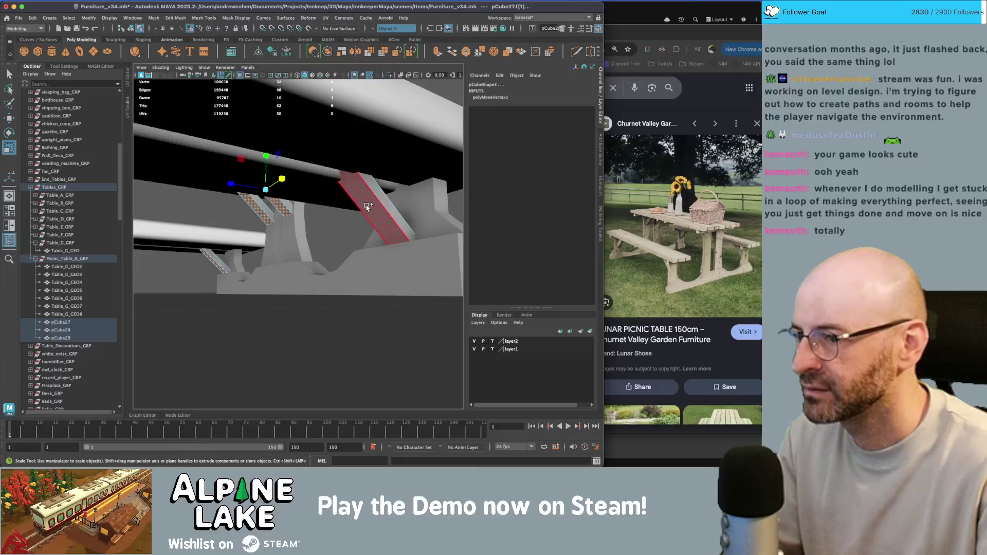
left_click(368, 207, "shift")
left_click_drag(258, 190, 258, 194)
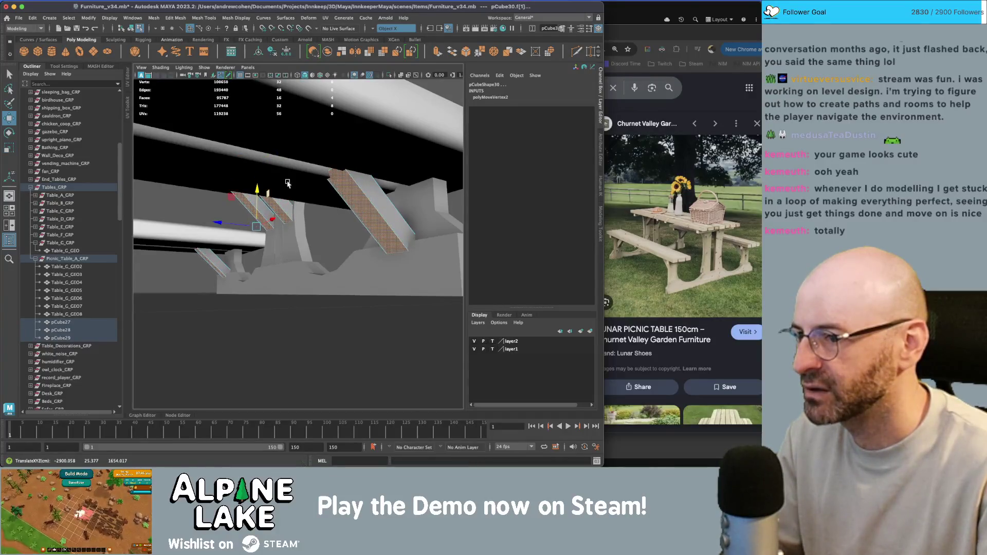
key("f")
left_click(131, 28)
key("f")
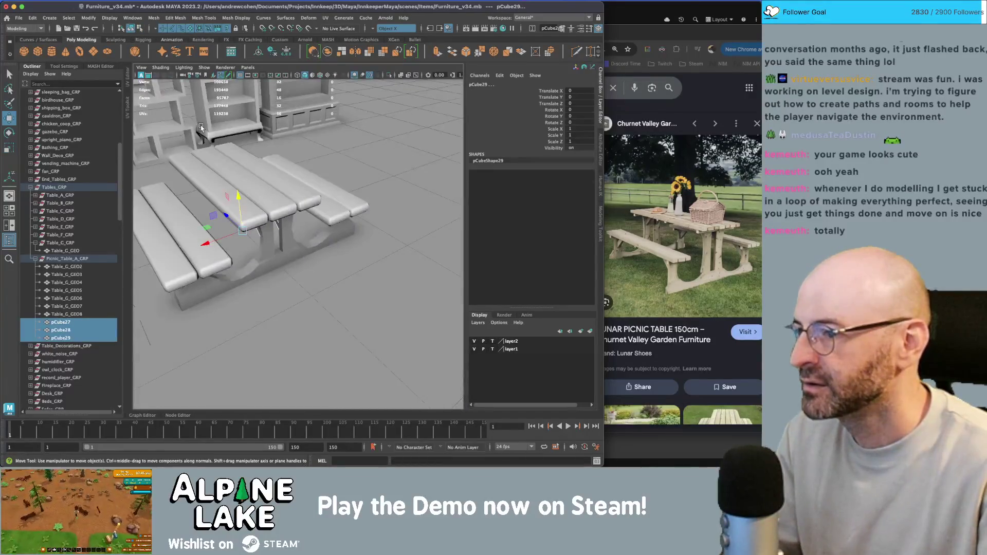
left_click_drag(267, 226, 296, 225, "alt")
key("4")
key("q")
left_click(324, 239)
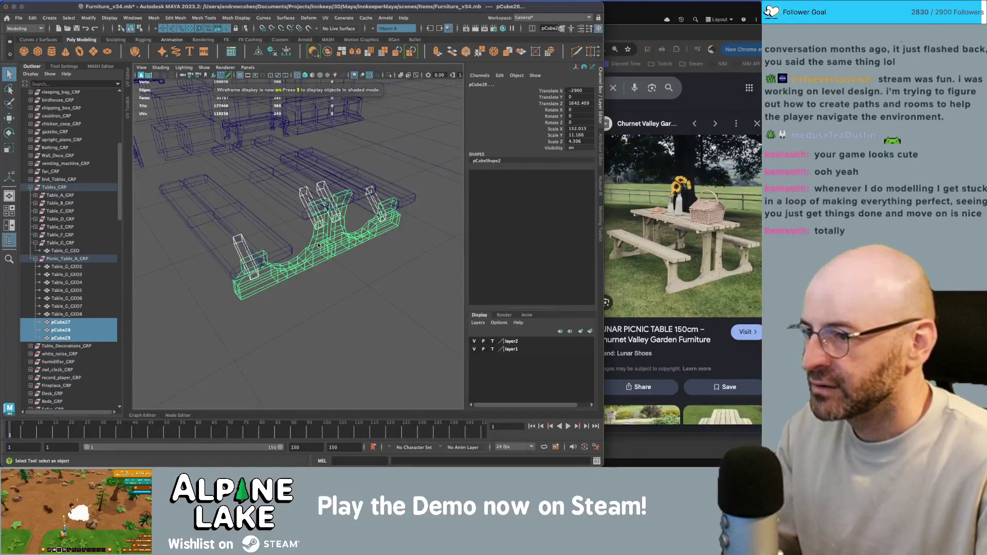
key("5")
left_click(324, 252)
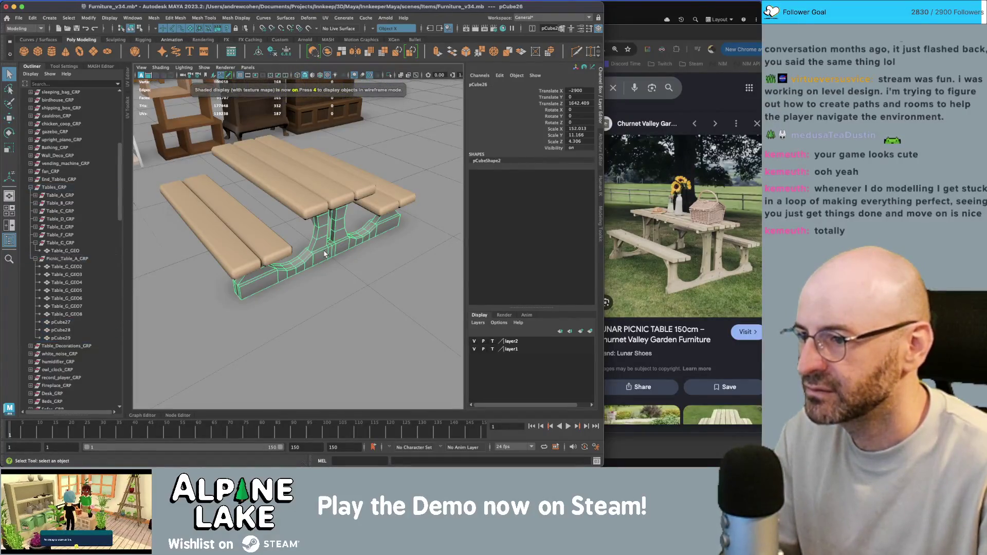
scroll(316, 248, "up", 5)
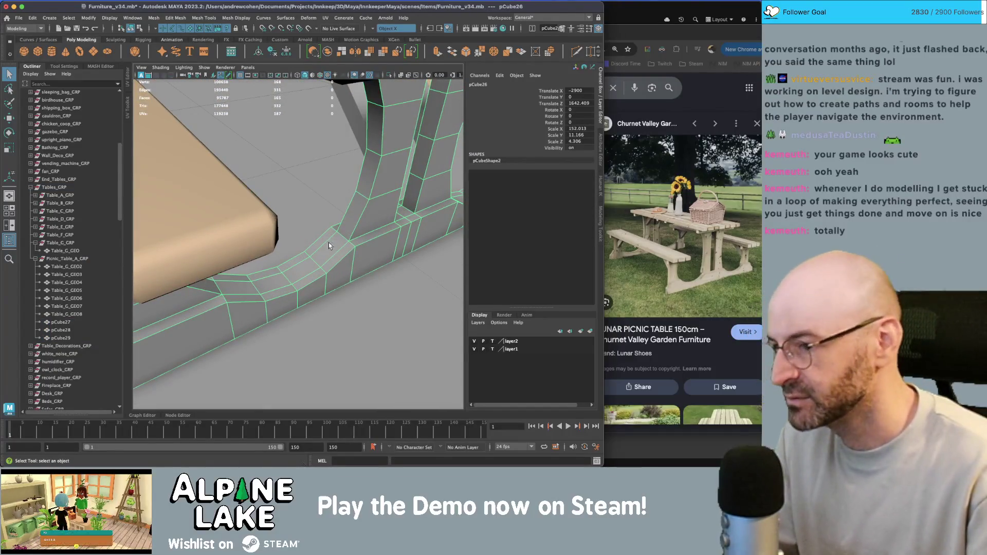
mouse_move(329, 242)
left_mouse_down("alt")
mouse_move(259, 255)
mouse_move(304, 205)
mouse_move(326, 232)
mouse_move(323, 215)
mouse_move(342, 255)
left_mouse_up("alt")
scroll(242, 260, "down", 10)
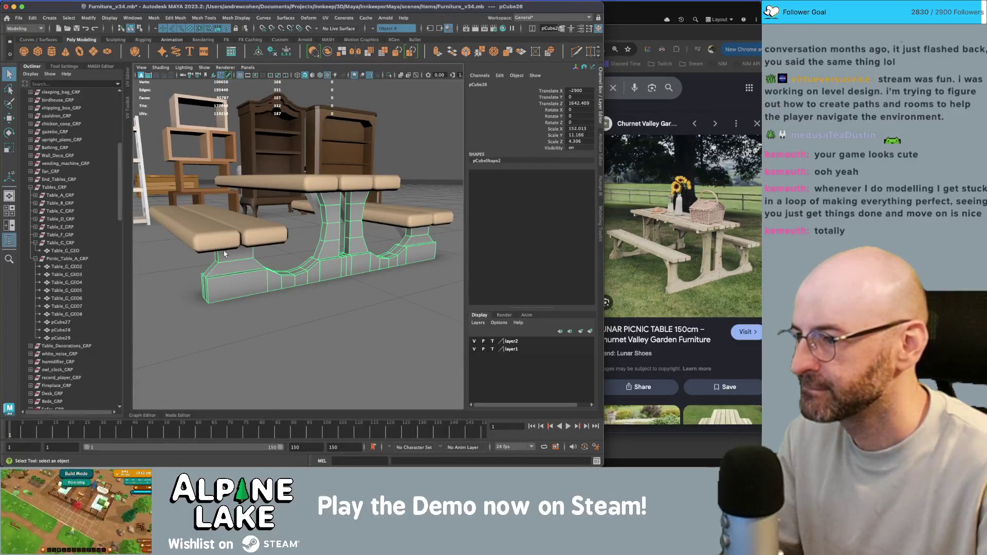
left_click_drag(224, 253, 273, 198, "alt")
left_click(272, 199)
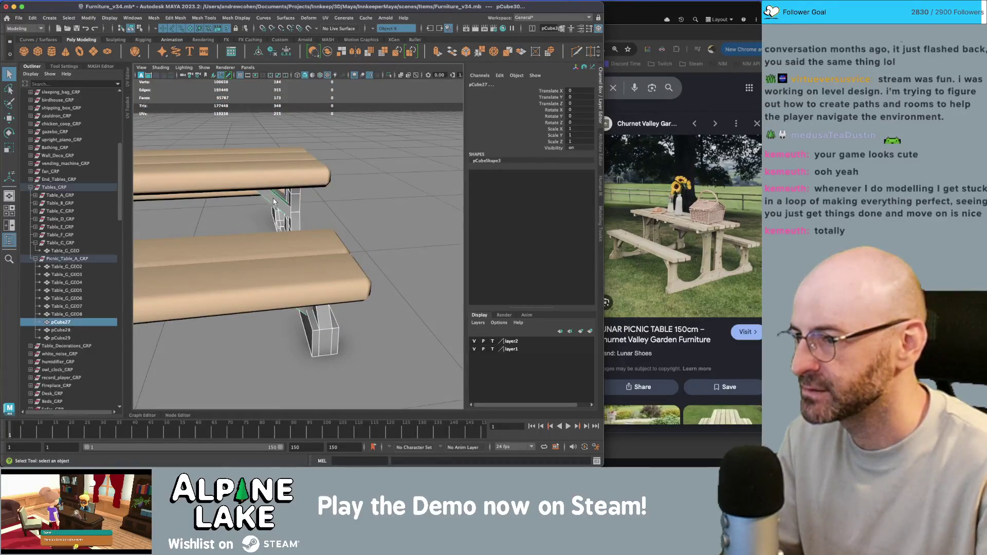
key("f")
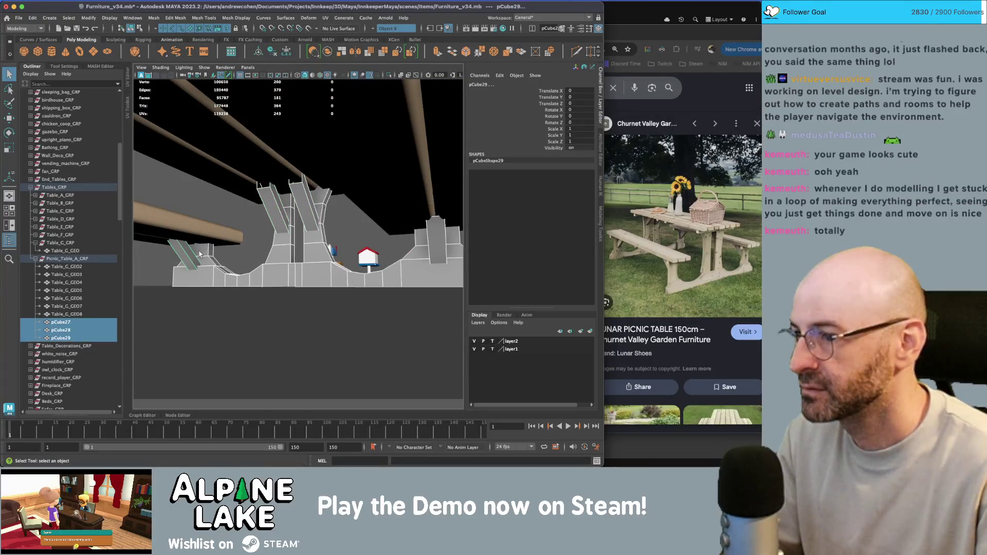
mouse_move(311, 192)
left_mouse_down("alt")
mouse_move(243, 196)
mouse_move(303, 130)
left_mouse_up("alt")
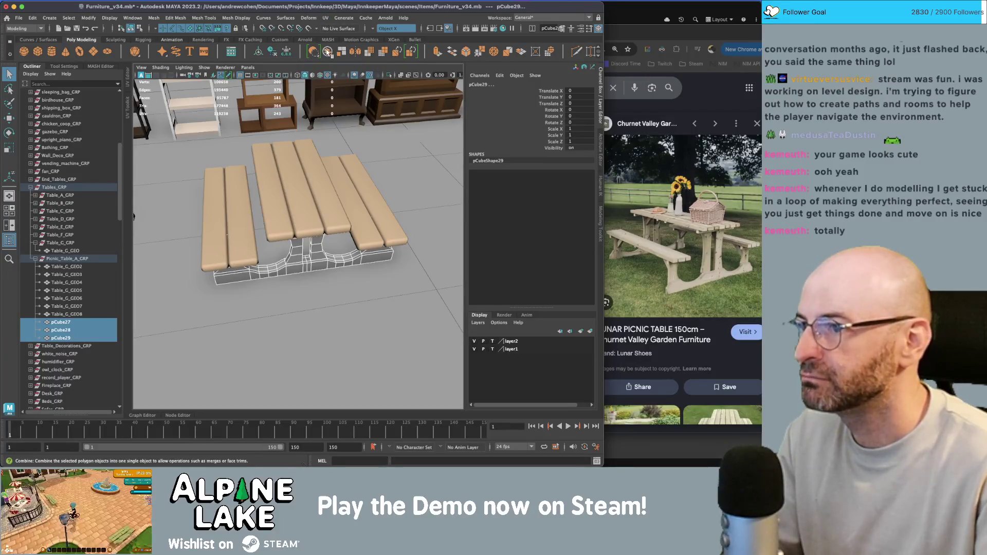
Combine pCube27–29 into one mesh and parent it to Picnic_Table_A_GRP.
left_click(327, 52)
key("w")
left_click(88, 258, "ctrl")
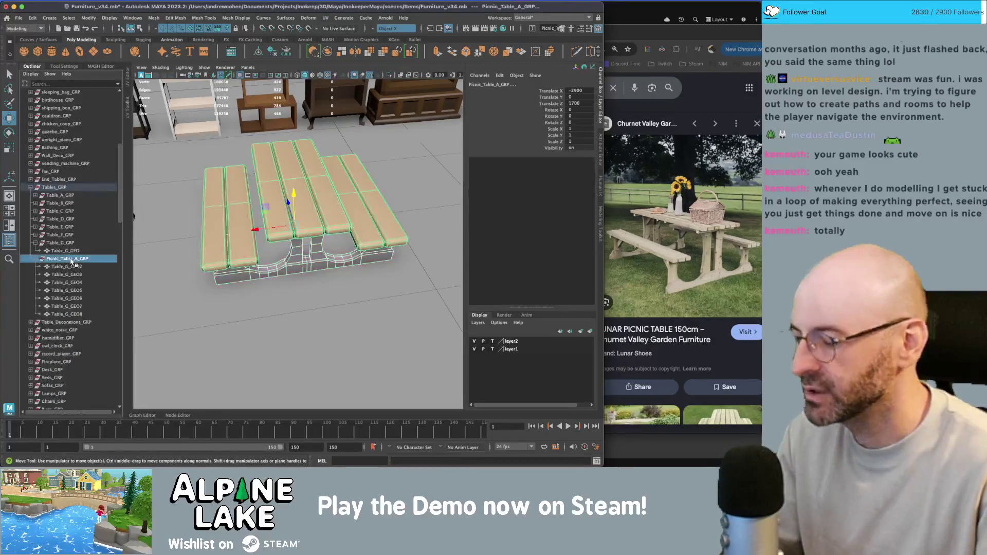
key("p")
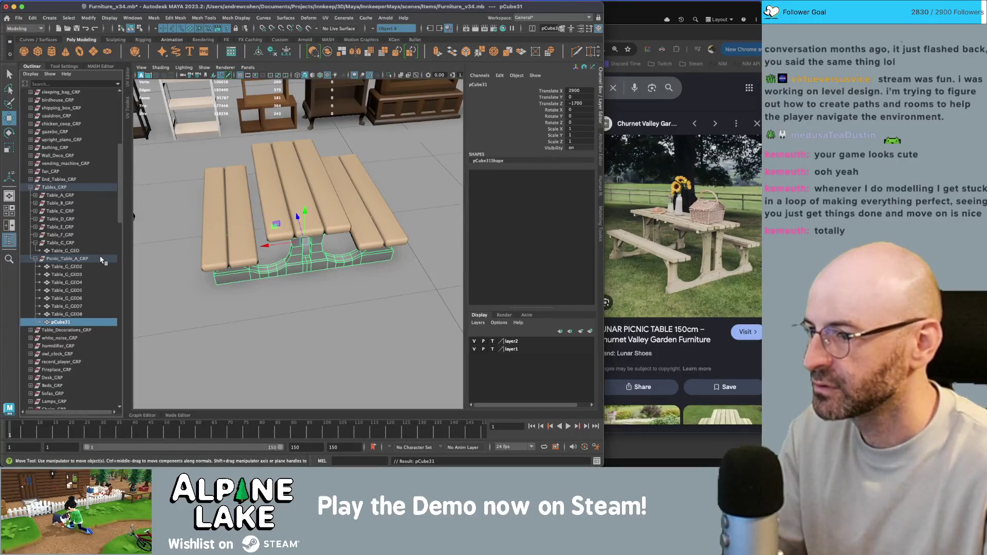
Duplicate the combined leg frame and rotate the copy around to face the other end.
left_click_drag(170, 264, 211, 245, "alt")
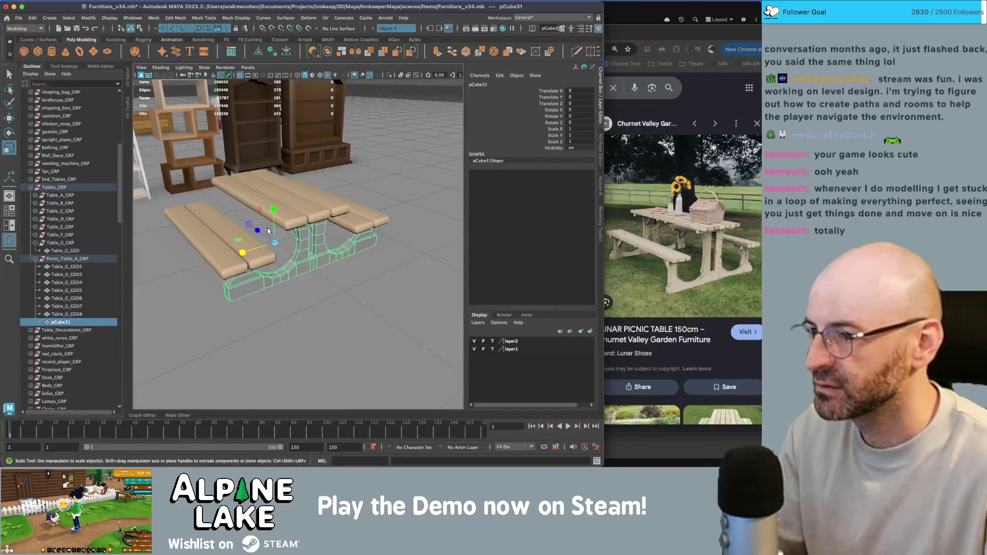
key("ctrl+d")
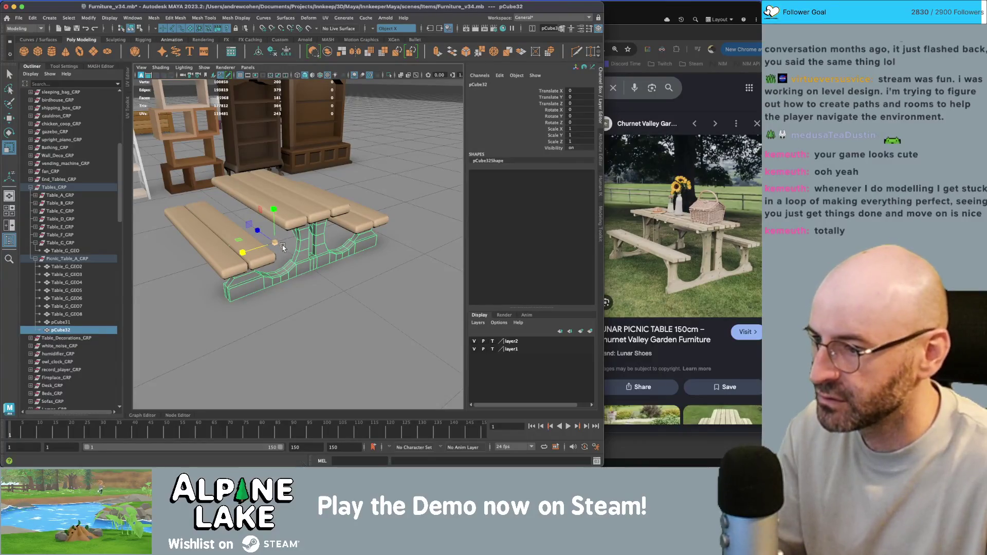
key("e")
left_click_drag(287, 258, 191, 266)
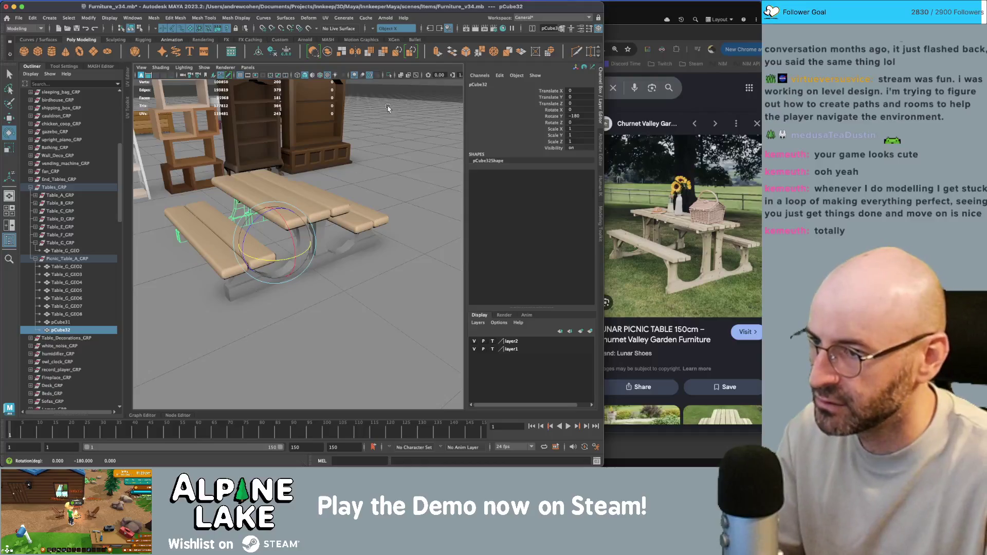
View the table from low and close, and select only the first leg frame.
left_click(410, 96)
mouse_move(410, 96)
left_mouse_down("alt")
mouse_move(307, 165)
mouse_move(339, 192)
mouse_move(413, 208)
mouse_move(300, 221)
left_mouse_up("alt")
right_click_drag(301, 221, 346, 236, "alt")
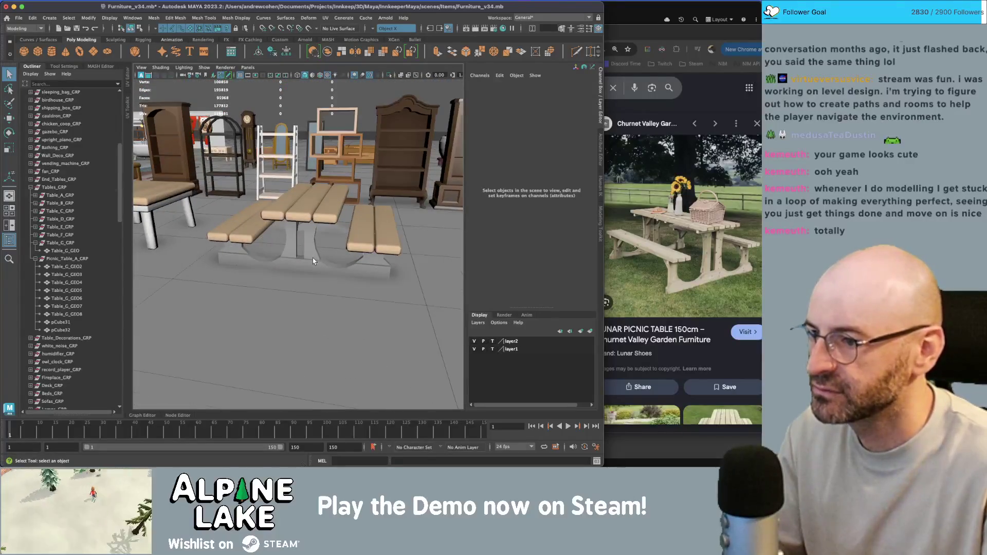
left_click(313, 261)
left_click(331, 228, "shift")
left_click(331, 230)
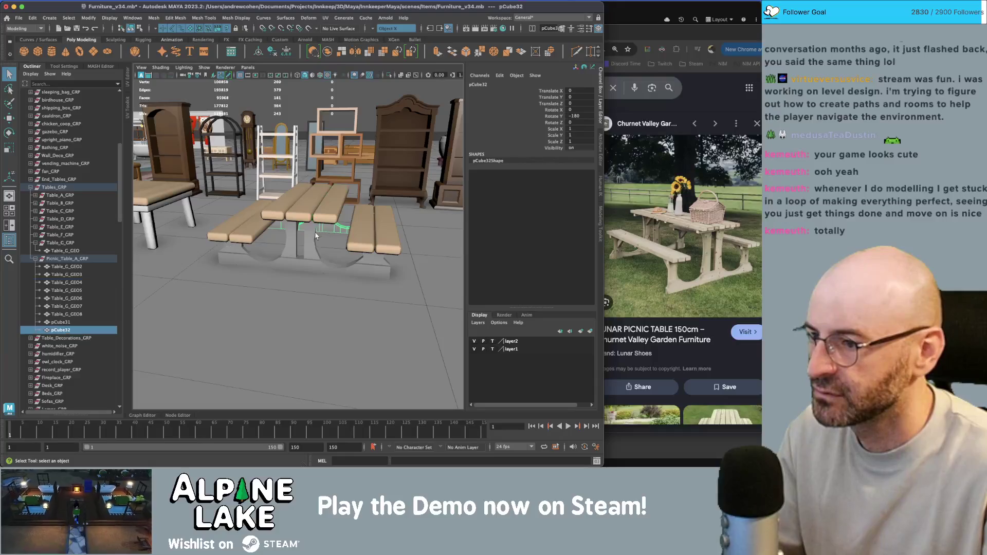
left_click(316, 236, "shift")
mouse_move(317, 236)
left_mouse_down("alt")
mouse_move(325, 218)
mouse_move(288, 231)
mouse_move(265, 178)
left_mouse_up("alt")
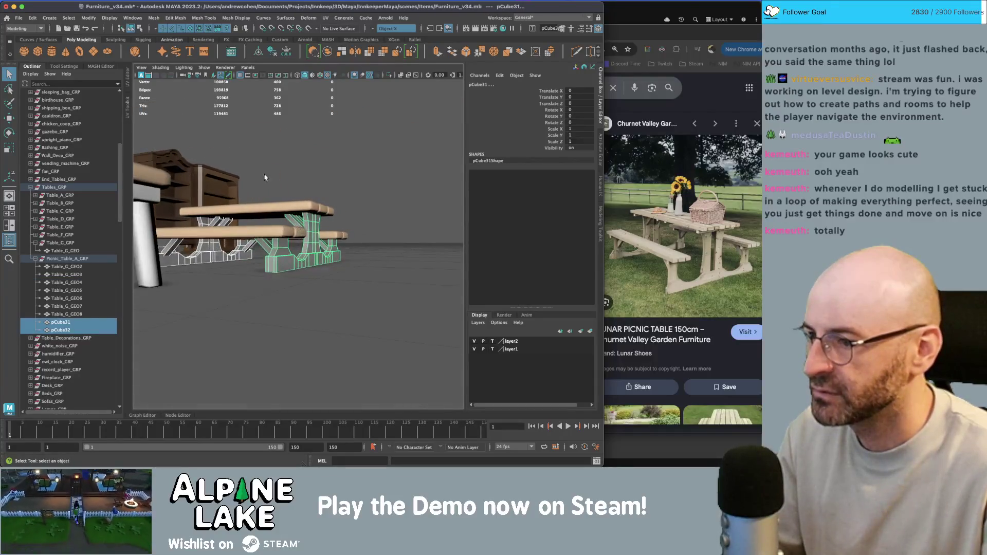
left_click_drag(345, 235, 346, 235)
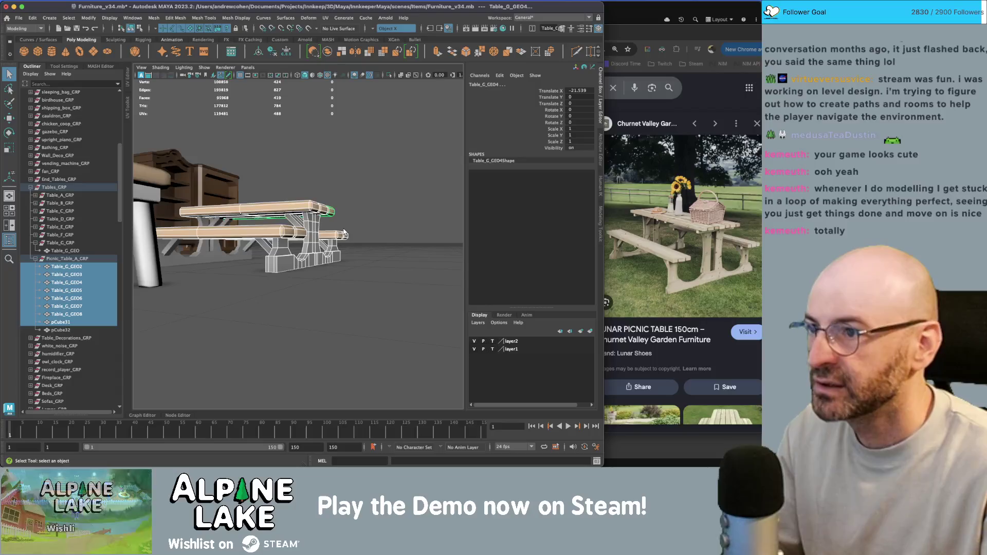
left_click(61, 331, "shift")
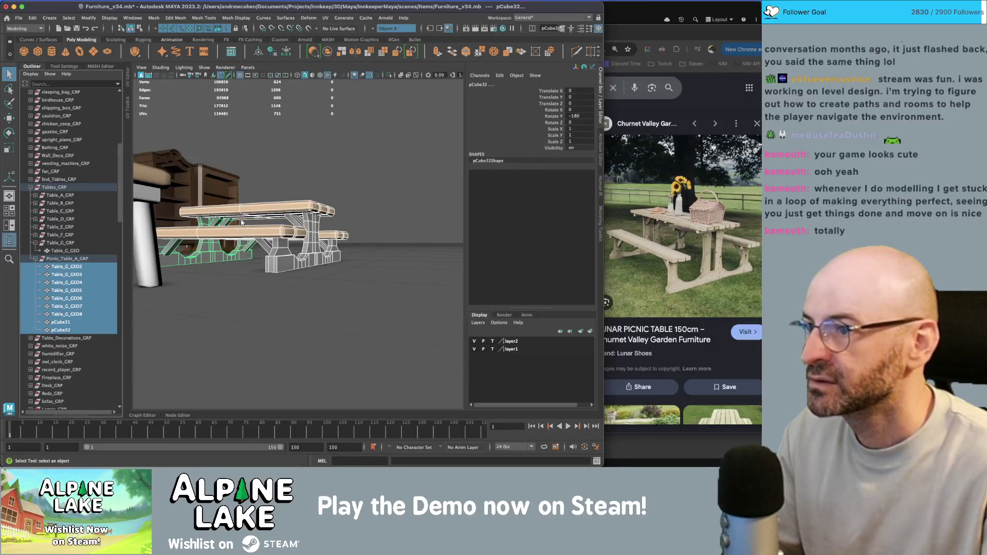
left_click(312, 253)
Isolate the leg frame and delete its hidden face loop and face pairs.
key("ctrl+1")
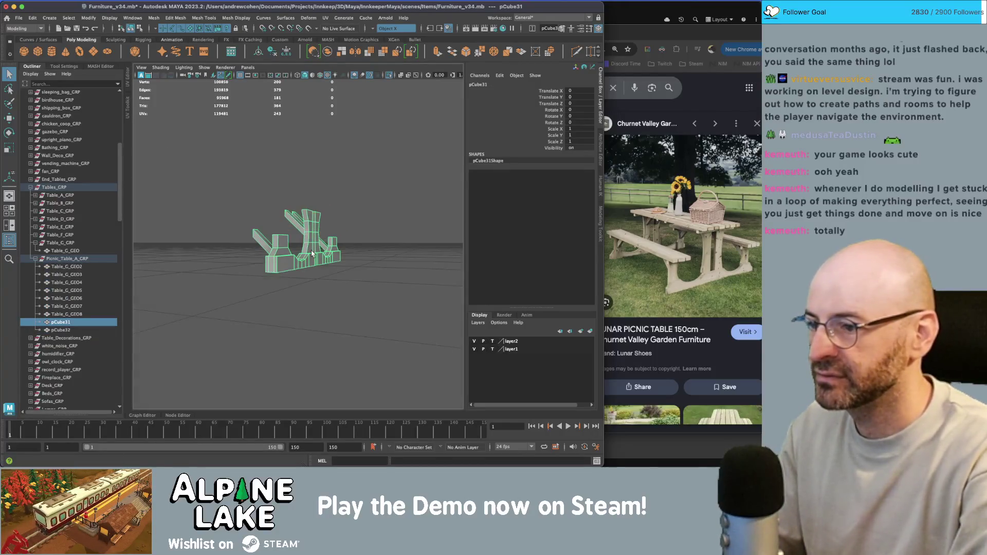
left_click_drag(312, 254, 334, 247, "alt")
right_click_drag(335, 247, 360, 242, "alt")
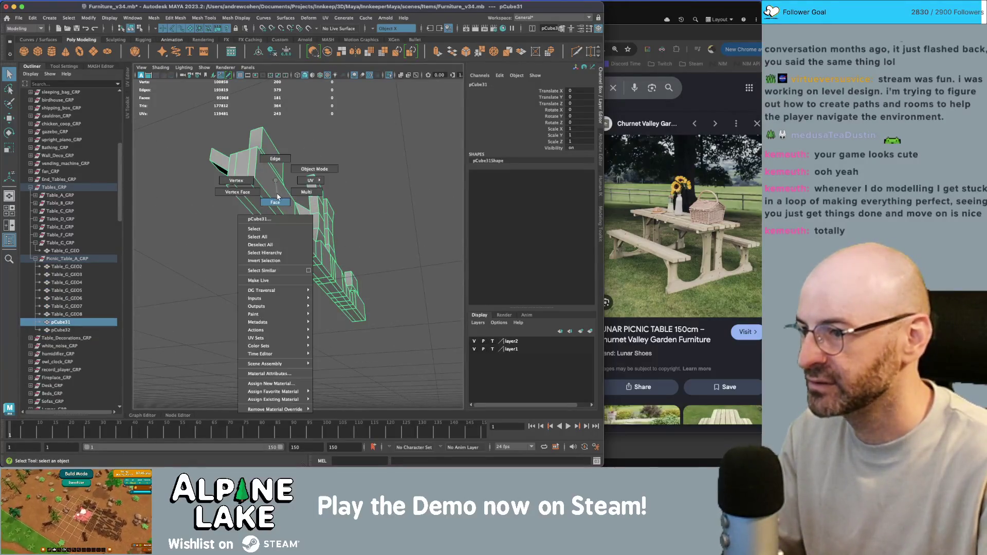
key("F11")
double_click(244, 201)
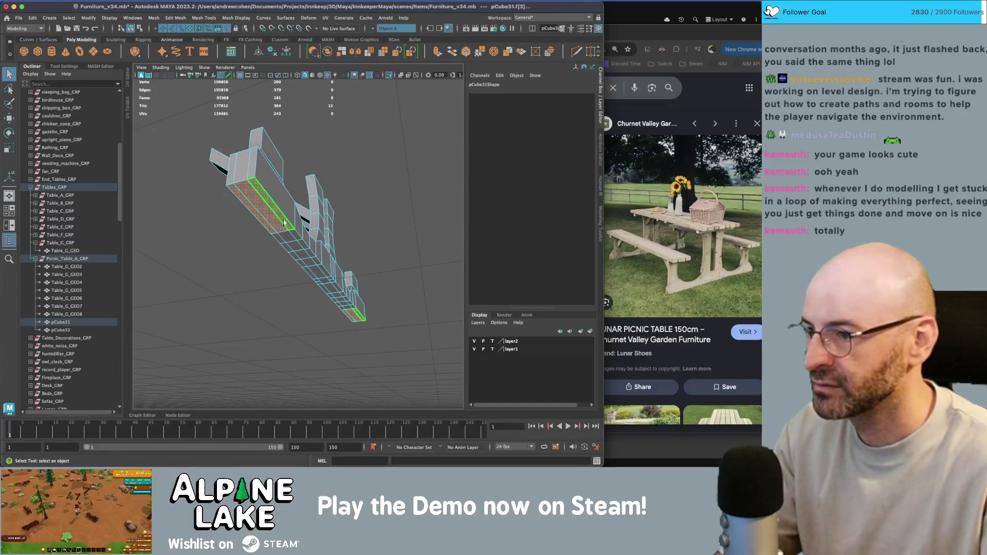
key("Delete")
left_click(318, 257)
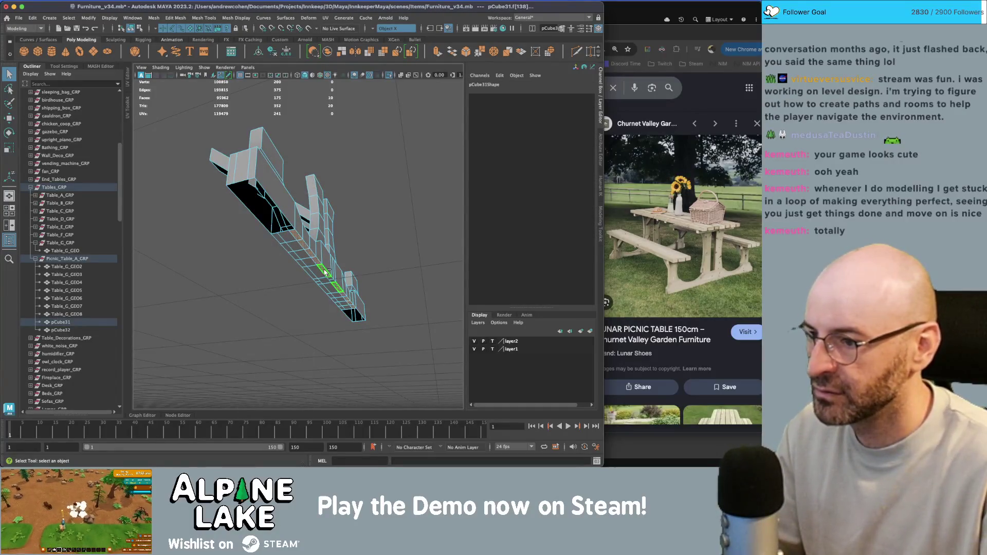
left_click(291, 243)
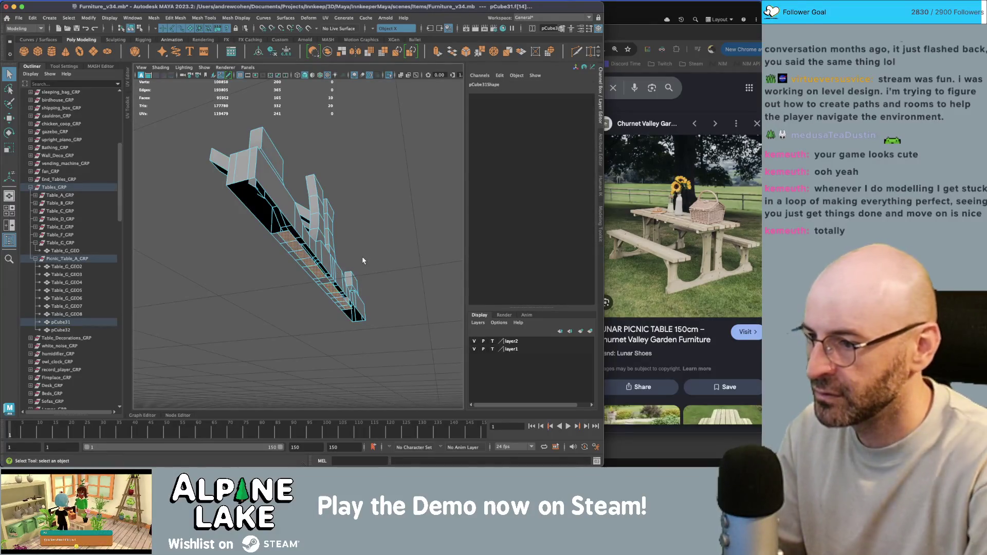
key("Delete")
Delete the shared edge between the two base faces below the posts.
left_click_drag(357, 263, 343, 270, "alt")
scroll(343, 270, "up", 5)
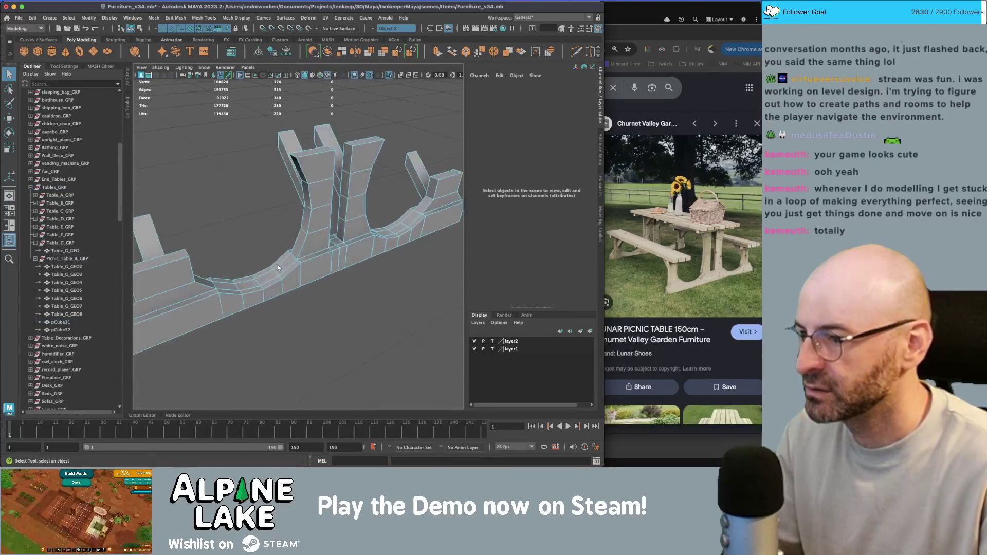
right_click_drag(309, 272, 288, 246, "shift")
right_click_drag(261, 277, 292, 279, "alt")
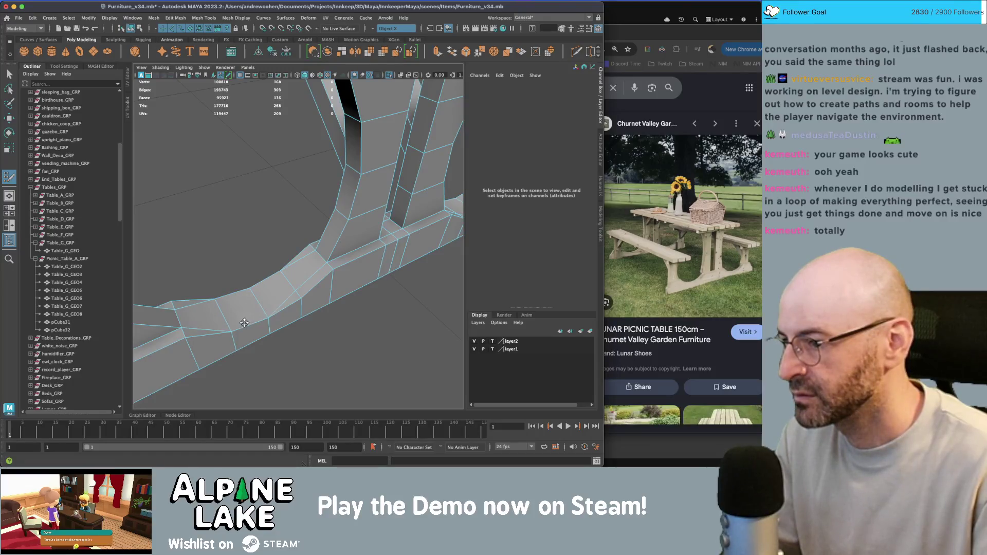
key("q")
left_click_drag(301, 297, 315, 289, "alt")
left_click_drag(311, 286, 318, 288)
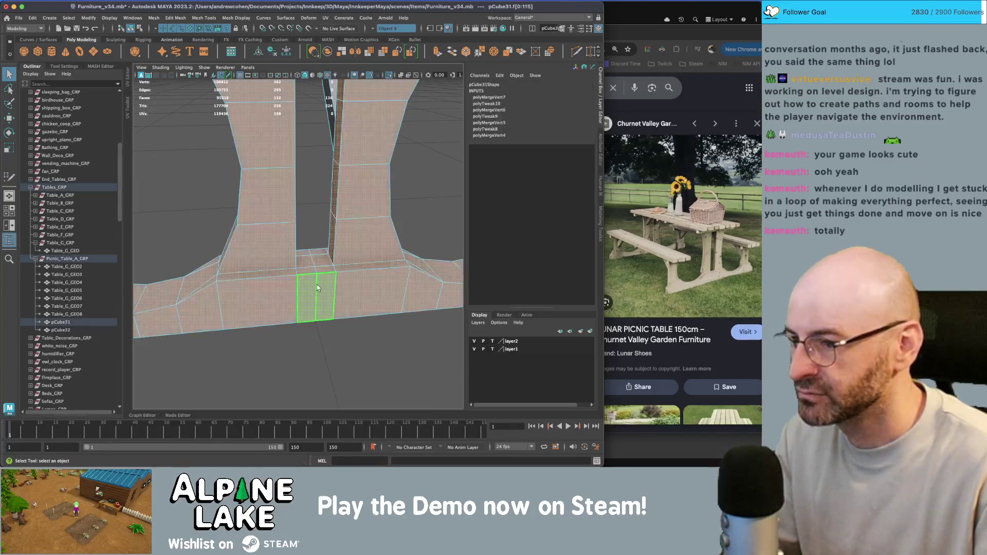
right_click_drag(317, 285, 317, 289, "shift")
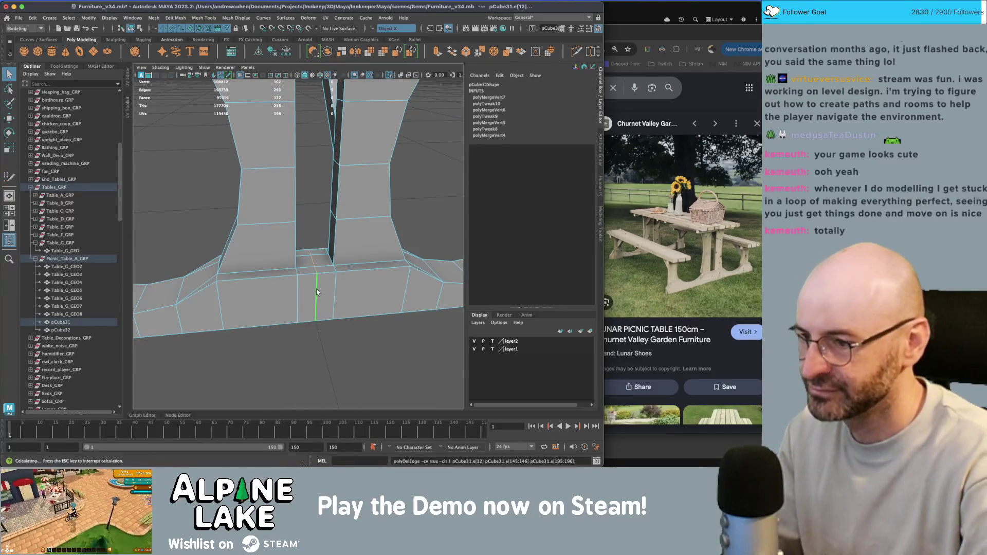
key("Delete")
Delete the top faces of the two end posts.
mouse_move(317, 289)
left_mouse_down("alt")
mouse_move(225, 245)
mouse_move(308, 236)
left_mouse_up("alt")
right_click_drag(283, 221, 285, 289)
right_click_drag(285, 249, 285, 249)
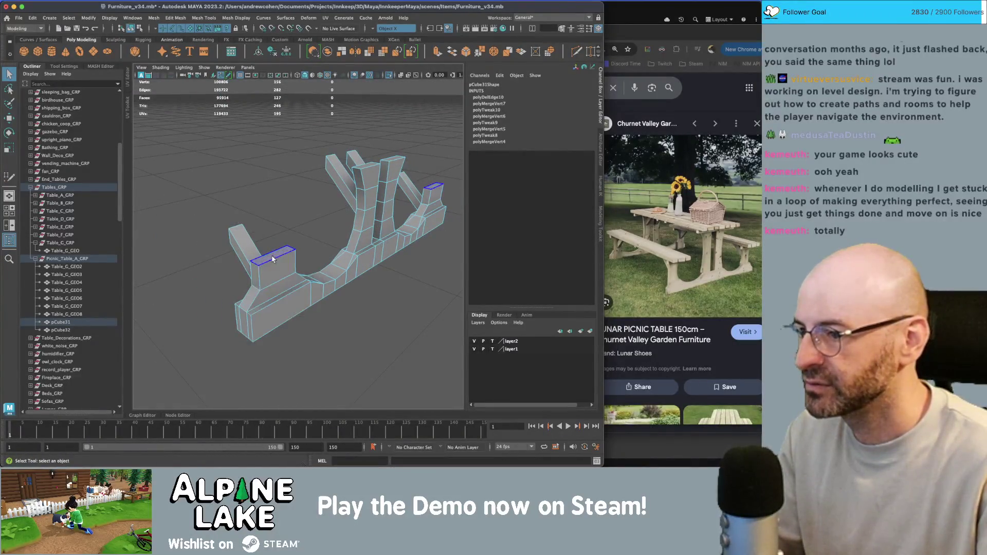
mouse_move(357, 186)
left_mouse_down()
mouse_move(401, 157)
mouse_move(370, 183)
mouse_move(370, 203)
mouse_move(319, 198)
mouse_move(332, 203)
mouse_move(323, 210)
left_mouse_up()
key("Delete")
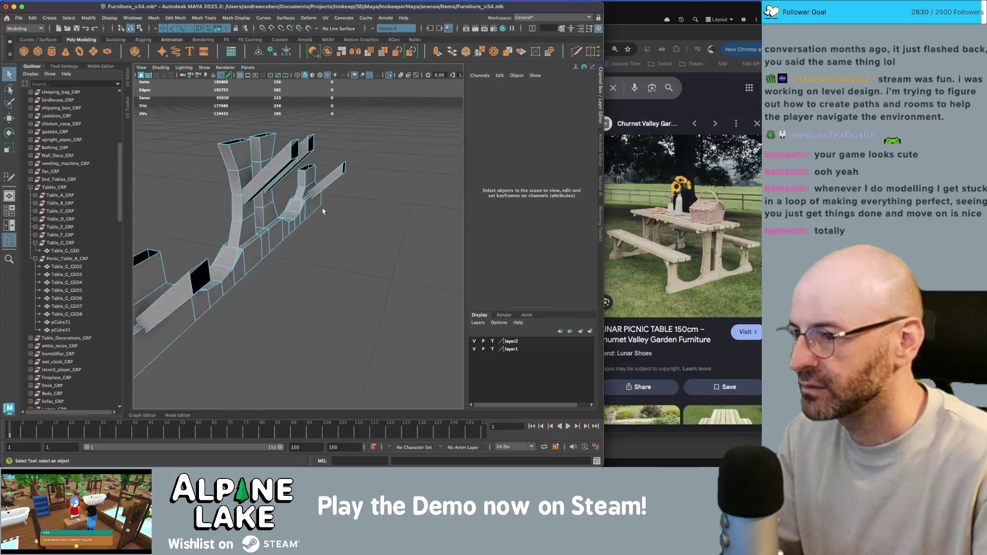
Delete the edge running along the leg frame's base.
scroll(244, 237, "up", 5)
left_click_drag(244, 237, 332, 218, "alt")
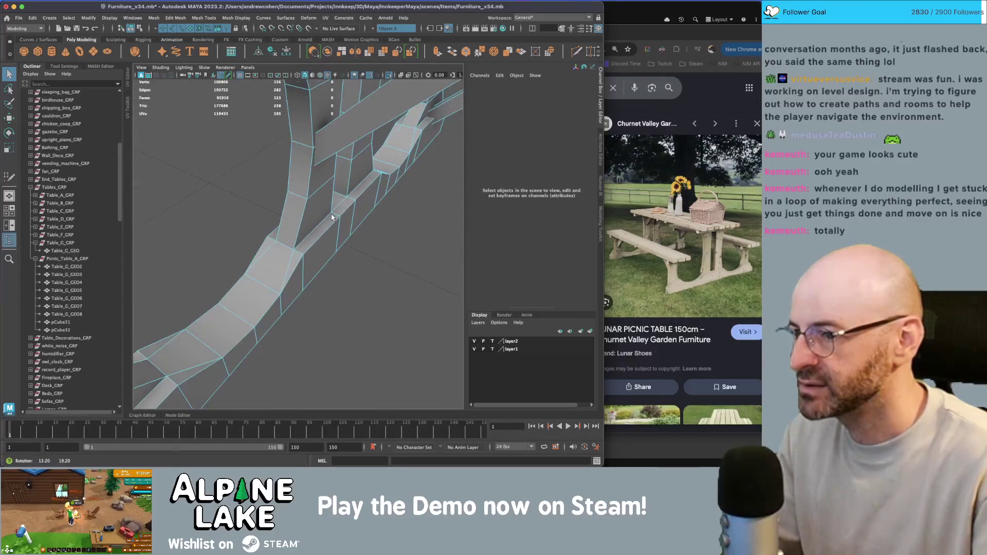
left_click(310, 242)
right_click(317, 243)
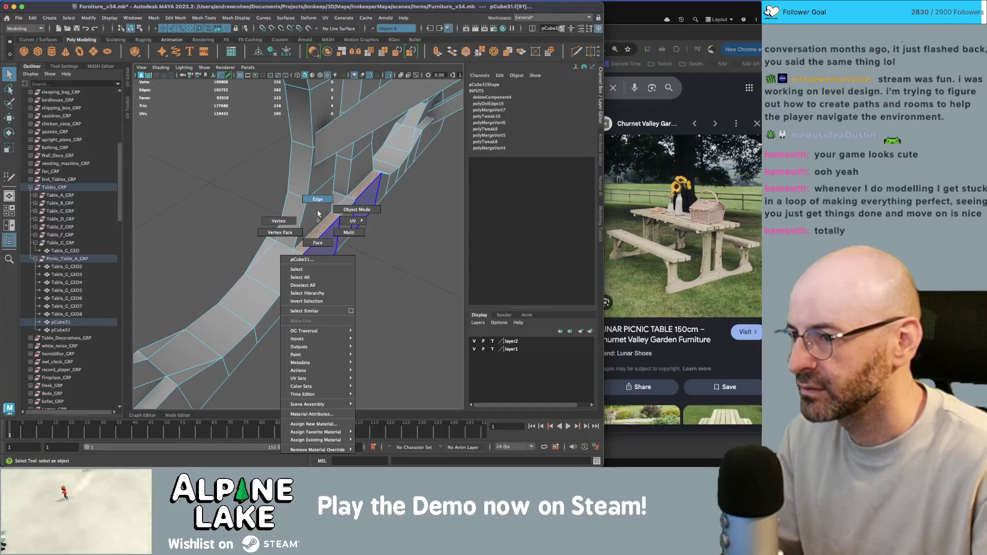
left_click(318, 212)
left_click(317, 231)
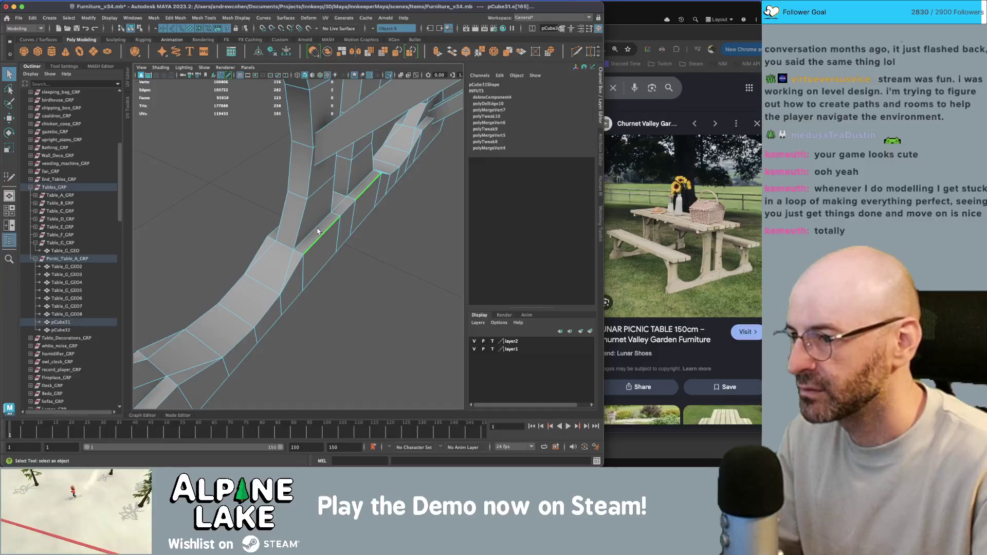
key("y")
key("Delete")
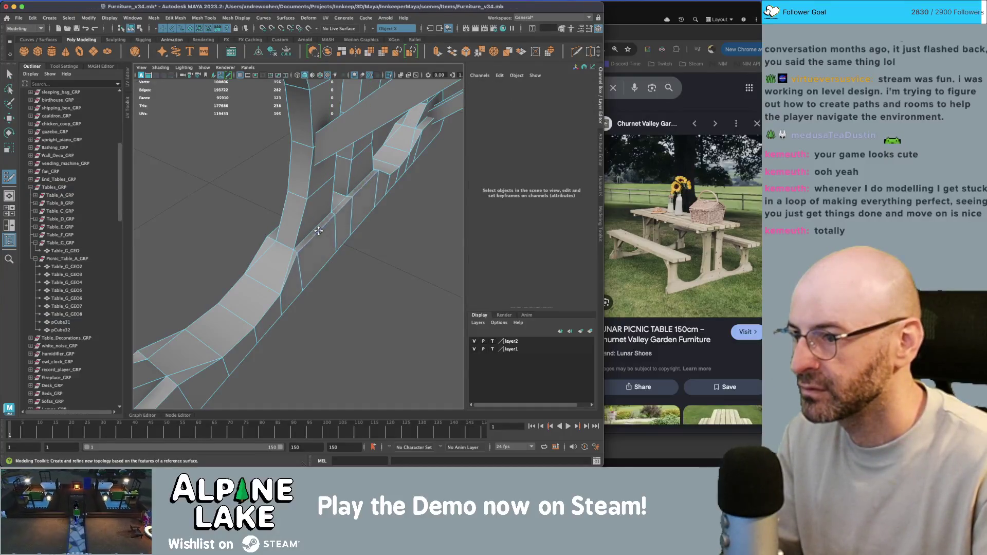
Switch to edge mode and start the Multi-Cut tool on the leg frame.
mouse_move(324, 232)
left_mouse_down("alt")
mouse_move(337, 222)
mouse_move(326, 221)
left_mouse_up("alt")
key("q")
right_click_drag(325, 221, 335, 242)
left_click_drag(335, 242, 260, 222, "alt")
mouse_move(257, 221)
right_mouse_down()
mouse_move(257, 242)
mouse_move(257, 213)
right_mouse_up()
left_click_drag(257, 214, 270, 288, "alt")
key("ctrl+shift+x")
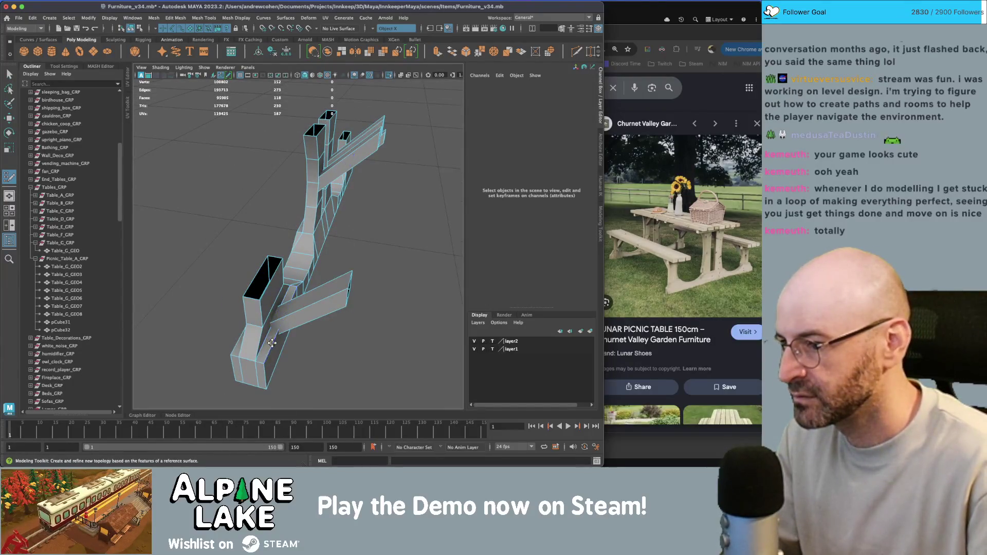
Select faces on the frame's base and adjust them with the Scale tool.
left_click_drag(324, 272, 338, 226, "alt")
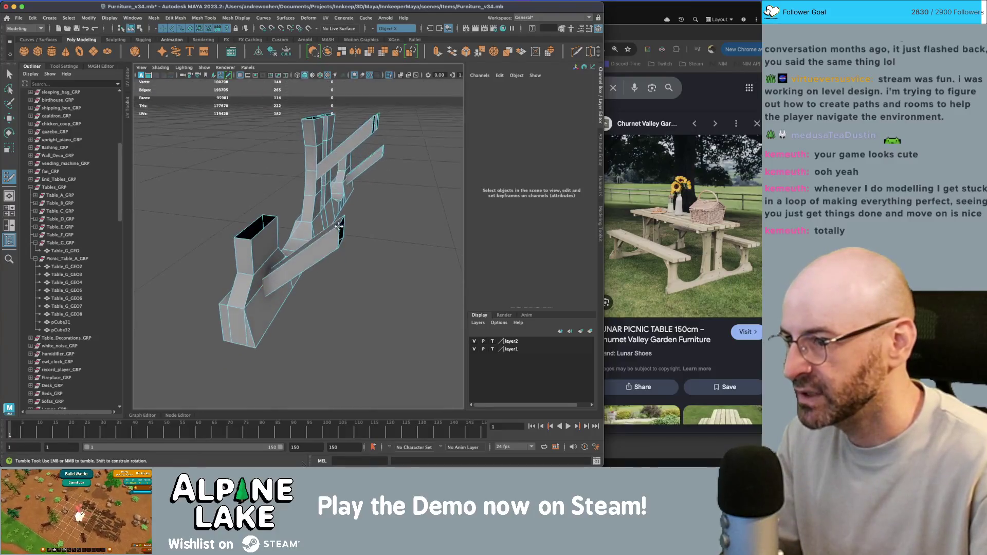
right_click_drag(253, 220, 278, 286)
left_click_drag(277, 285, 350, 245, "alt")
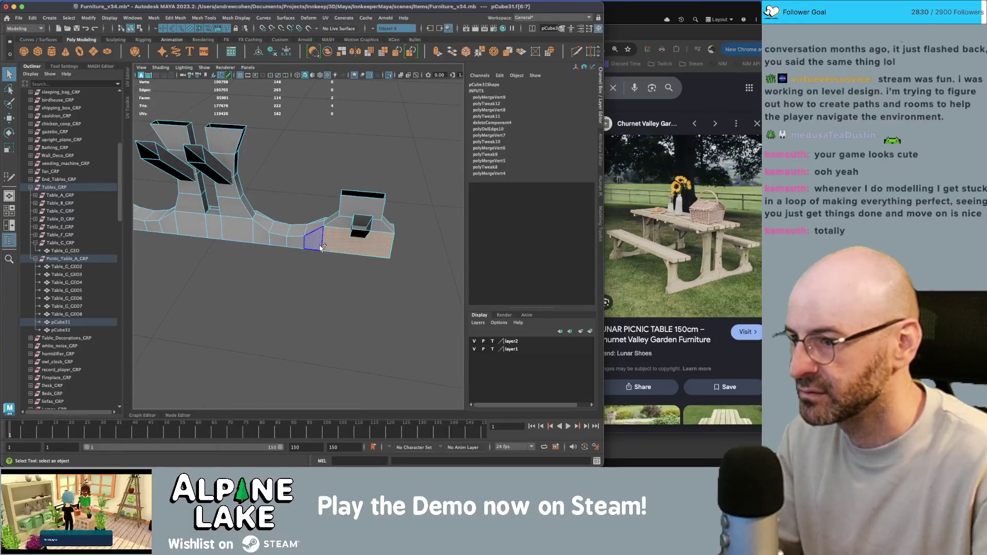
left_click(286, 247, "shift")
left_click(218, 229)
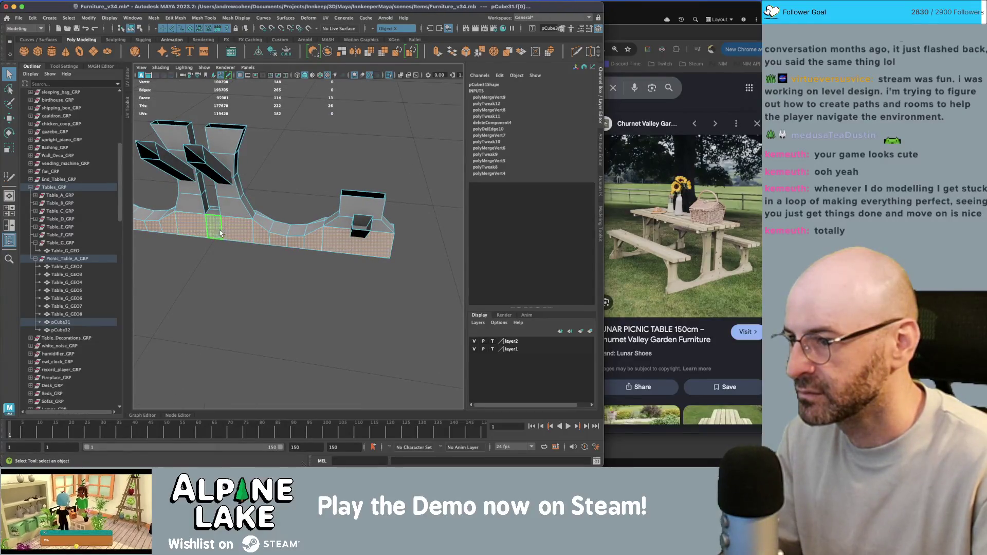
key("r")
left_click_drag(218, 228, 330, 227, "alt")
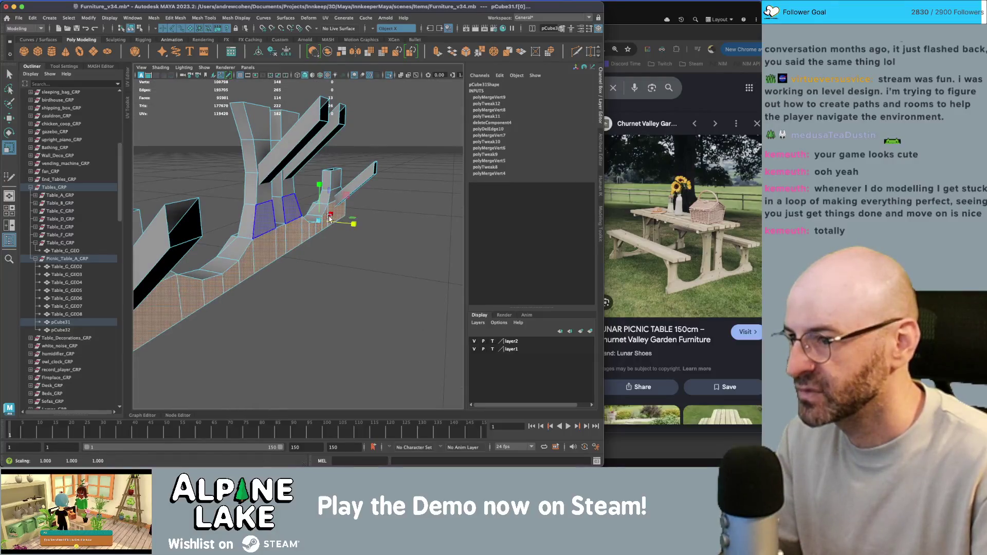
mouse_move(336, 222)
left_mouse_down("alt")
mouse_move(296, 226)
mouse_move(150, 53)
left_mouse_up("alt")
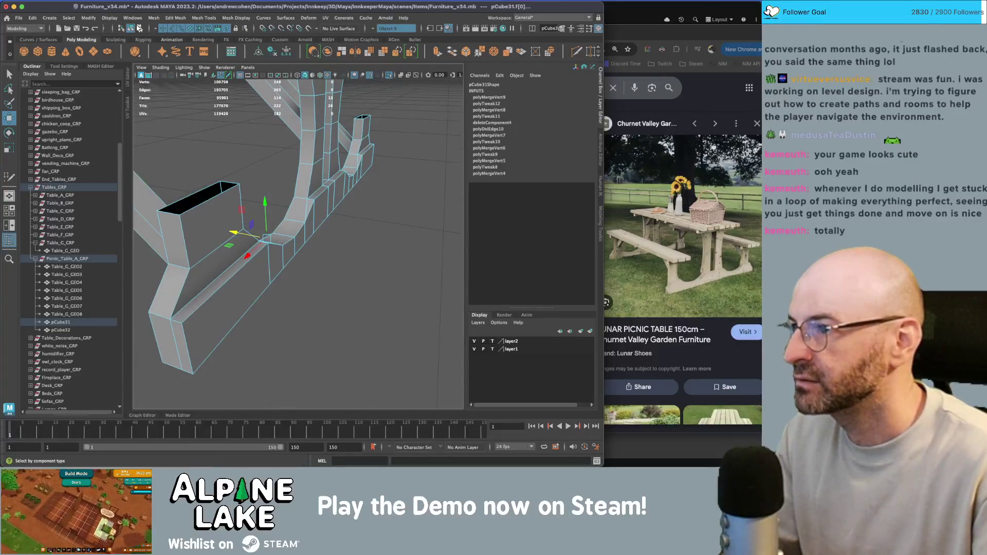
Return to object mode, clear the selection and zoom out to the whole table.
left_click(132, 28)
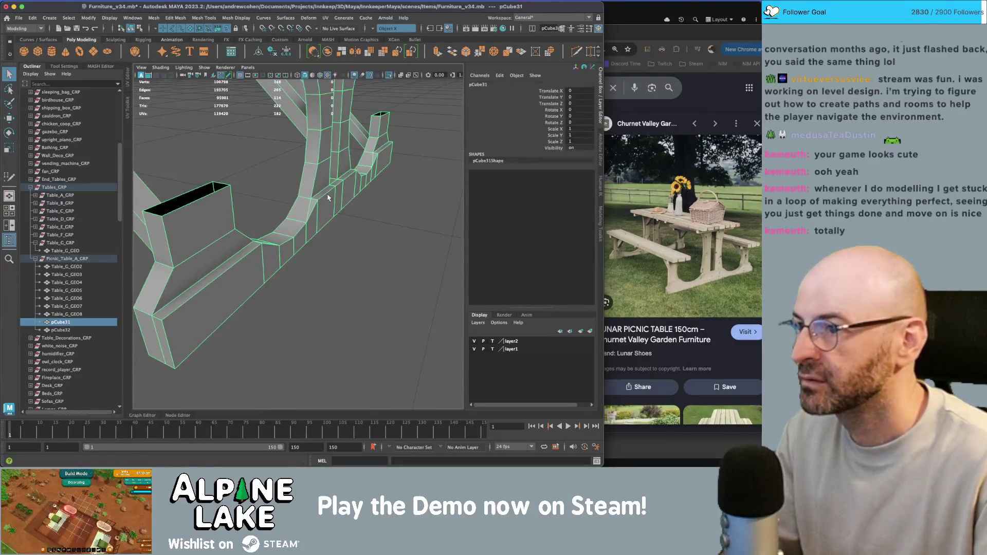
left_click(364, 211)
scroll(364, 211, "down", 10)
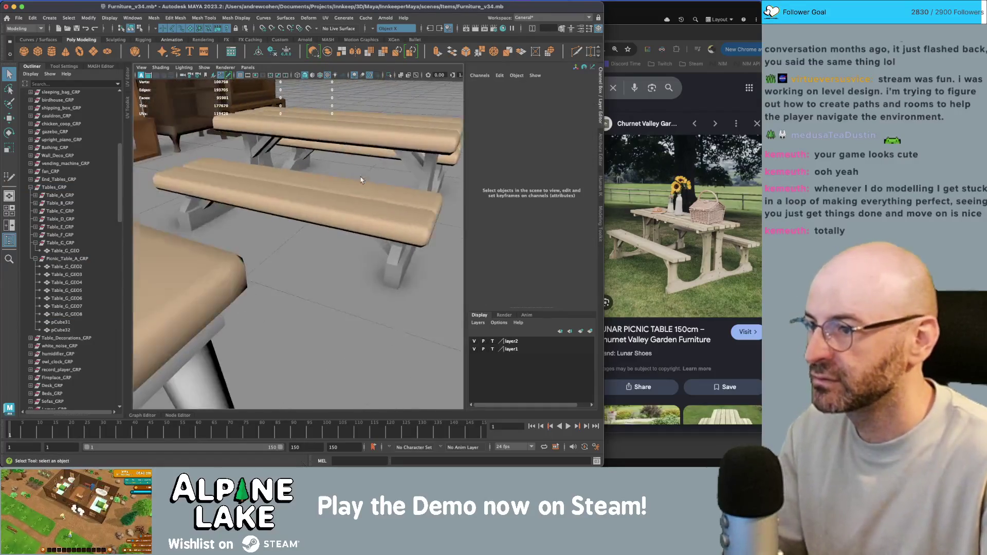
Set the second leg frame pCube32's Rotate Y to 180.
left_click(401, 193)
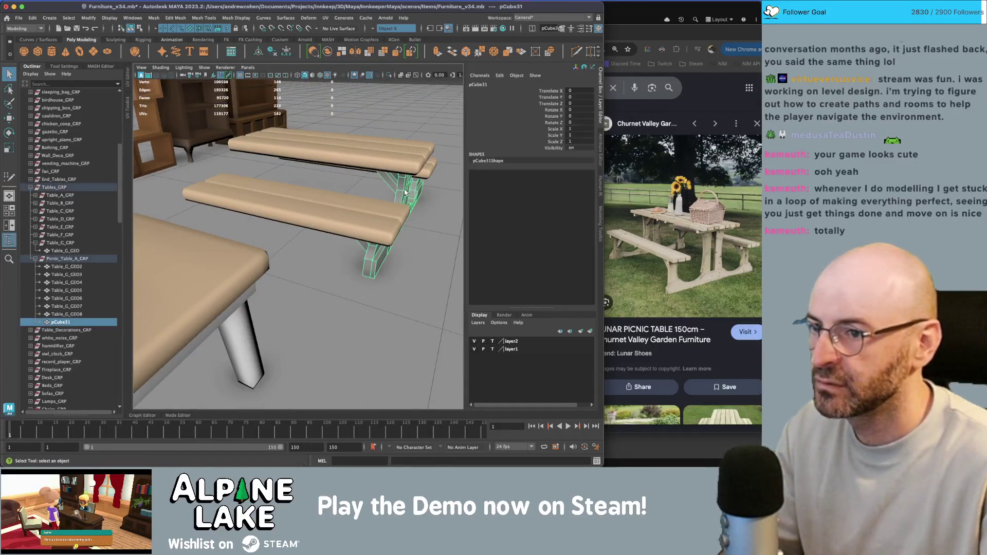
key("e")
left_click(571, 117)
type("180")
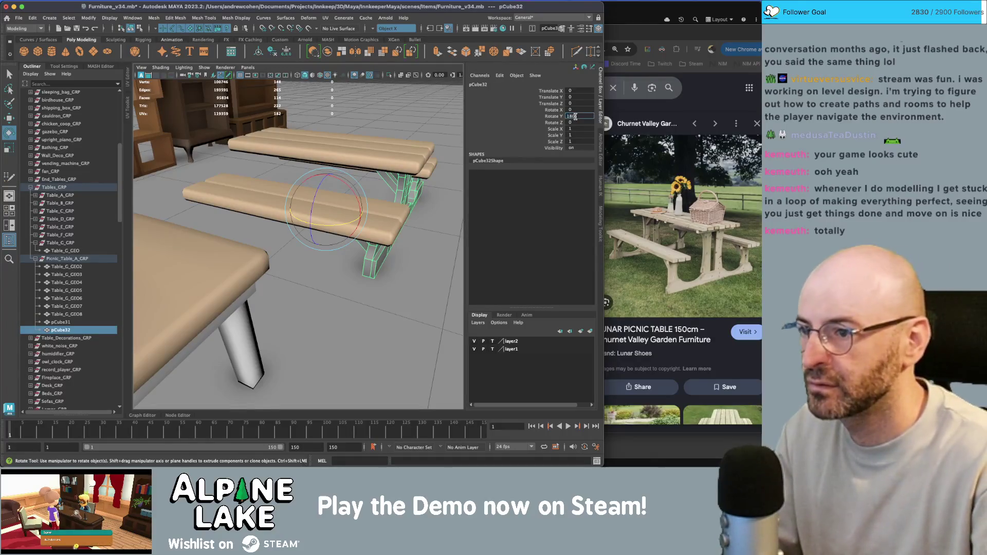
key("Return")
key("q")
Select the tabletop and bench planks and isolate them with Ctrl+1.
left_click_drag(371, 233, 354, 210, "alt")
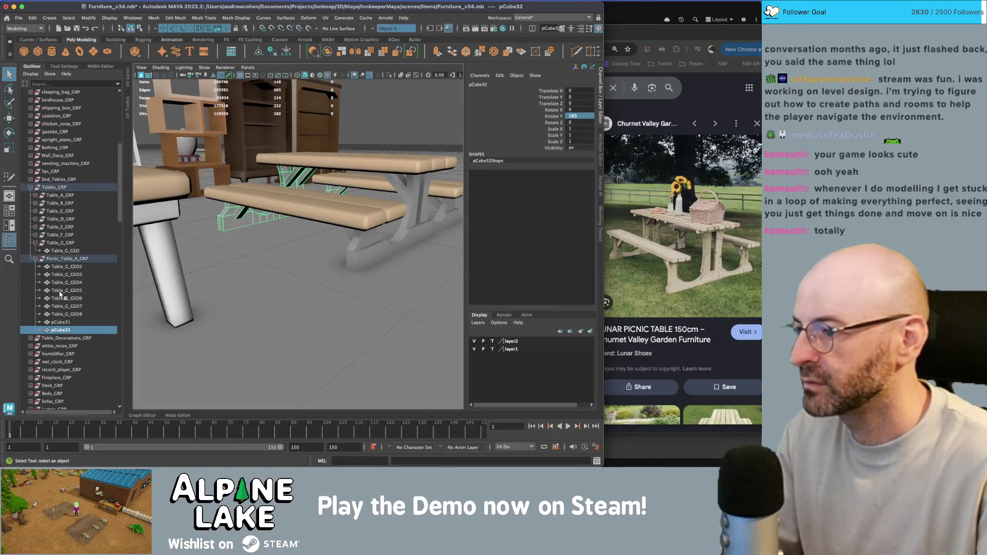
left_click(64, 268, "shift")
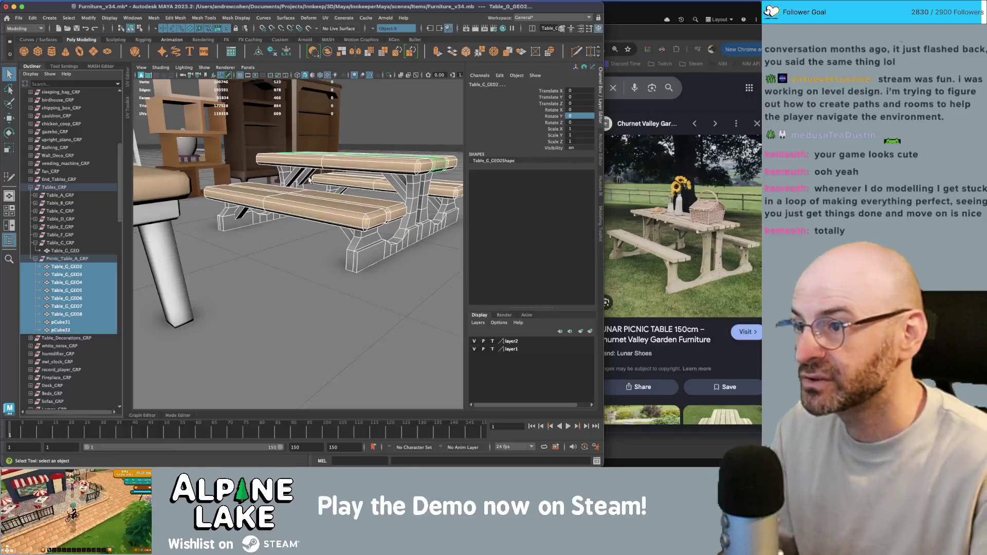
left_click_drag(260, 205, 278, 211, "alt")
mouse_move(277, 211)
right_mouse_down("alt")
mouse_move(267, 226)
mouse_move(293, 218)
mouse_move(329, 272)
right_mouse_up("alt")
left_click(330, 272)
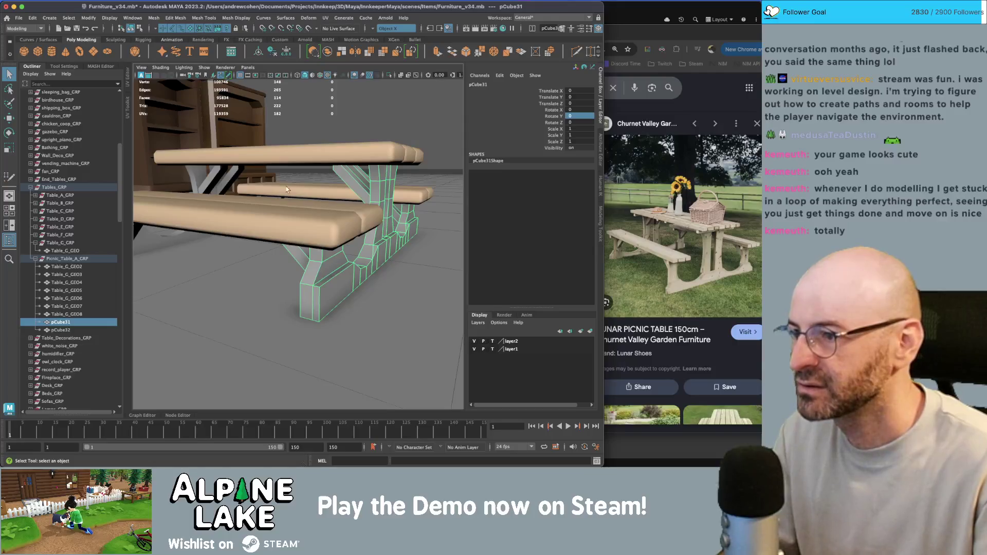
right_click_drag(287, 190, 268, 175, "alt")
left_click(257, 216)
left_click(267, 221, "shift")
mouse_move(268, 221)
left_mouse_down("alt")
mouse_move(276, 202)
mouse_move(377, 178)
mouse_move(376, 231)
mouse_move(360, 201)
mouse_move(310, 189)
left_mouse_up("alt")
left_click(377, 178, "shift")
key("ctrl+1")
Select the tabletop and bench planks and delete the extra plank faces.
right_click(312, 191)
left_click(199, 246)
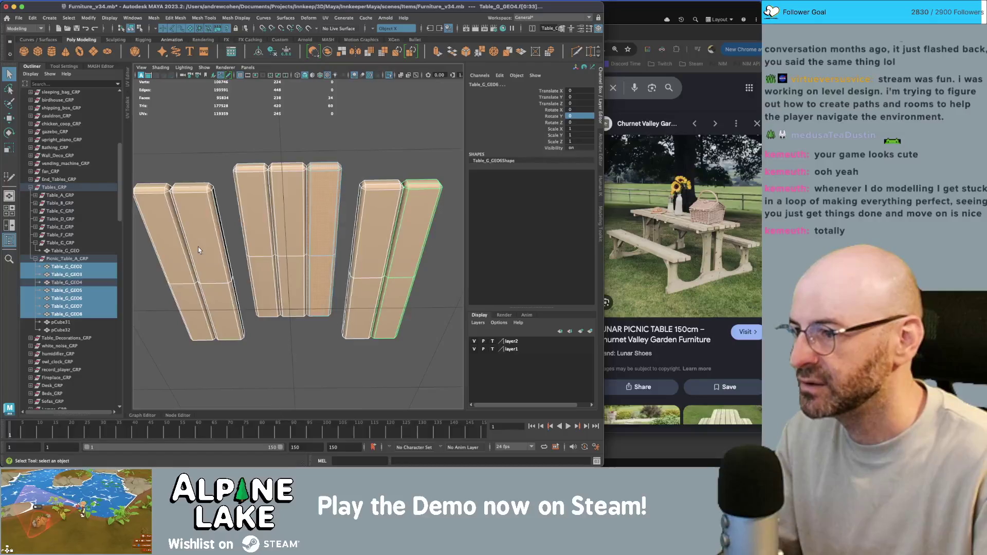
left_click(174, 264, "shift")
left_click_drag(399, 262, 400, 262)
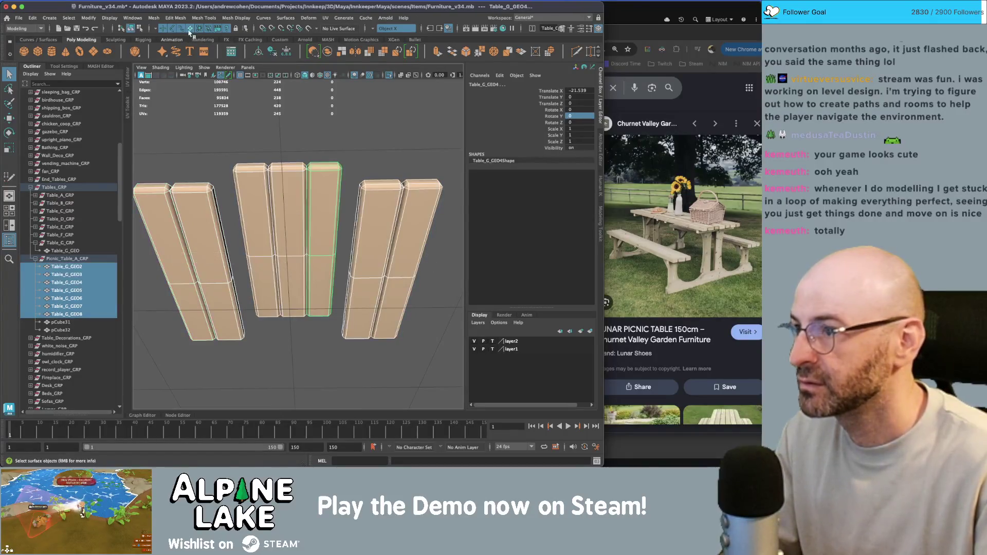
key("ctrl+F11")
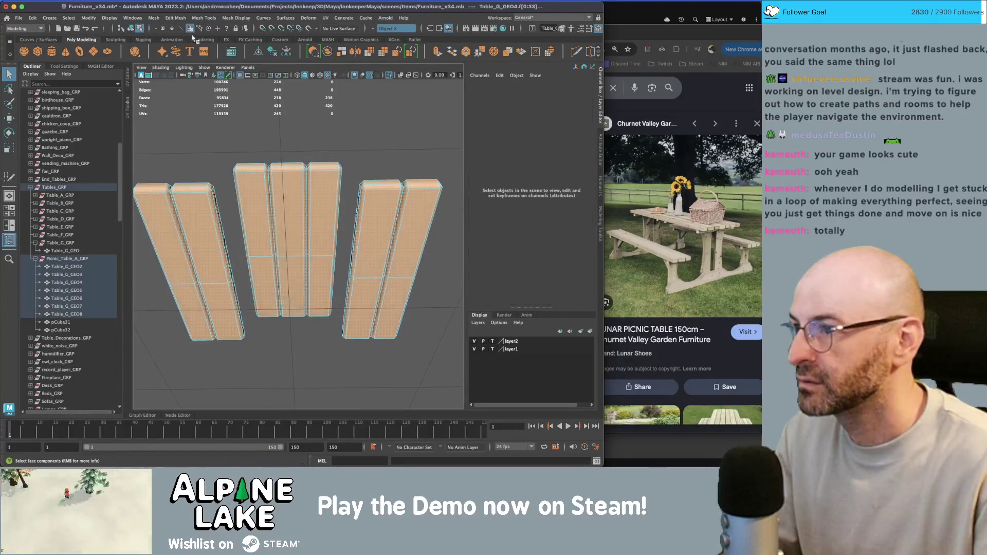
left_click(170, 232)
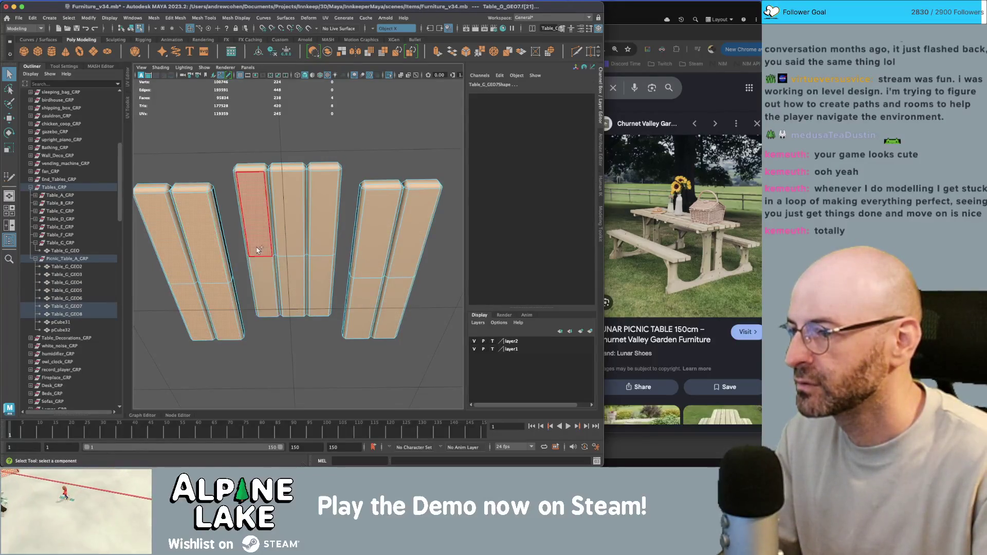
mouse_move(259, 251)
left_mouse_down()
mouse_move(320, 241)
mouse_move(359, 263)
mouse_move(373, 292)
mouse_move(397, 293)
mouse_move(342, 272)
mouse_move(352, 287)
mouse_move(306, 193)
mouse_move(273, 198)
mouse_move(300, 183)
left_mouse_up()
key("Delete")
Delete the extra edges running across the planks.
mouse_move(299, 184)
right_mouse_down()
mouse_move(271, 189)
mouse_move(297, 161)
right_mouse_up()
left_click_drag(298, 161, 271, 191, "alt")
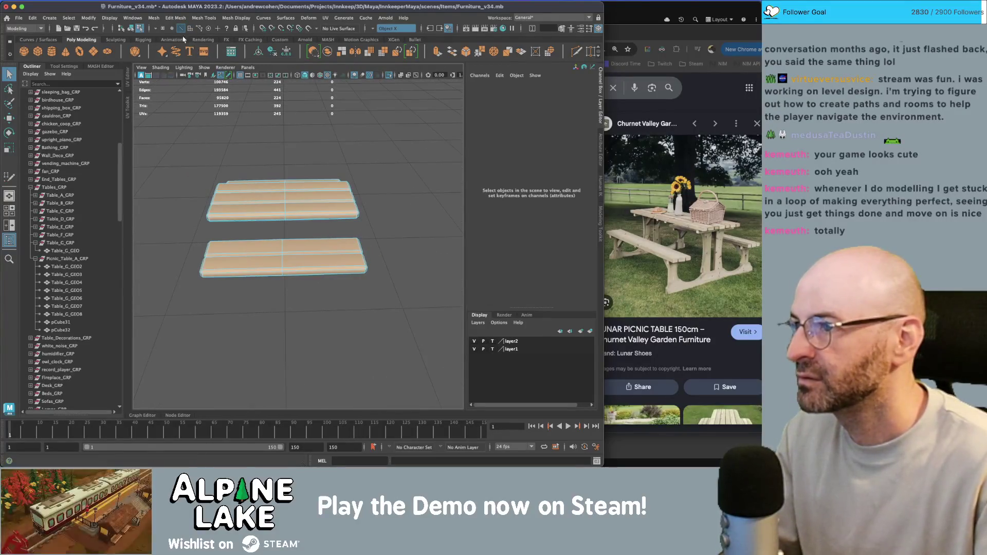
left_click_drag(272, 152, 307, 304)
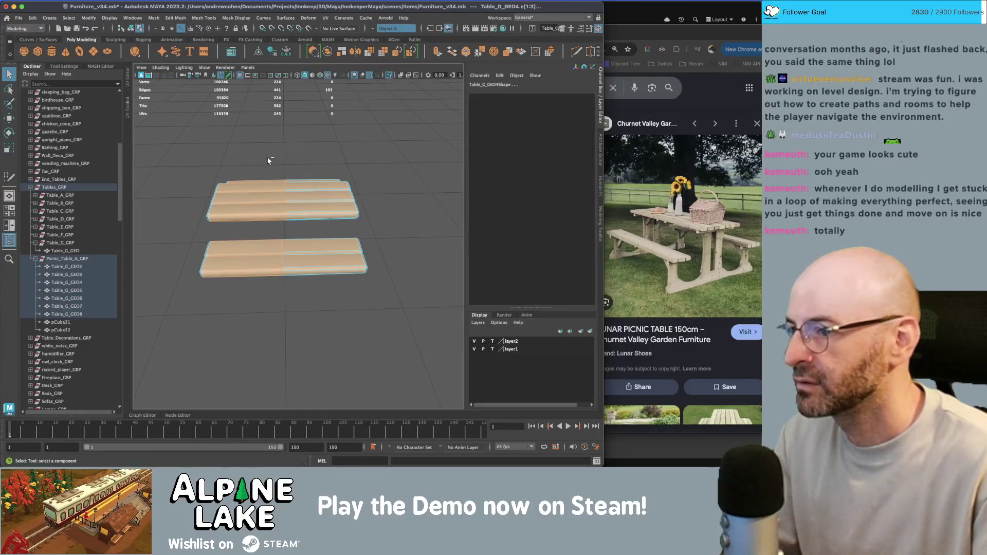
key("ctrl+Delete")
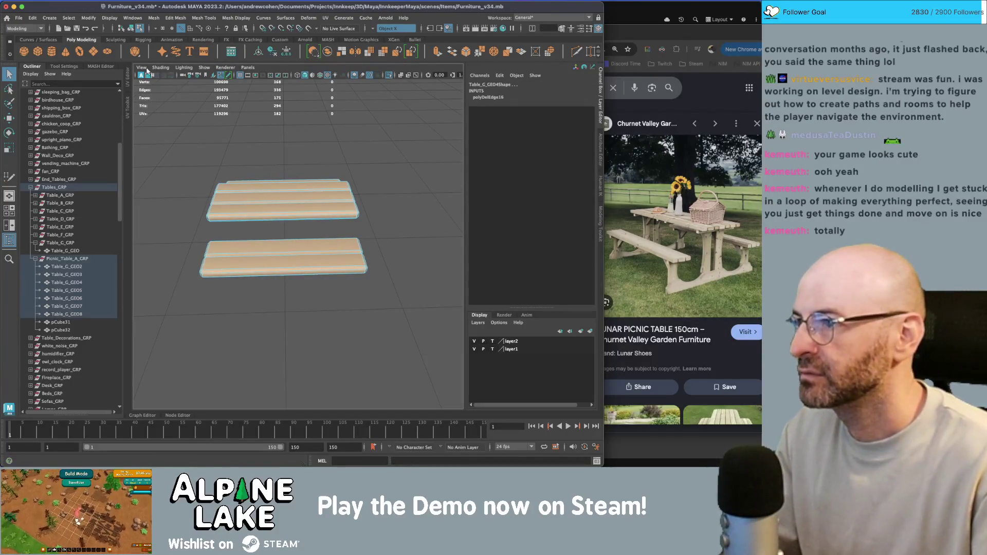
Return to object mode, turn off Isolate Select, and select Table_G_GEO2.
left_click(130, 29)
left_click(255, 111)
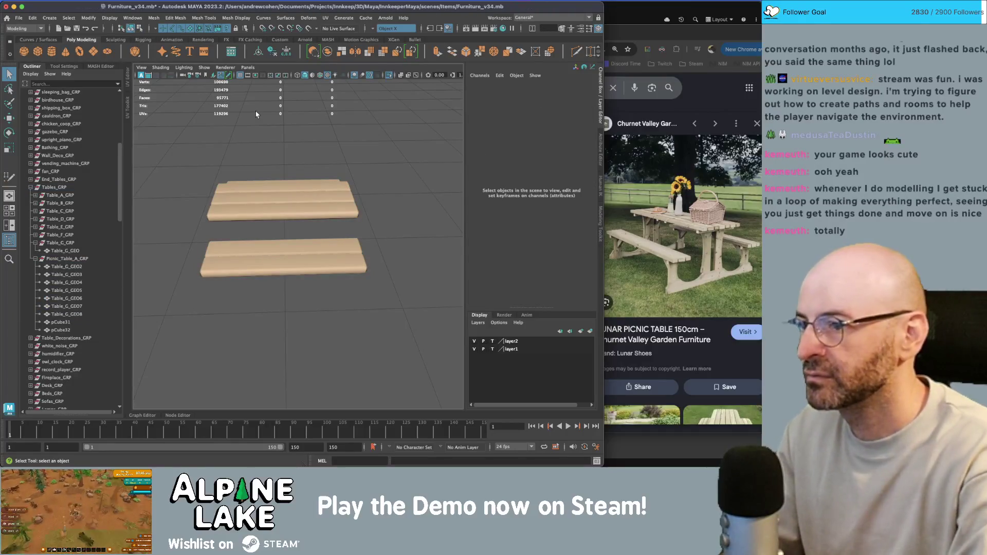
key("ctrl+1")
left_click(60, 267)
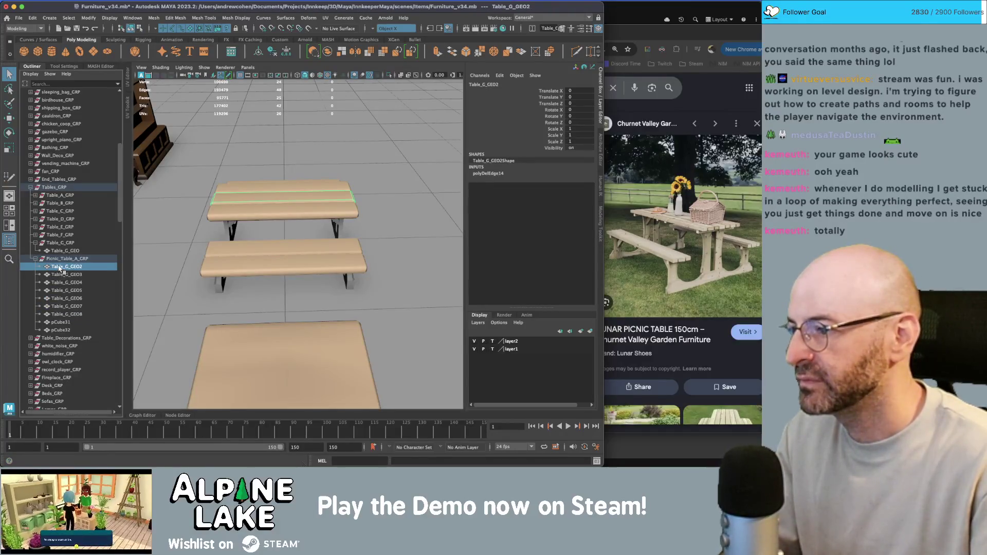
Select all picnic table parts through pCube32 and assign the colour-palette material.
left_click(61, 329, "shift")
left_click_drag(309, 196, 288, 159, "alt")
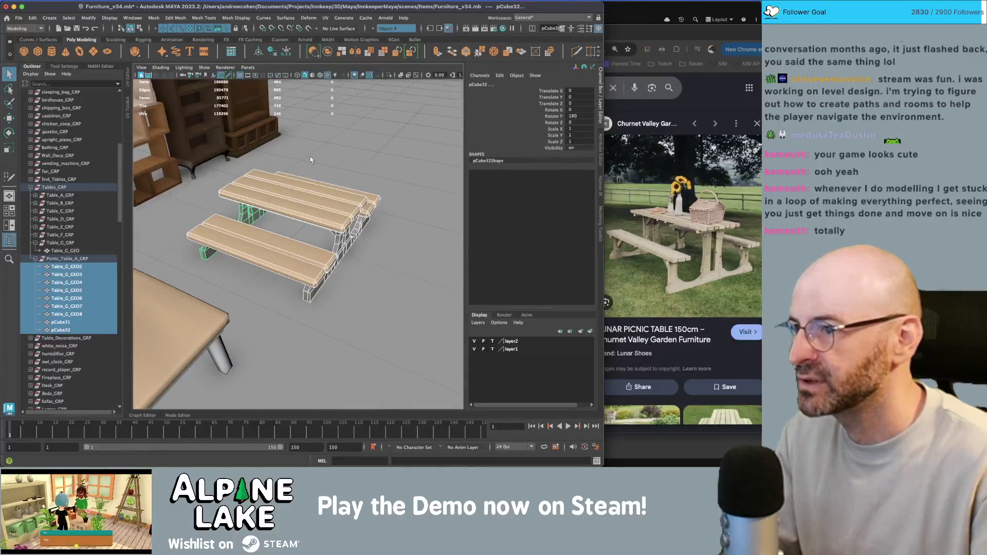
scroll(310, 160, "down", 5)
left_click(65, 251)
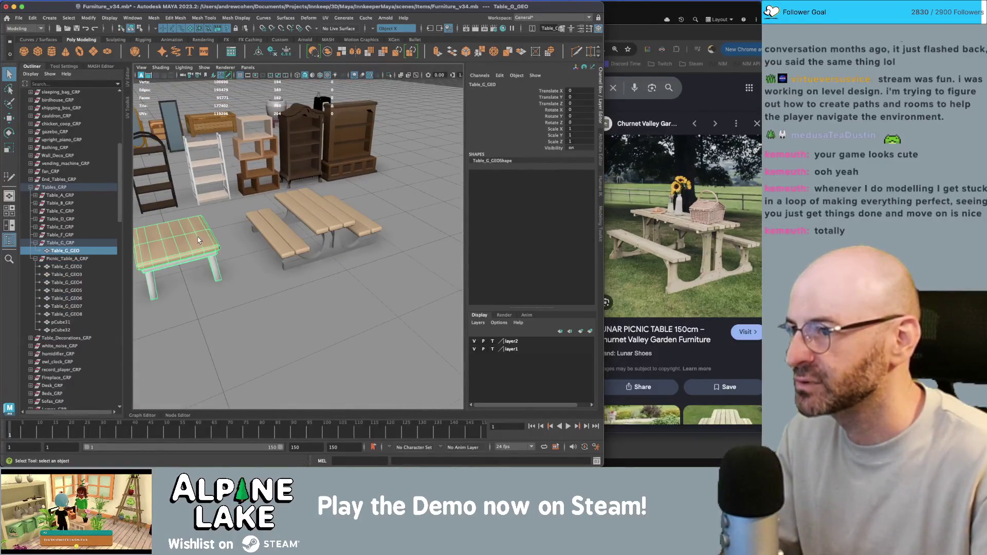
left_click(69, 268)
left_click(61, 330, "shift")
key("f")
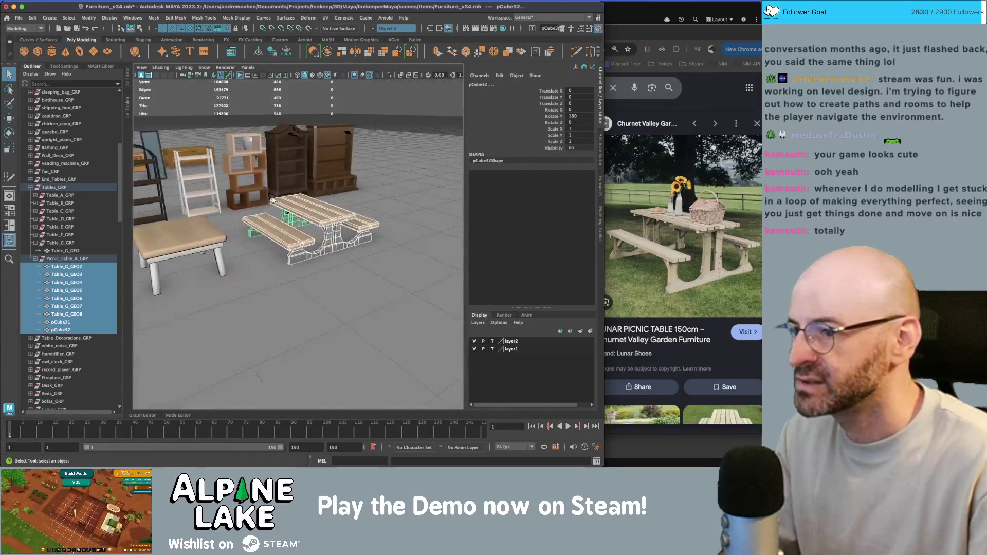
mouse_move(309, 205)
left_mouse_down("alt")
mouse_move(278, 199)
mouse_move(289, 192)
left_mouse_up("alt")
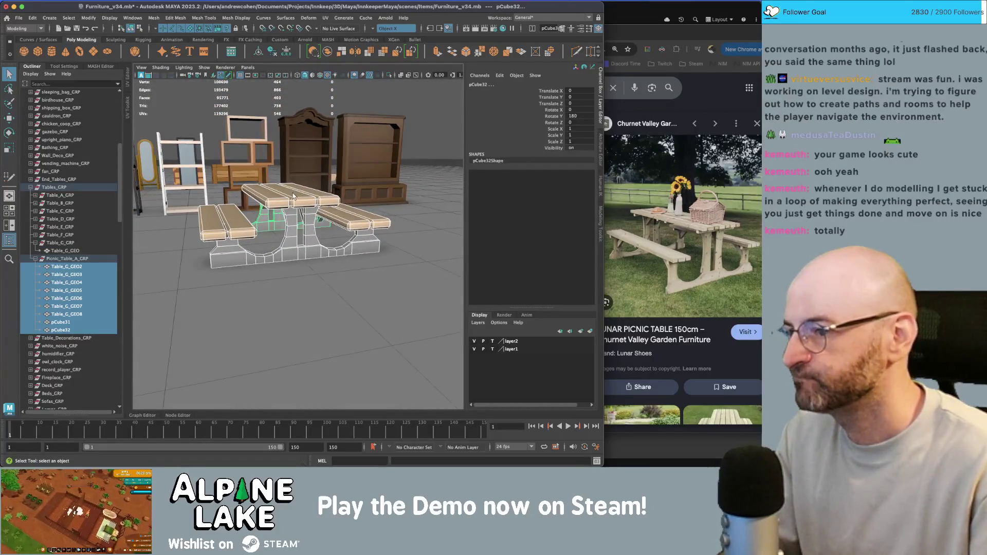
mouse_move(293, 196)
right_mouse_down()
mouse_move(293, 413)
mouse_move(359, 394)
mouse_move(372, 263)
right_mouse_up()
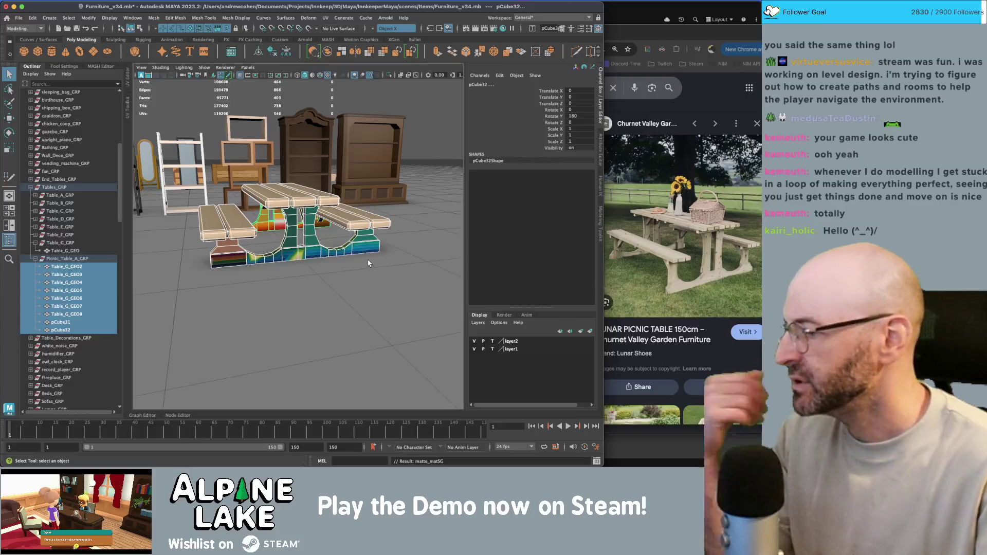
In the UV Editor, apply a planar projection to the two leg frames' UV shells.
key("f")
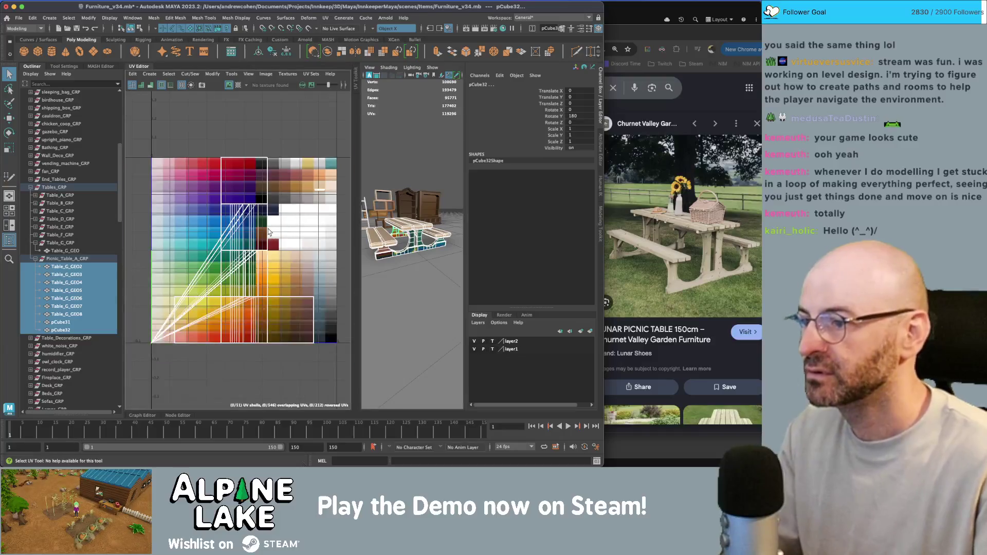
left_click(378, 230)
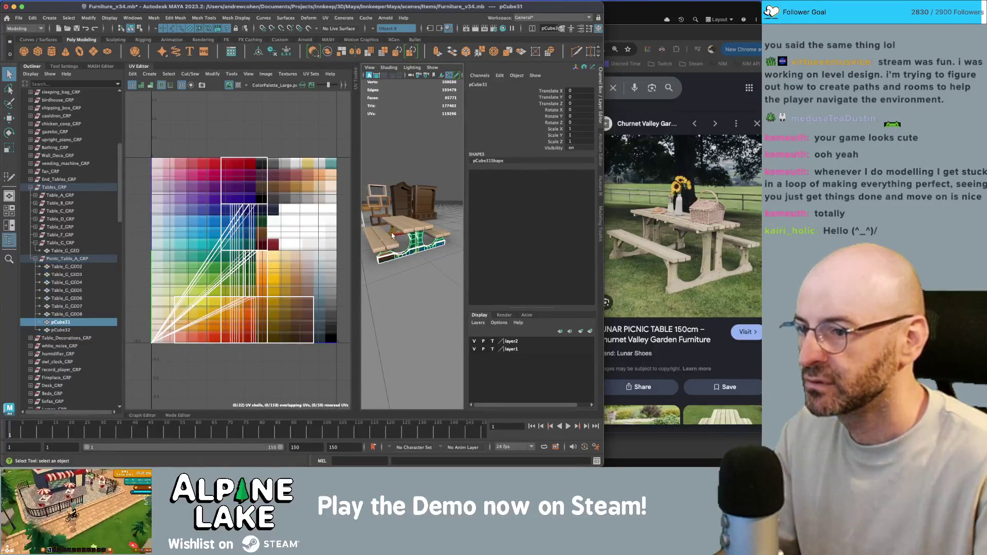
left_click(153, 76)
right_click_drag(213, 142, 192, 133)
scroll(236, 242, "down", 1)
left_click_drag(334, 360, 124, 70)
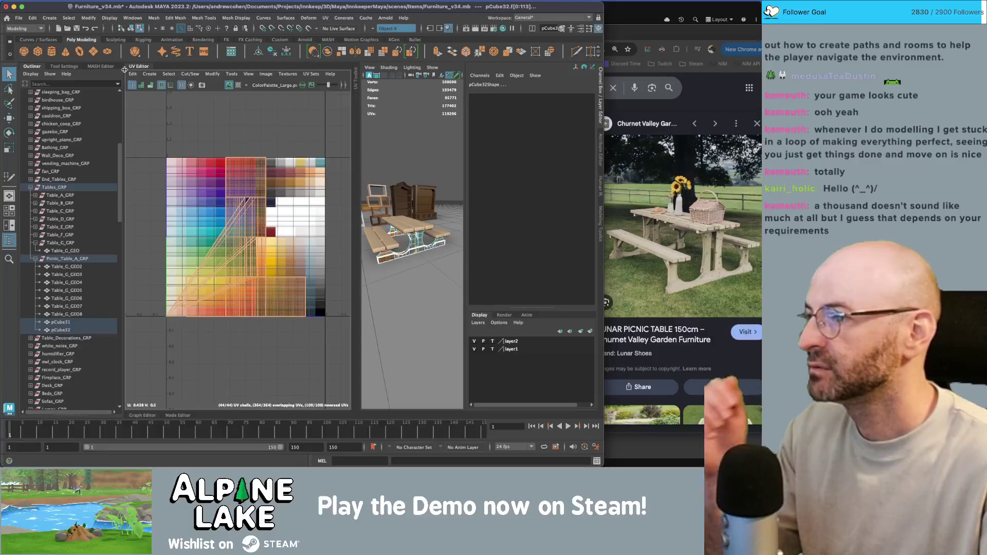
left_click(150, 74)
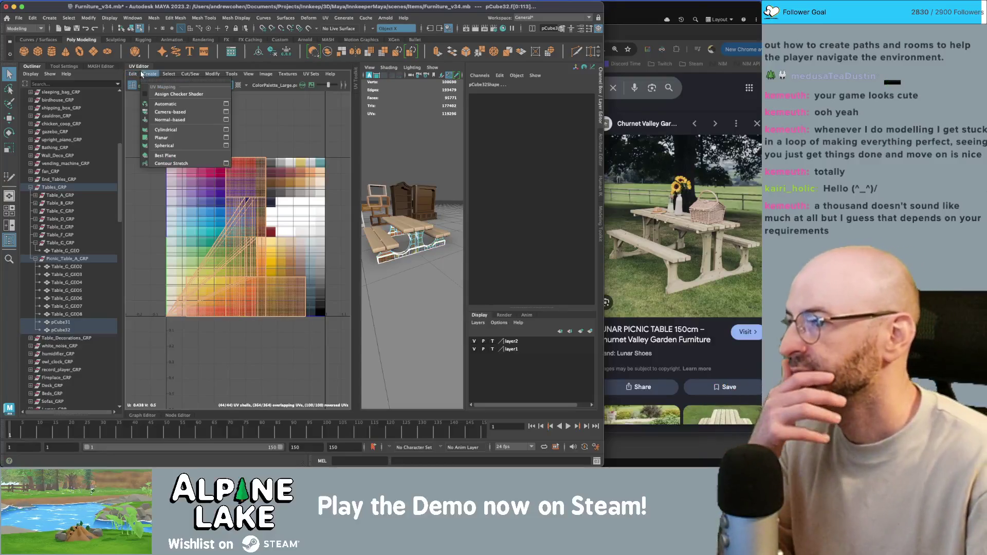
left_click(229, 137)
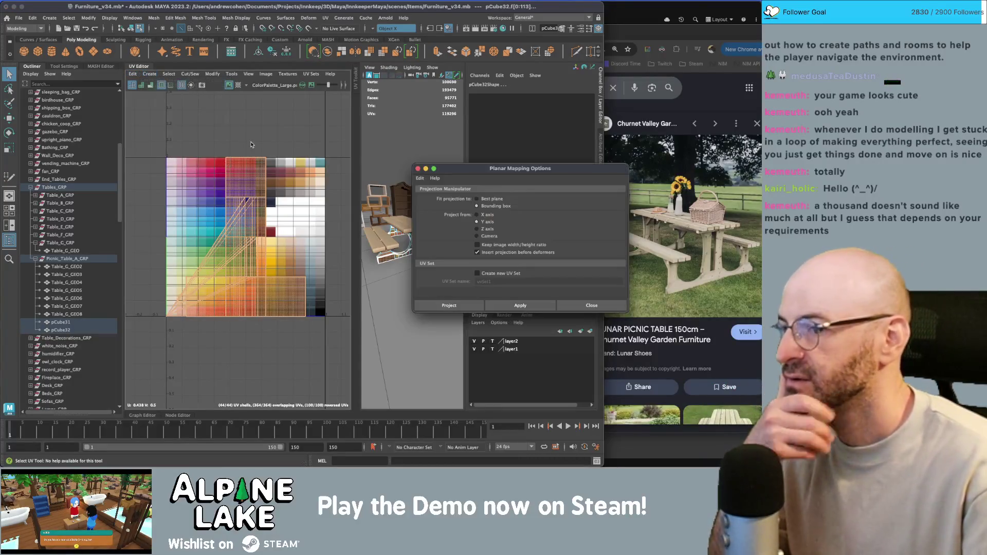
left_click(518, 306)
left_click(586, 306)
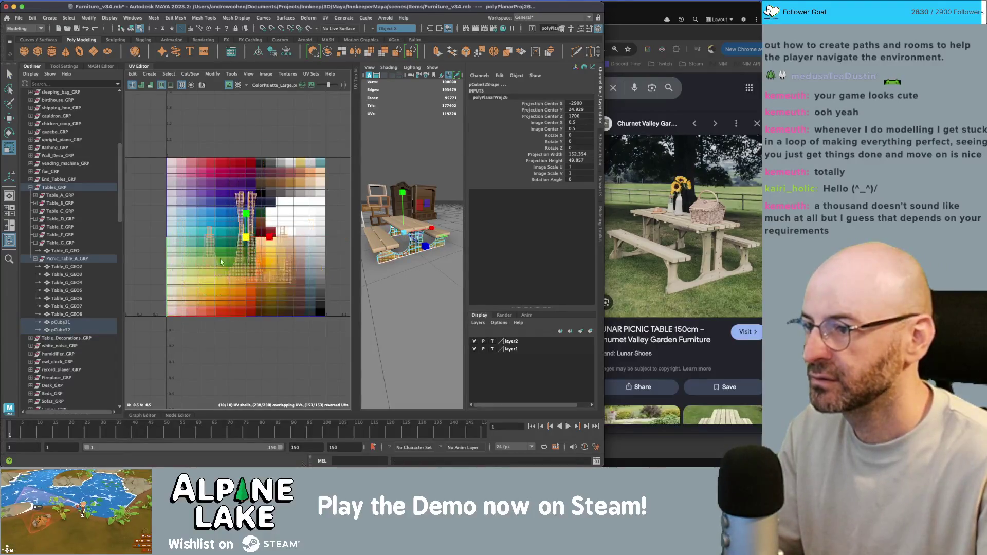
Move and scale the leg UVs onto the peach palette swatch.
key("q")
right_click(237, 216)
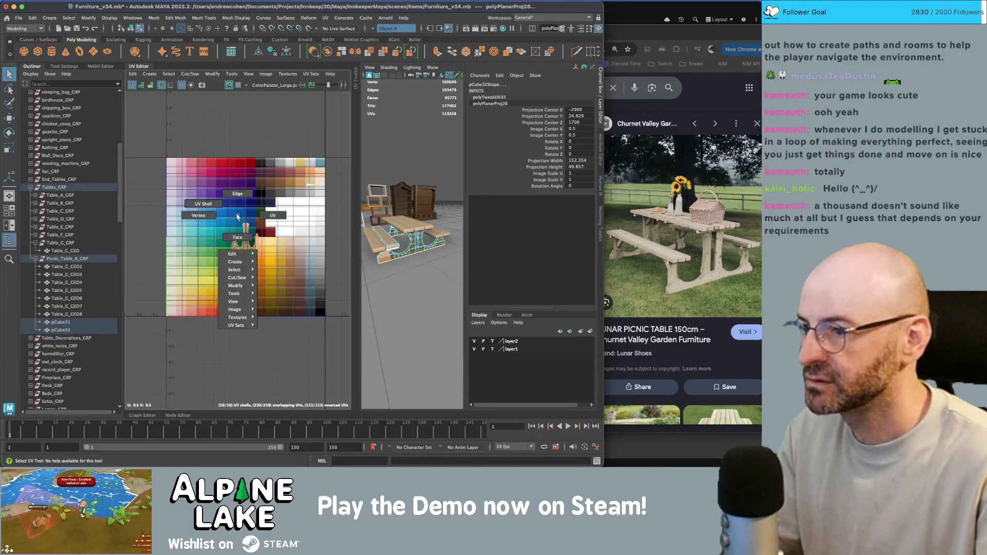
left_click(226, 235)
key("w")
left_click_drag(241, 236, 313, 185)
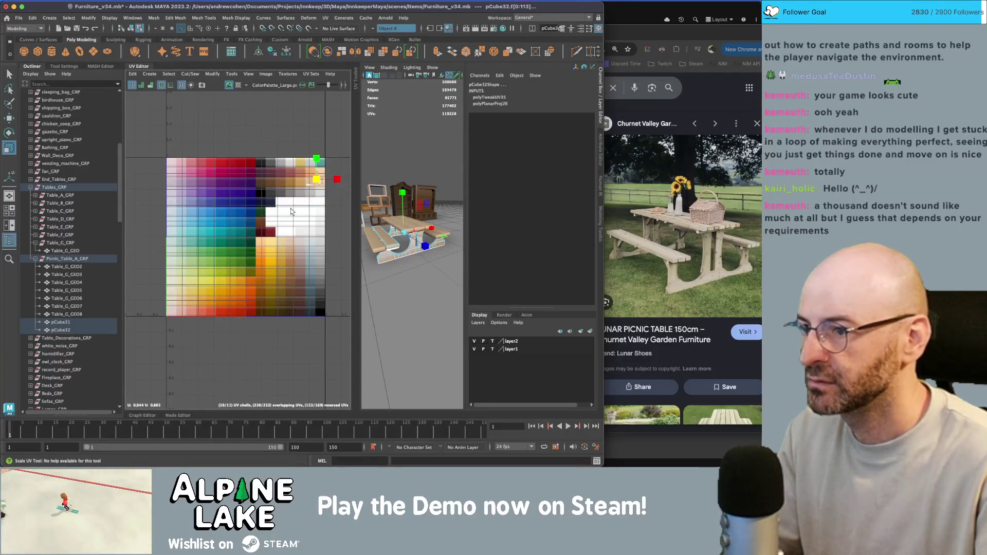
scroll(290, 209, "up", 10)
scroll(254, 223, "down", 3)
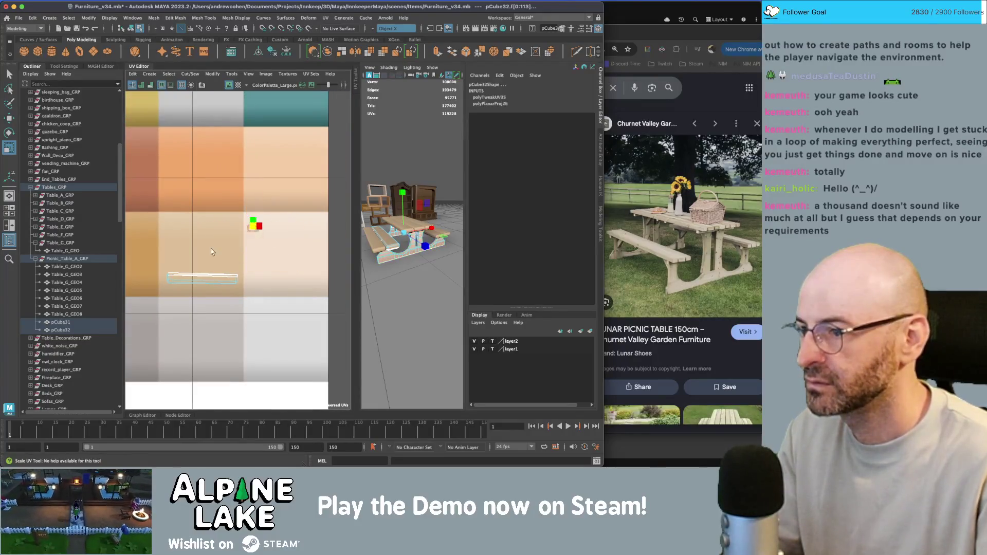
left_click_drag(252, 234, 245, 245)
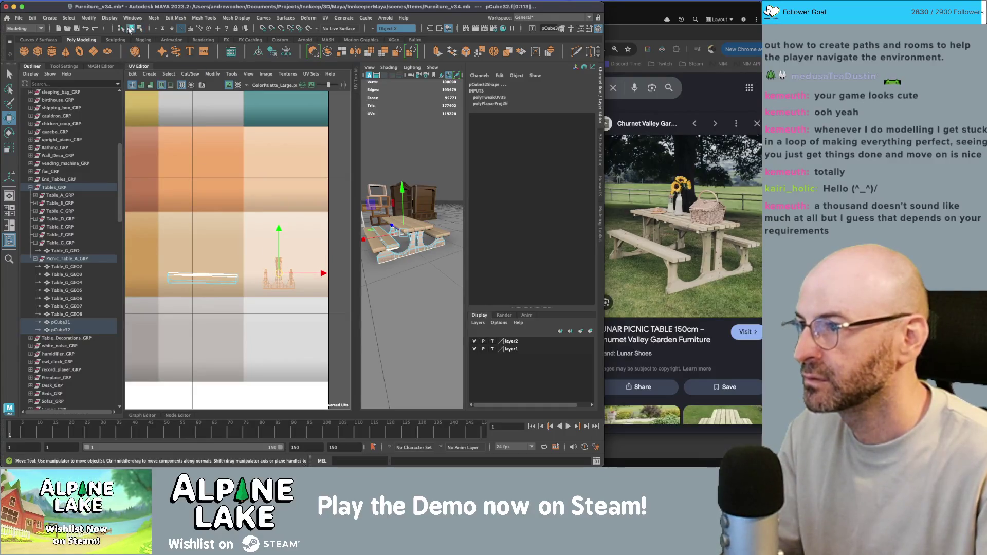
key("q")
left_click(426, 140)
Show the picnic table with its palette texture in a full-size viewport.
key("5")
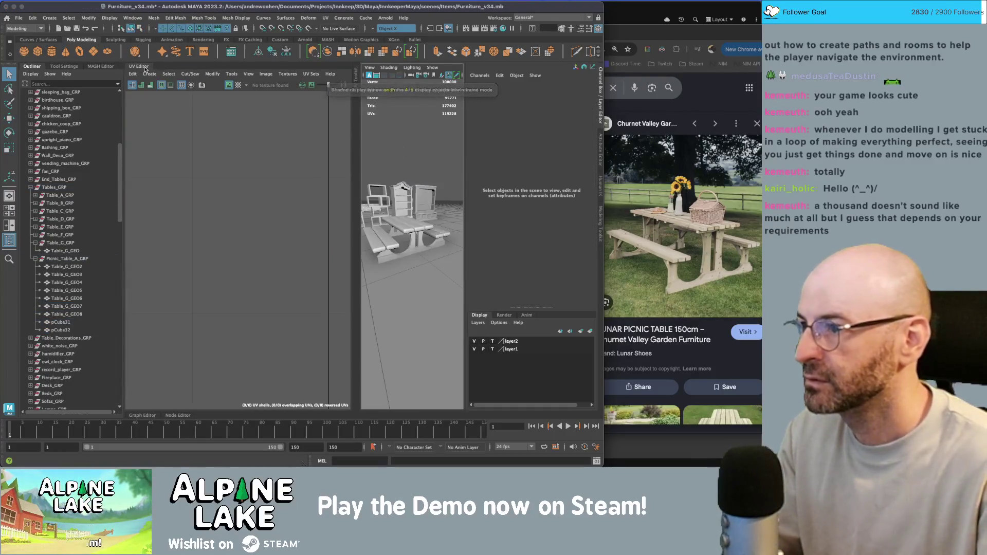
key("6")
key("space")
scroll(333, 153, "up", 5)
scroll(333, 153, "down", 3)
scroll(333, 154, "up", 2)
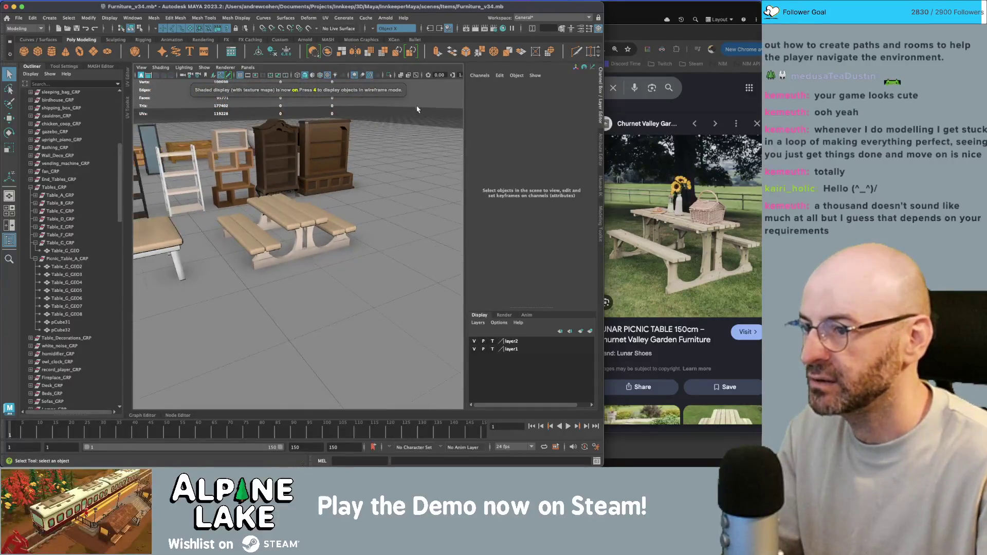
left_click_drag(333, 153, 350, 205, "alt")
scroll(359, 240, "up", 4)
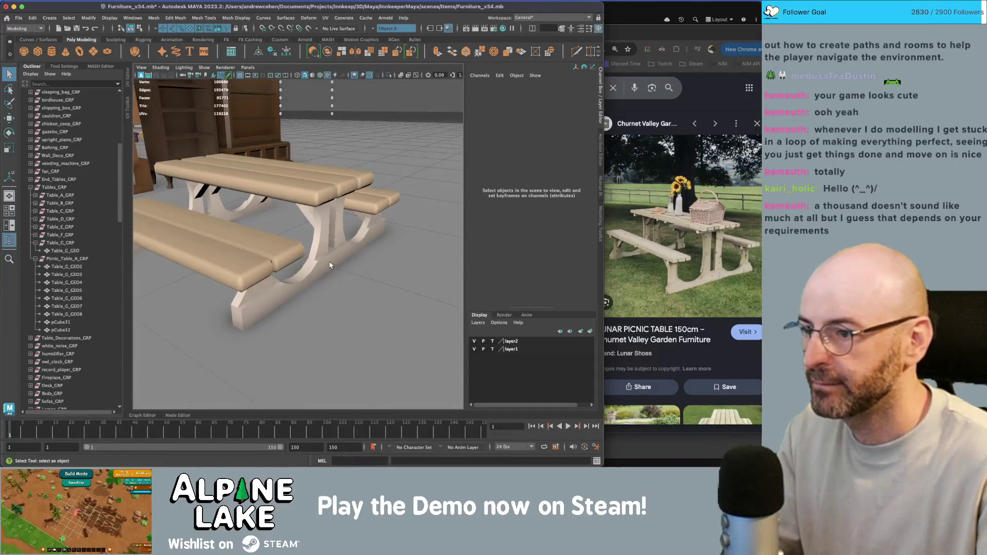
left_click_drag(358, 240, 313, 258, "alt")
Apply Soften Edge to the front and back leg frames.
left_click(313, 255)
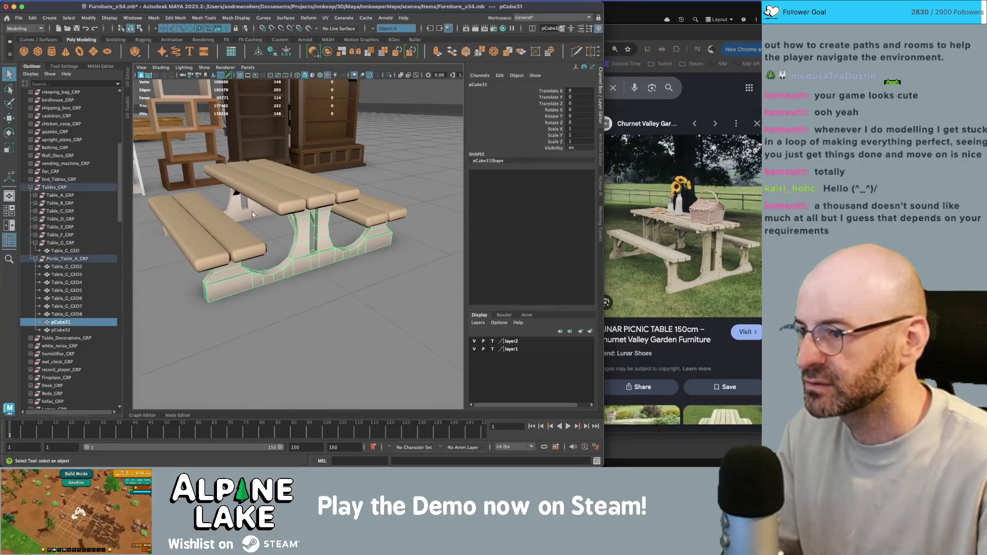
left_click(251, 210, "shift")
left_click(207, 19)
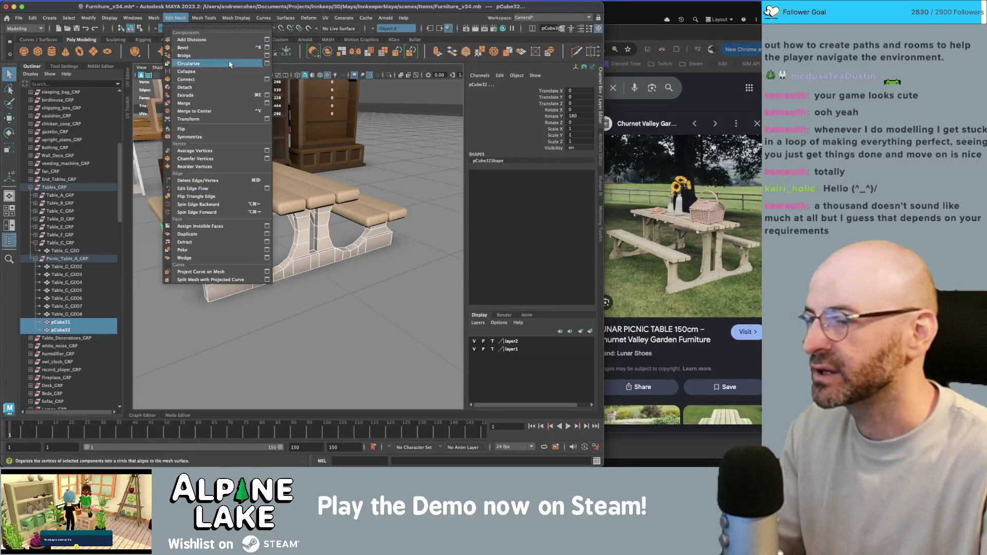
mouse_move(183, 20)
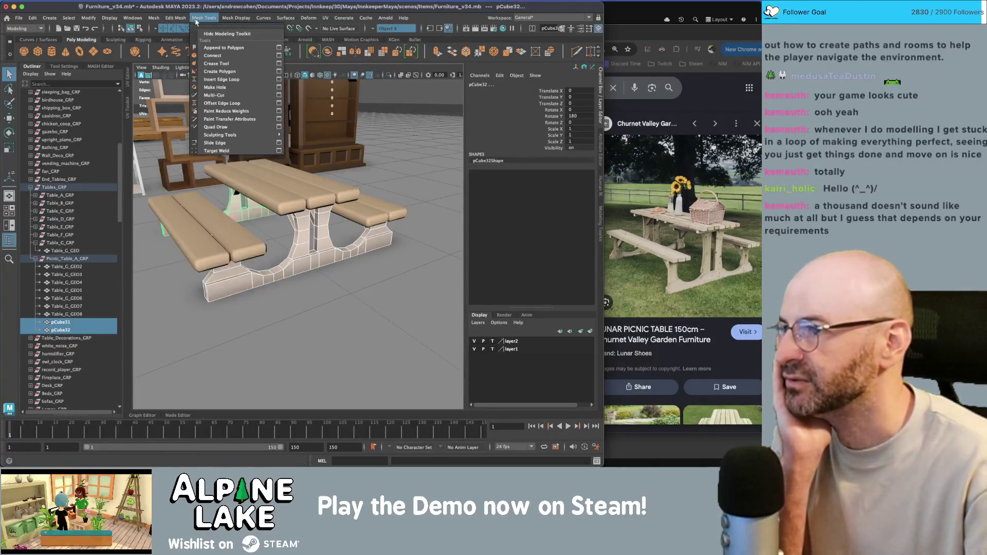
mouse_move(236, 18)
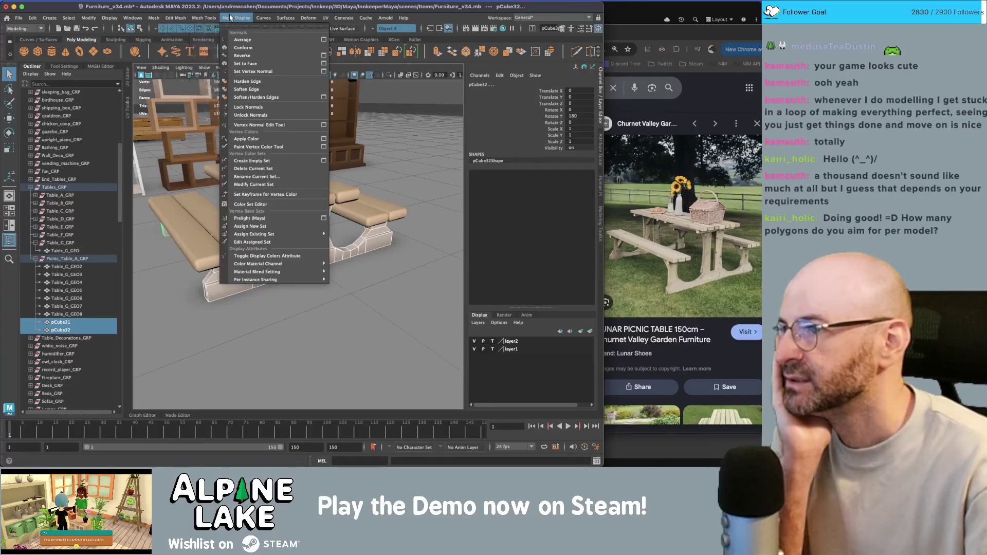
left_click(247, 91)
left_click(415, 90)
Select leg frame pCube31, undo, and start Multi-Cut across the bench leg.
scroll(334, 154, "down", 5)
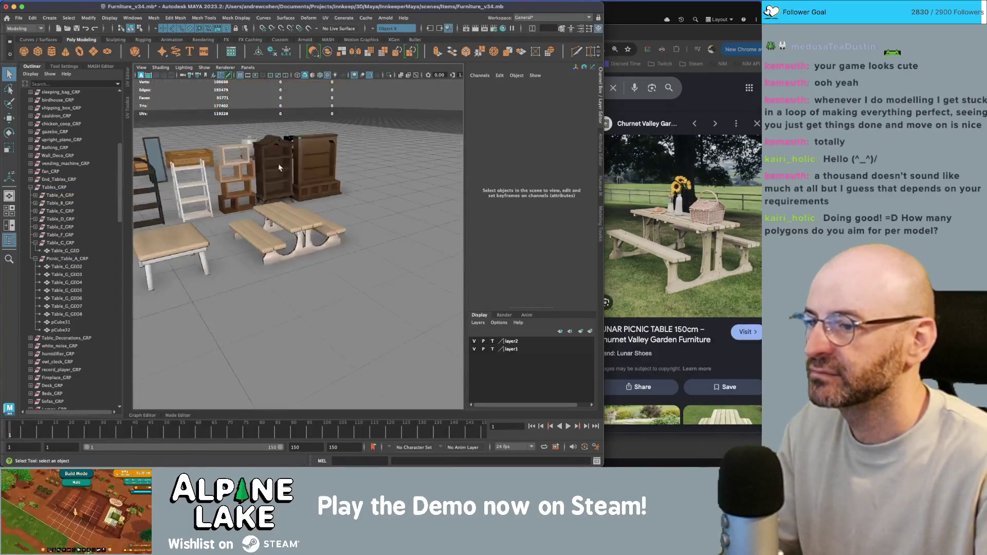
mouse_move(309, 170)
left_mouse_down("alt")
mouse_move(266, 203)
mouse_move(282, 232)
mouse_move(348, 252)
mouse_move(308, 265)
mouse_move(354, 256)
mouse_move(331, 261)
left_mouse_up("alt")
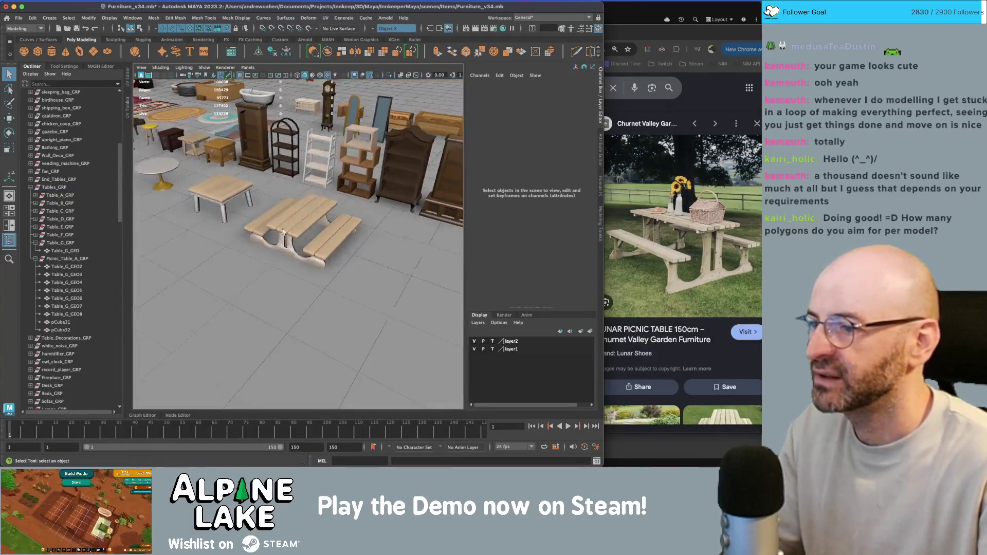
scroll(282, 232, "up", 5)
left_click(315, 257)
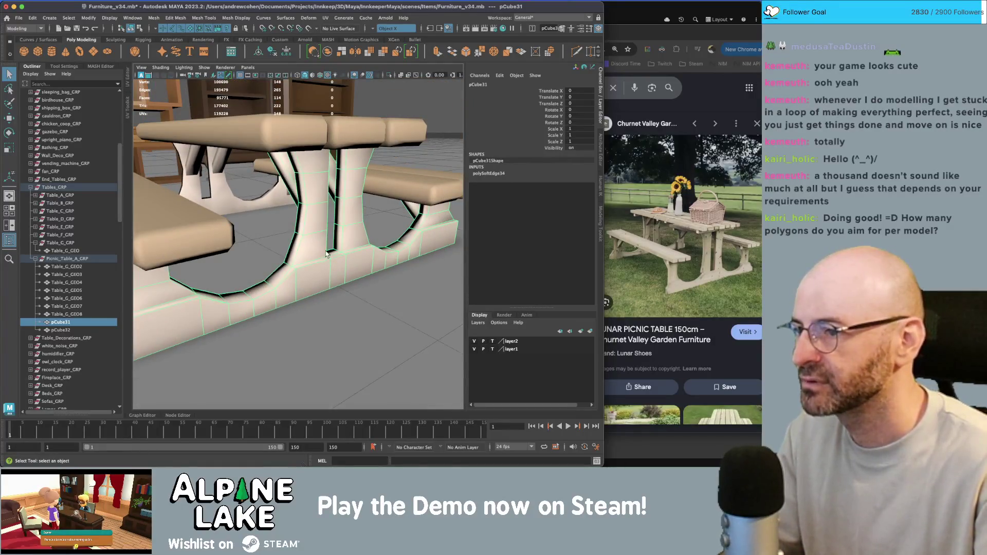
key("ctrl+z")
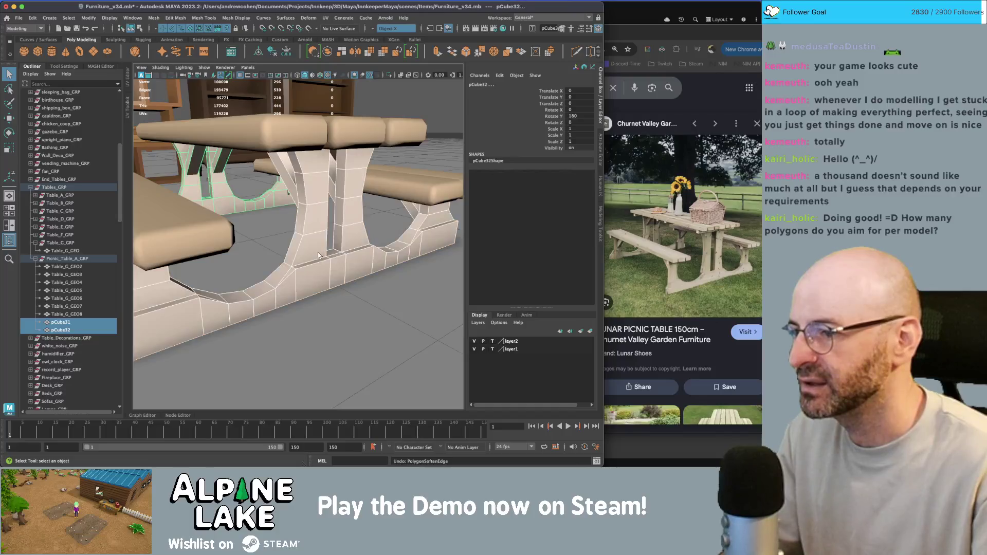
mouse_move(320, 254)
left_mouse_down("alt")
mouse_move(305, 260)
mouse_move(338, 260)
mouse_move(301, 257)
left_mouse_up("alt")
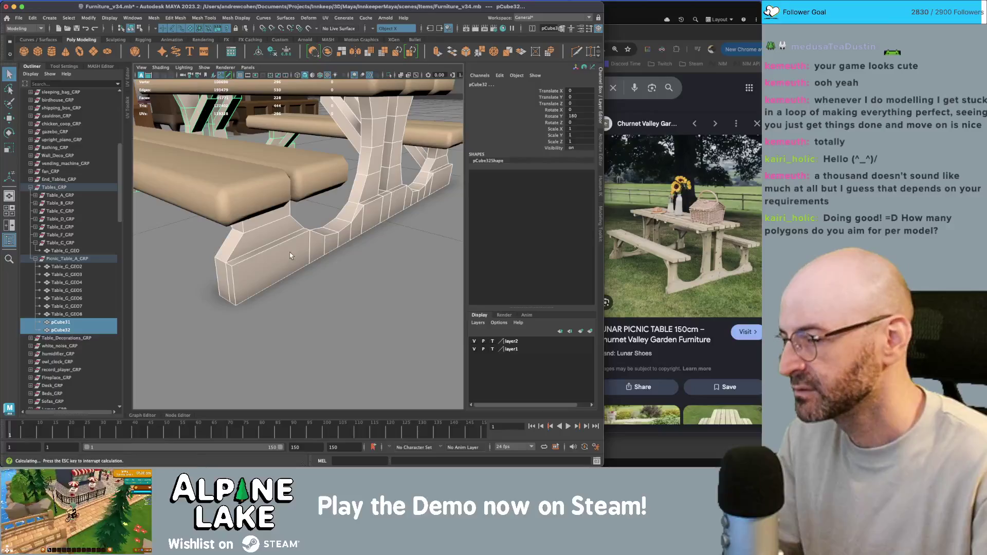
right_click_drag(290, 255, 278, 242, "shift")
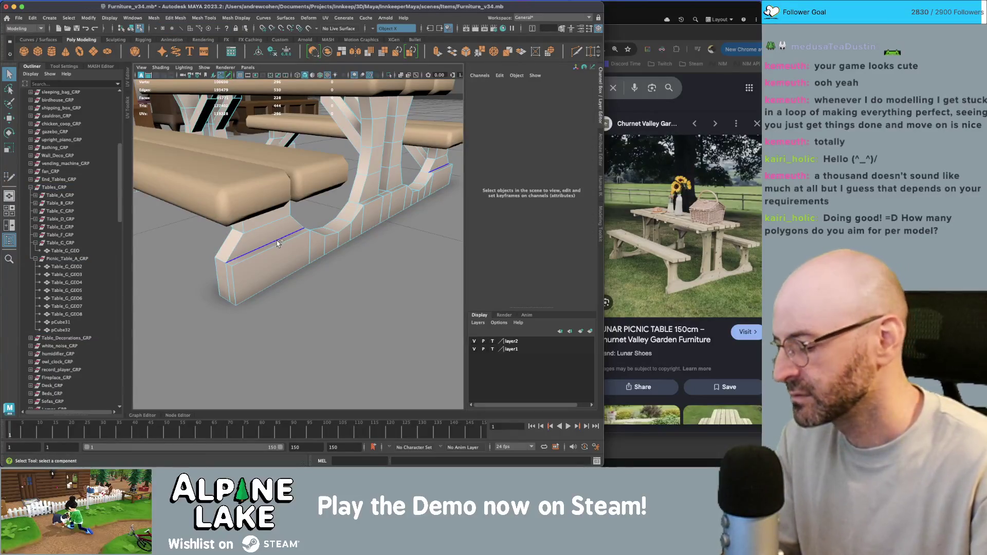
key("y")
mouse_move(277, 241)
left_mouse_down("alt")
mouse_move(273, 263)
mouse_move(306, 228)
mouse_move(299, 233)
left_mouse_up("alt")
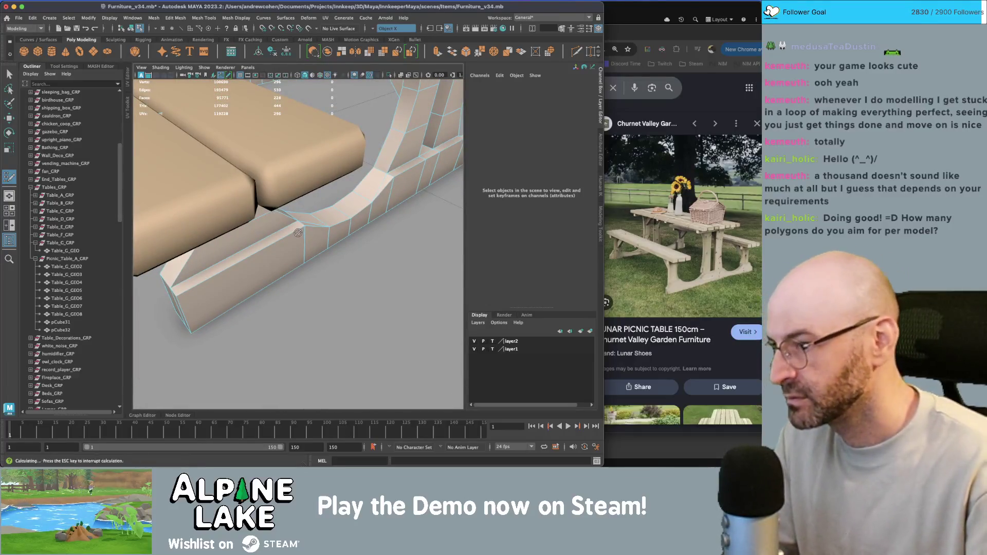
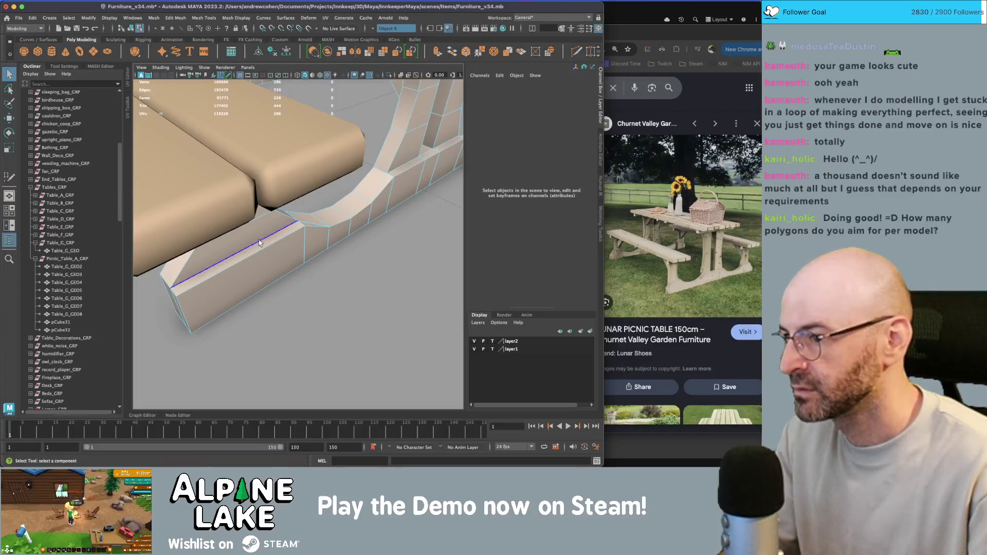
Select edges along pCube31's arch, try the Move tool, and toggle Quad Draw before reselecting the base.
left_click(260, 242)
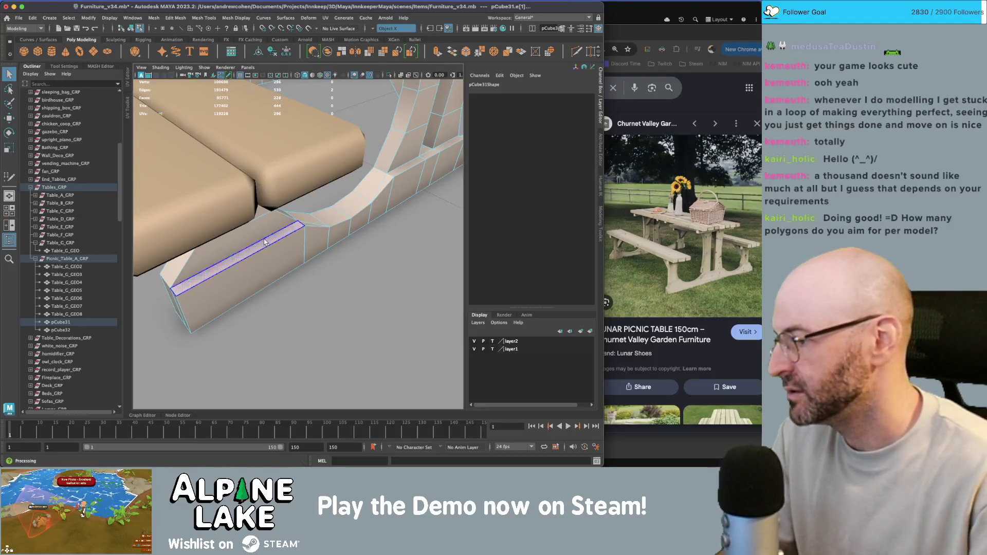
mouse_move(279, 237)
left_mouse_down("alt")
mouse_move(297, 230)
mouse_move(250, 264)
mouse_move(255, 253)
mouse_move(375, 214)
mouse_move(343, 215)
left_mouse_up("alt")
left_click(348, 215)
key("w")
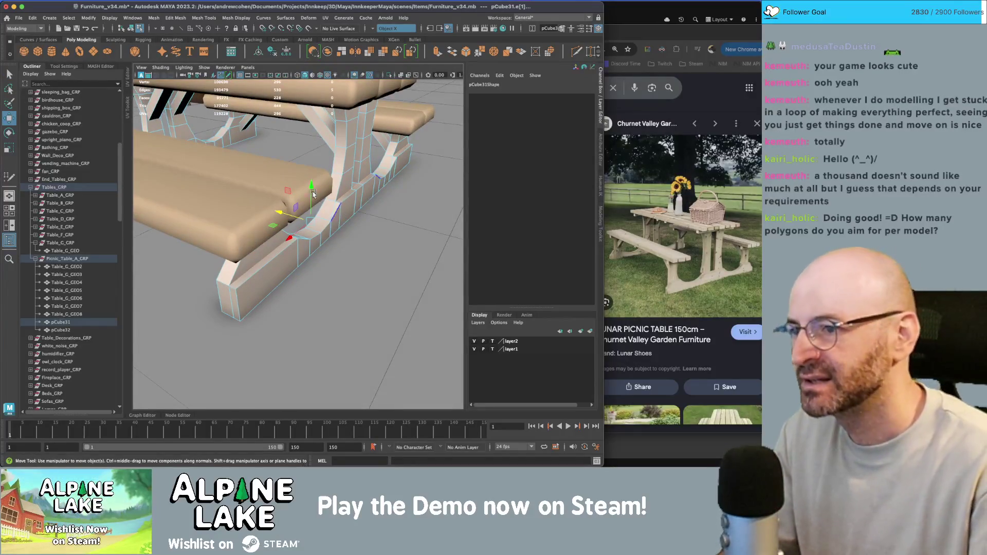
mouse_move(336, 211)
left_mouse_down("alt")
mouse_move(315, 194)
mouse_move(291, 208)
left_mouse_up("alt")
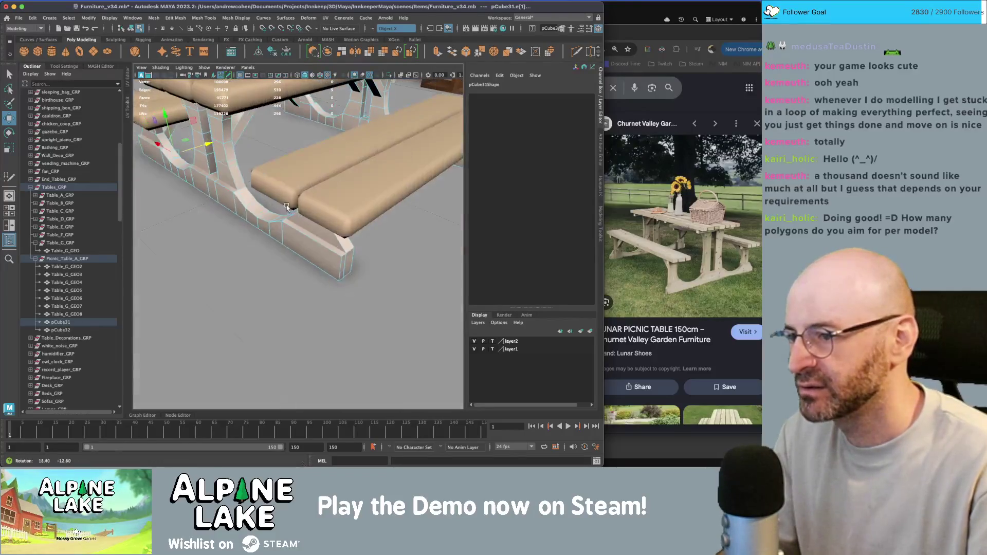
key("y")
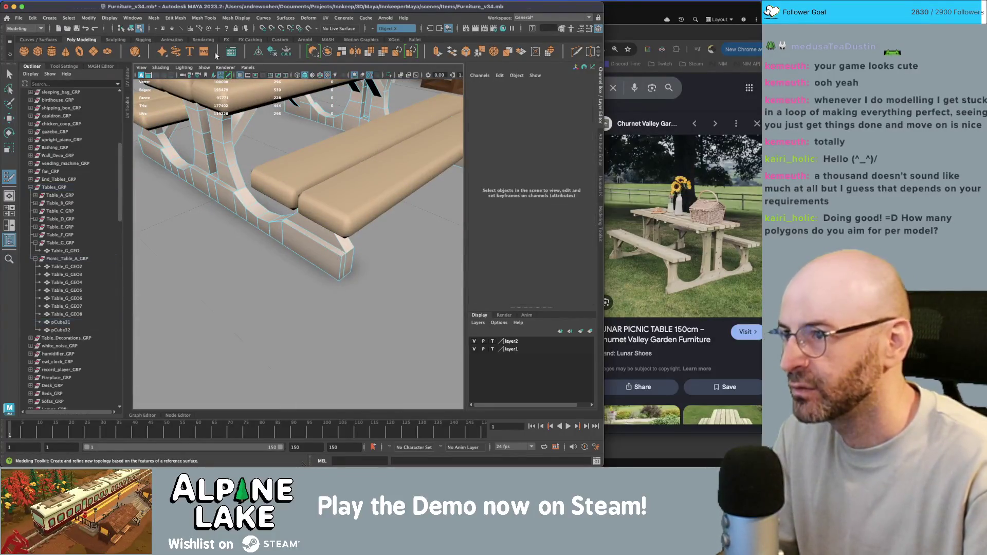
key("q")
left_click(238, 189)
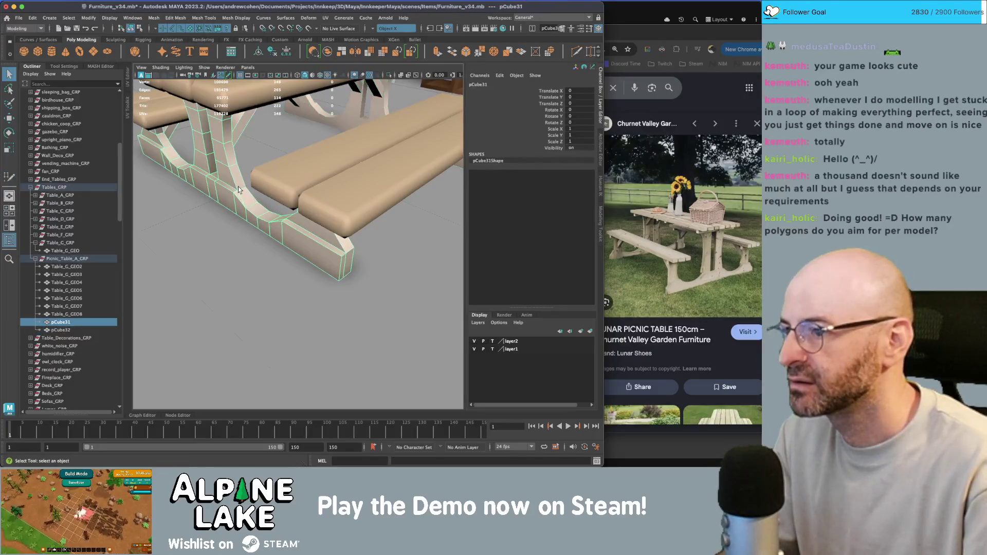
With Quad Draw, delete the surplus edge on the side of pCube31's leg.
key("y")
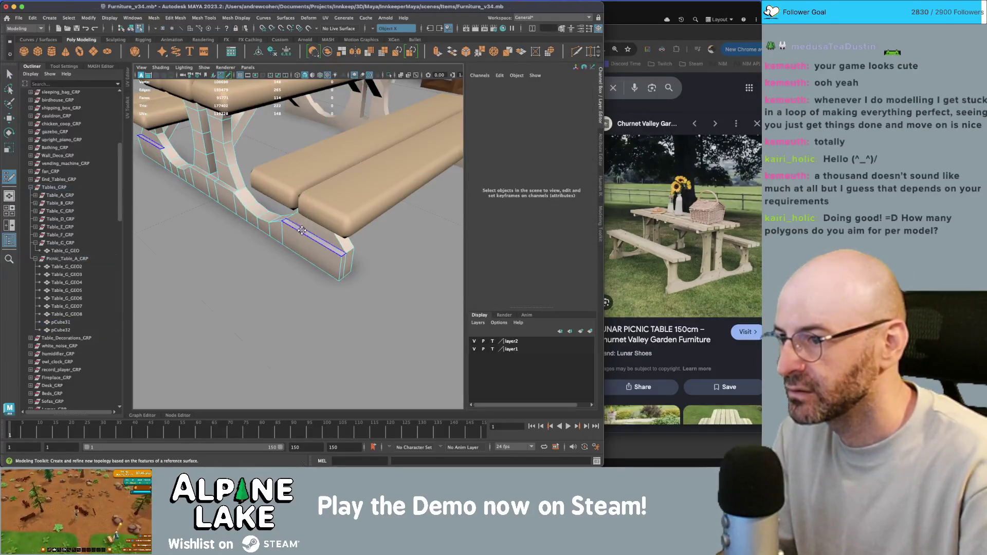
mouse_move(308, 229)
left_mouse_down("alt")
mouse_move(325, 233)
mouse_move(381, 178)
left_mouse_up("alt")
scroll(325, 232, "up", 5)
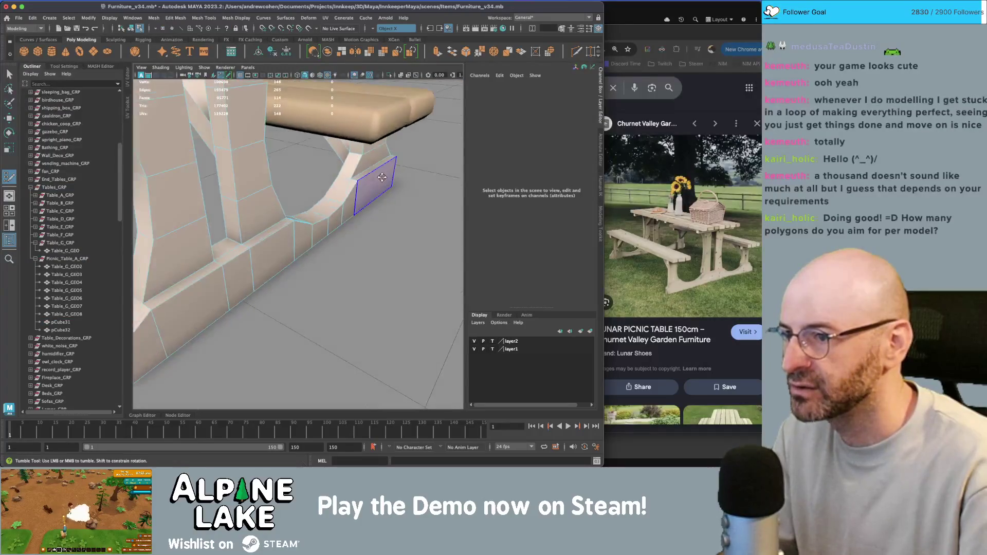
left_click(375, 168, "ctrl+shift")
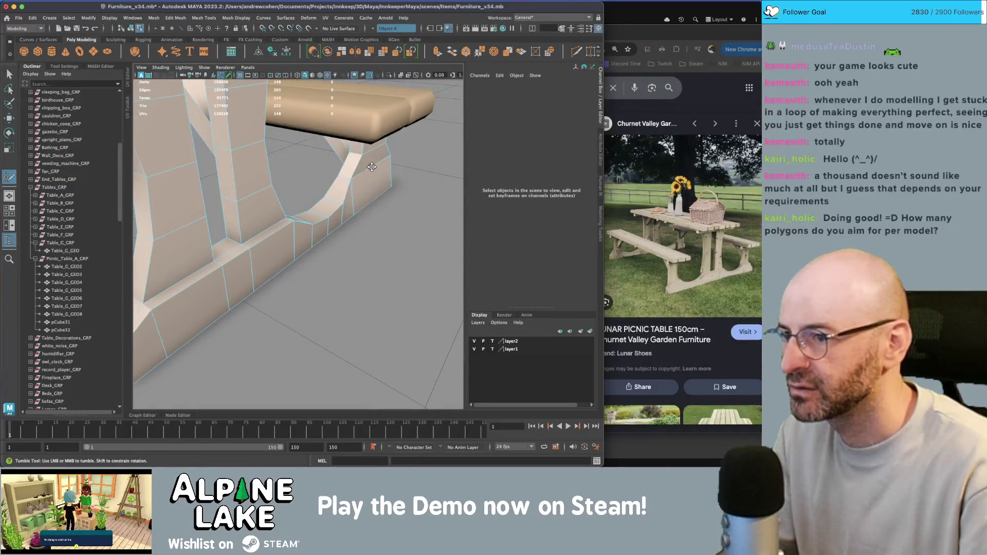
Orbit around the leg to check the merged faces, turning off smooth preview with 1.
mouse_move(276, 212)
left_mouse_down("alt")
mouse_move(323, 200)
mouse_move(306, 234)
left_mouse_up("alt")
scroll(305, 234, "up", 2)
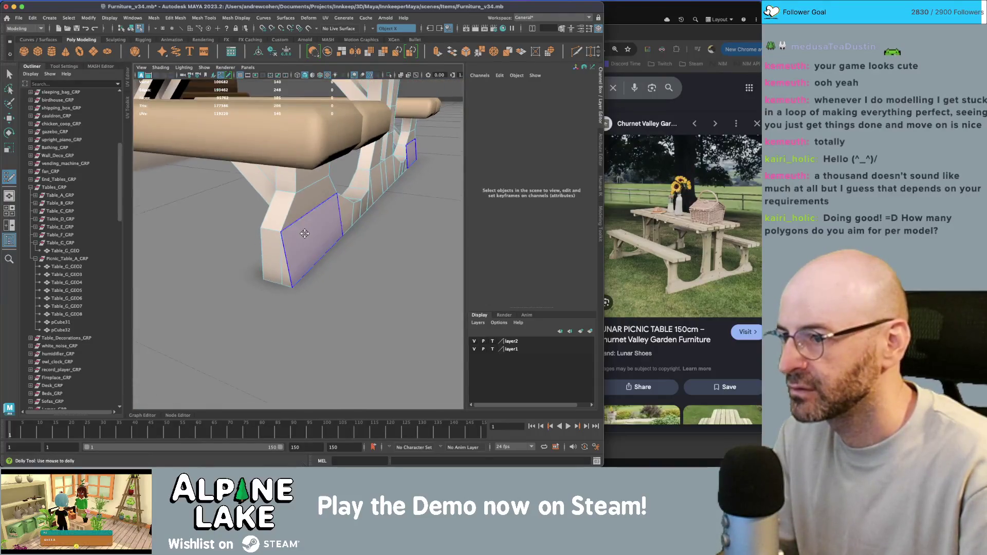
left_click_drag(285, 268, 321, 229, "alt")
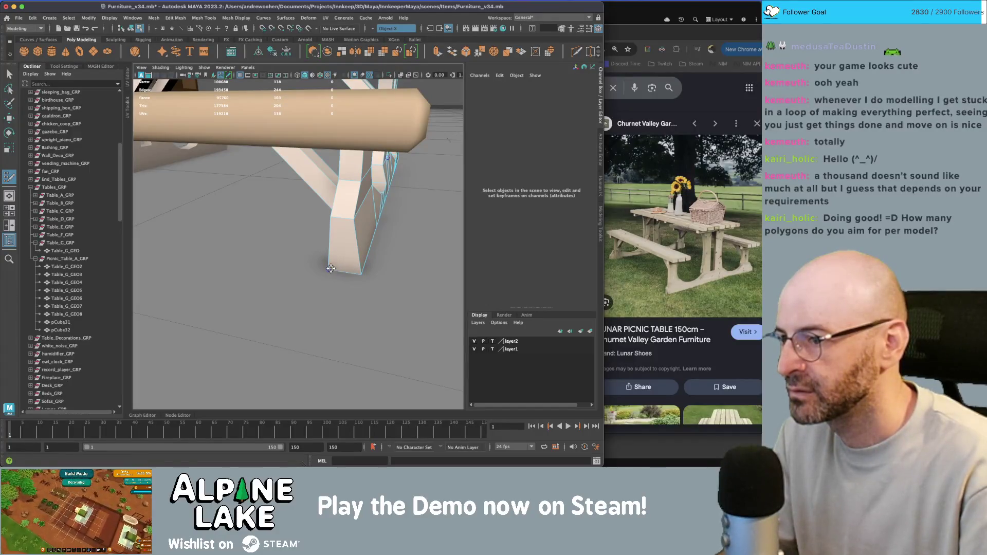
left_click_drag(331, 269, 346, 266, "alt")
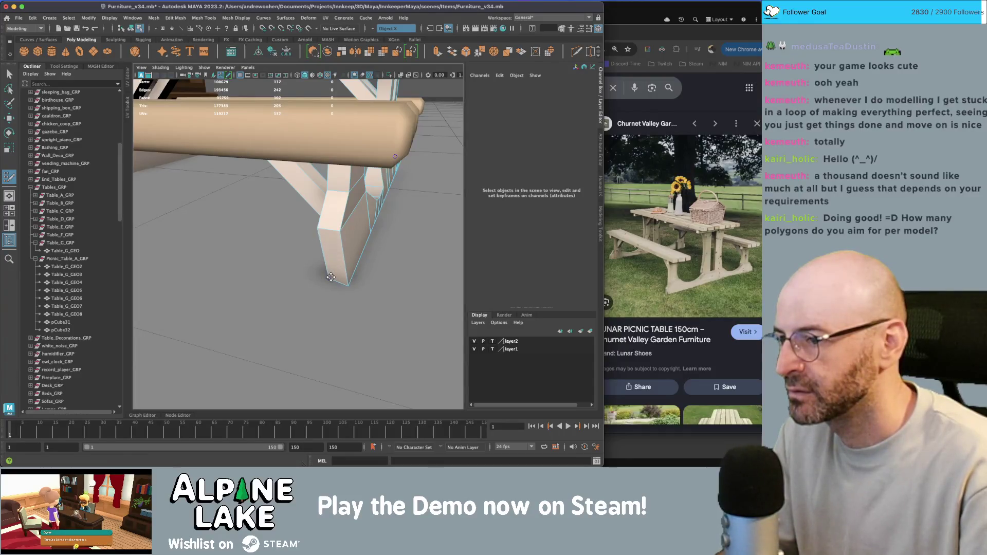
scroll(321, 257, "down", 6)
left_click_drag(325, 232, 246, 207, "alt")
scroll(321, 212, "up", 8)
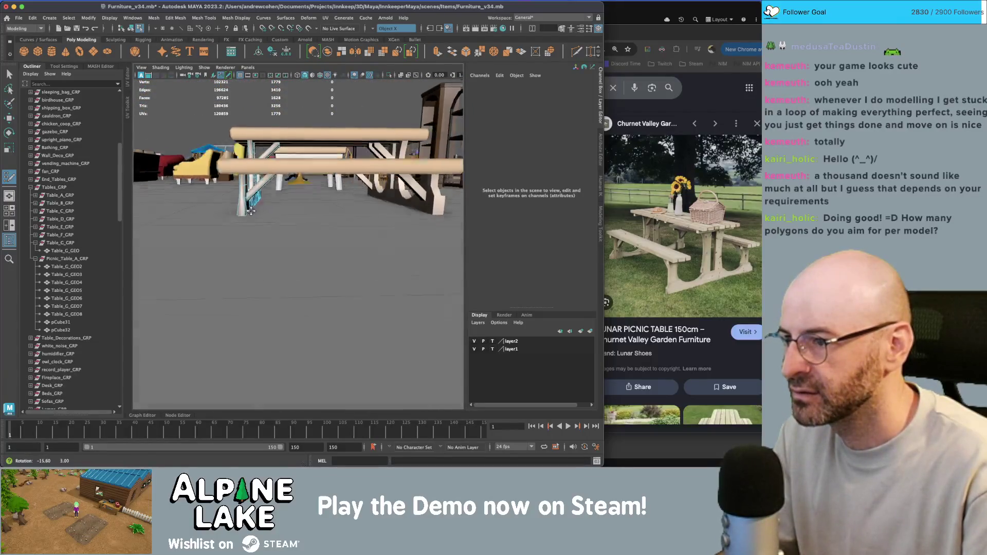
left_click_drag(321, 212, 273, 253, "alt")
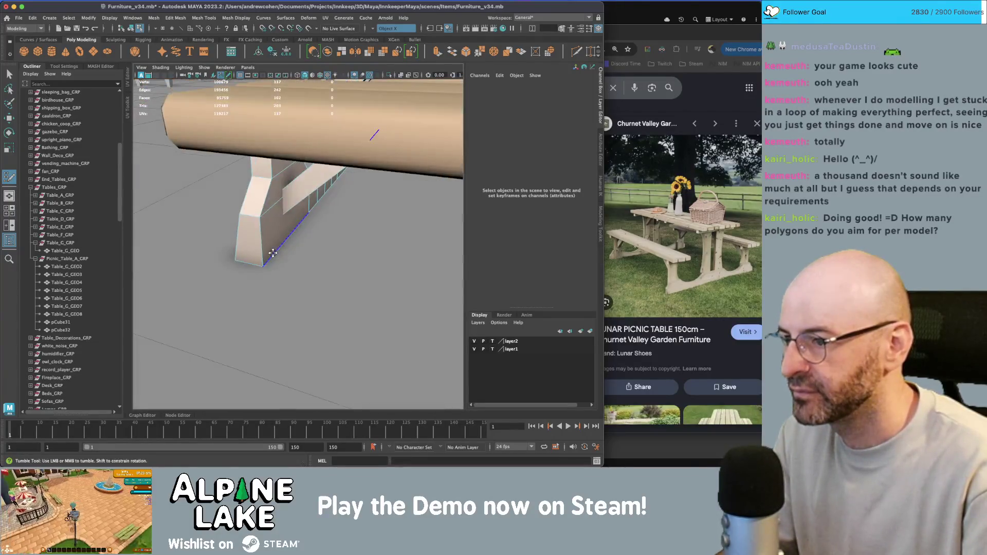
key("1")
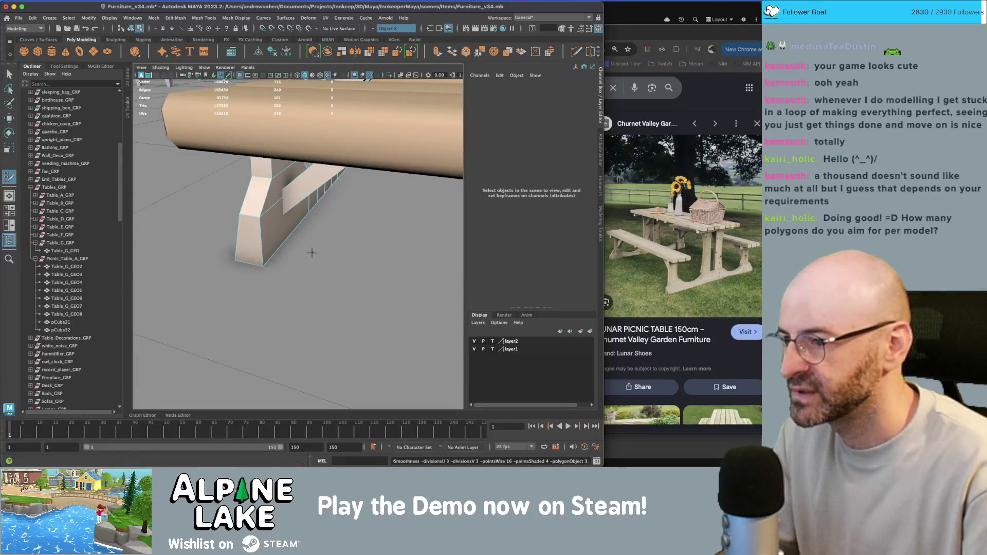
mouse_move(313, 252)
left_mouse_down("alt")
mouse_move(273, 220)
mouse_move(308, 221)
left_mouse_up("alt")
scroll(291, 228, "down", 6)
Apply Soften Edge to the base piece pCube31's shading.
right_click(308, 221)
right_click(318, 103)
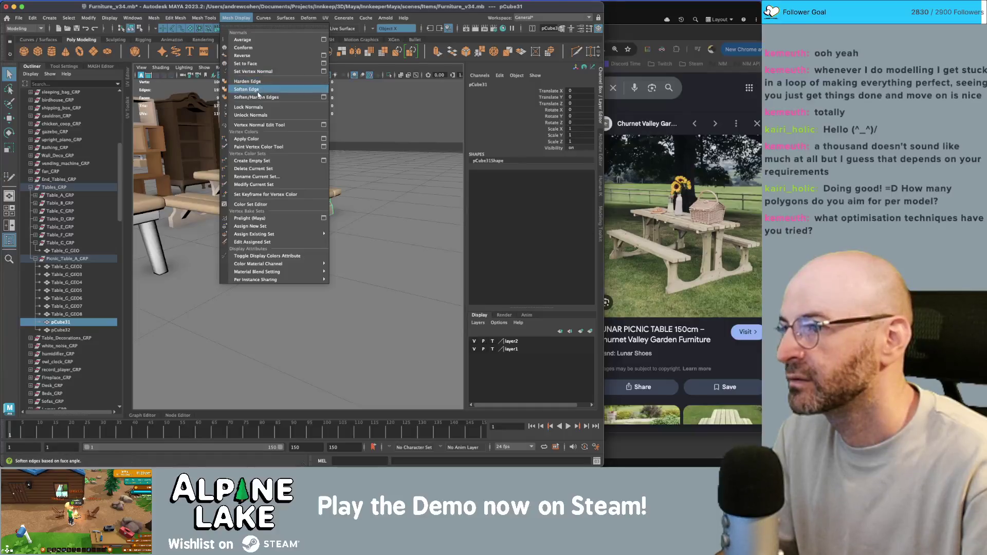
left_click(318, 103)
left_click_drag(319, 104, 277, 226, "alt")
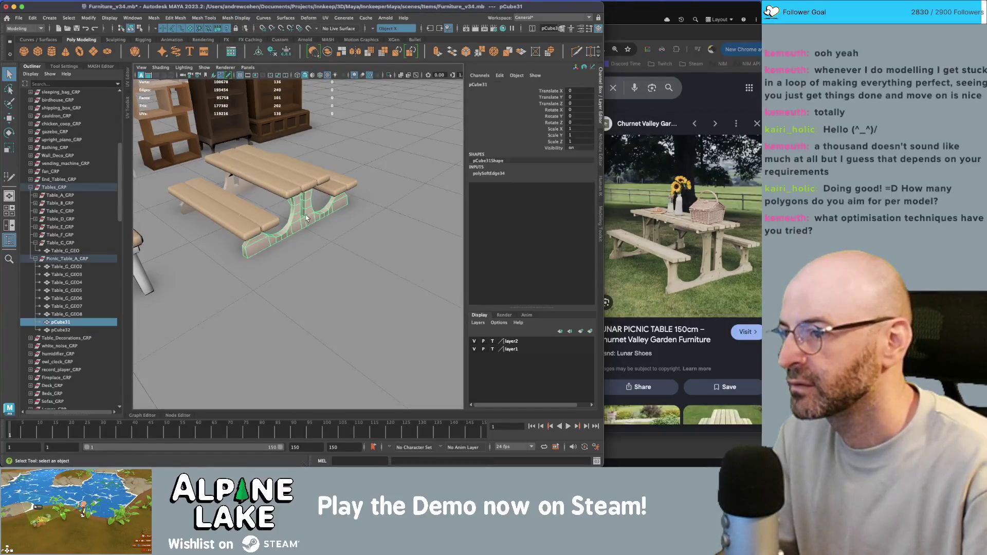
scroll(277, 226, "up", 3)
Select the base's two end faces, then scale and move them to where the bench supports end.
right_click_drag(307, 220, 306, 213)
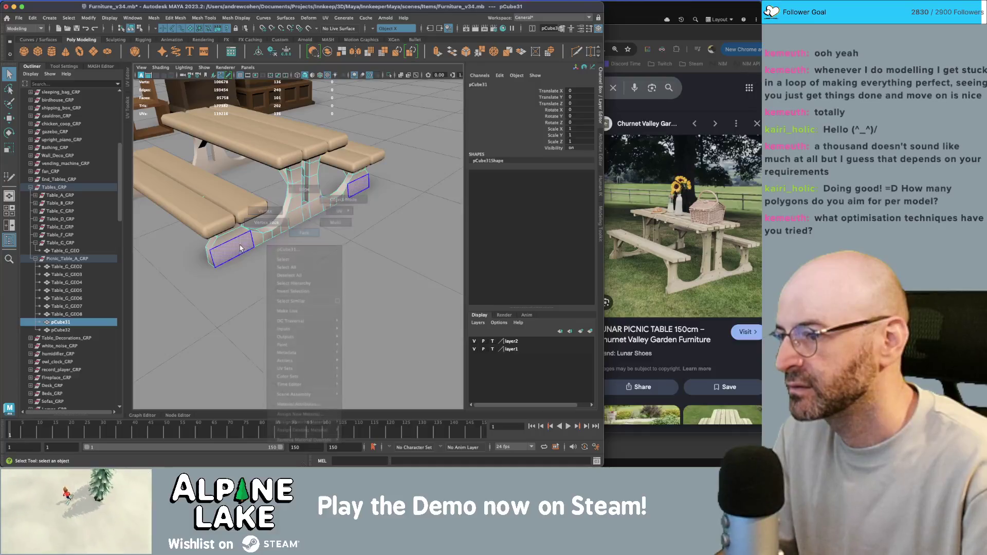
left_click(305, 213)
key("r")
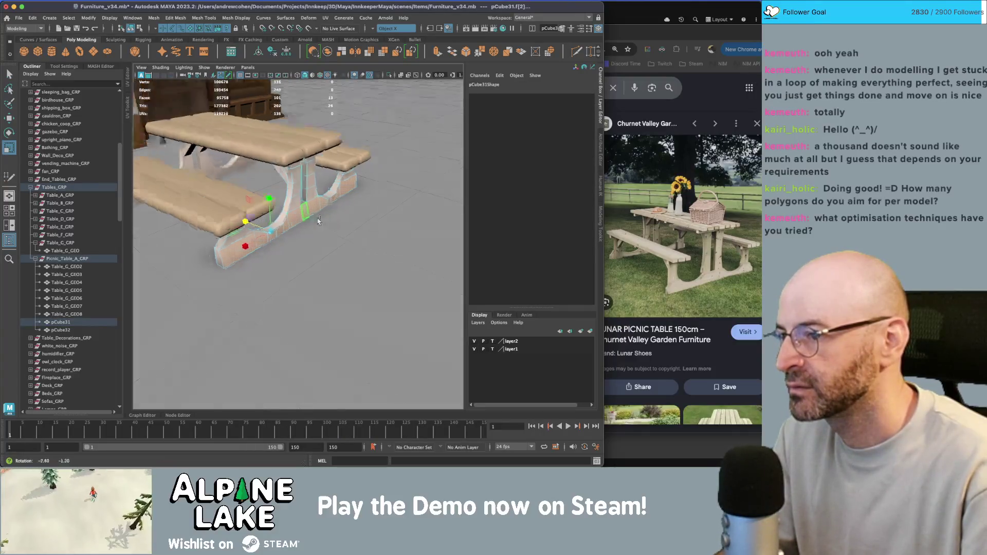
key("f")
scroll(275, 228, "down", 3)
key("w")
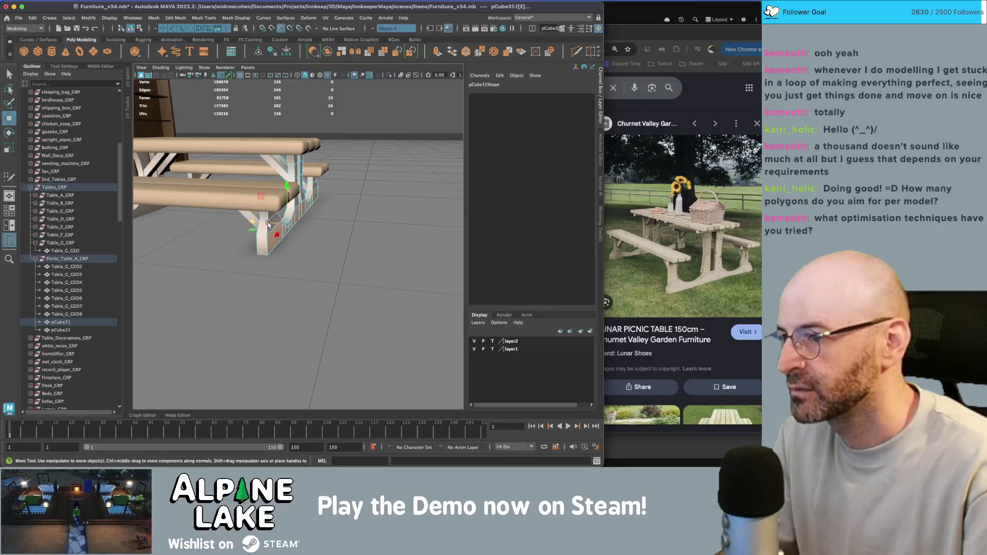
left_click_drag(275, 228, 175, 83)
Return to object mode and reselect the base piece from a higher view.
left_click(142, 28)
key("q")
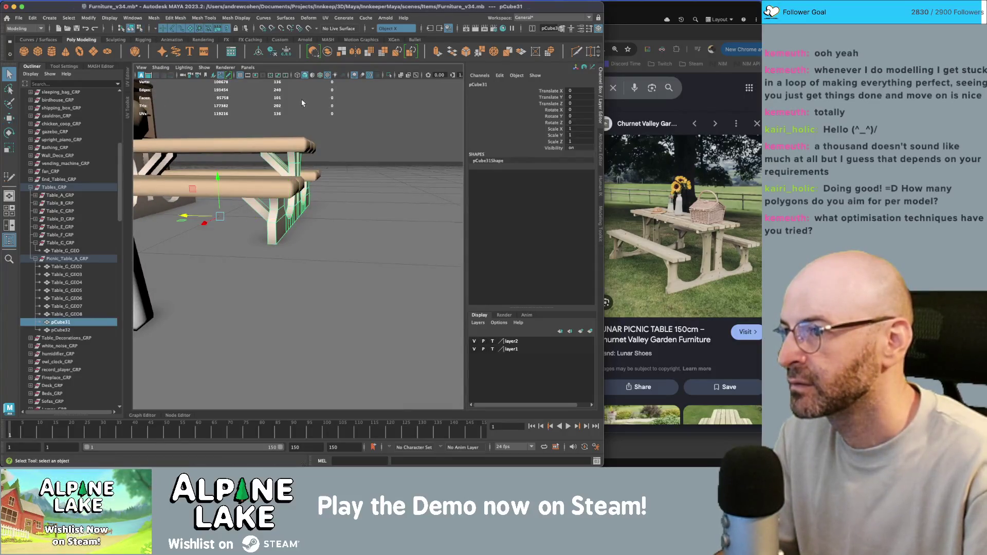
left_click_drag(301, 99, 297, 216, "alt")
left_click(301, 214)
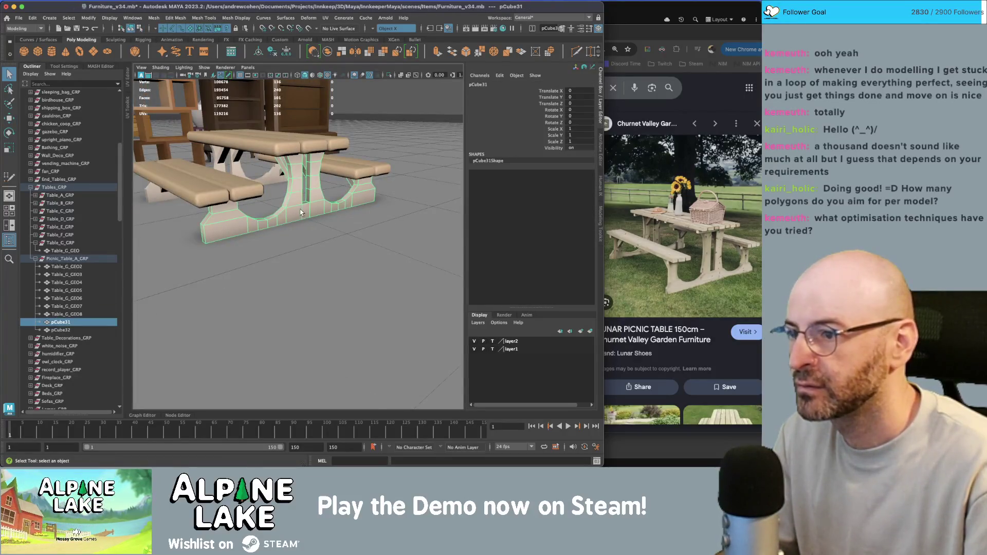
mouse_move(301, 213)
right_mouse_down("alt")
mouse_move(316, 225)
mouse_move(274, 211)
right_mouse_up("alt")
Undo, then marquee-select pCube31's arch vertices in a front view and move them.
key("z")
left_click_drag(274, 210, 267, 225, "alt")
mouse_move(268, 225)
right_mouse_down("alt")
mouse_move(278, 225)
mouse_move(194, 220)
right_mouse_up("alt")
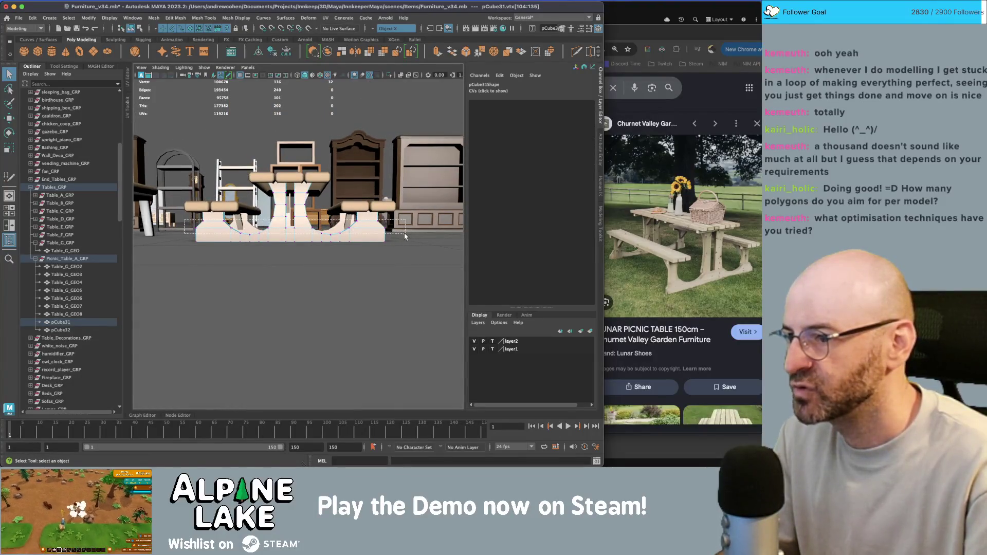
left_click_drag(406, 239, 389, 229)
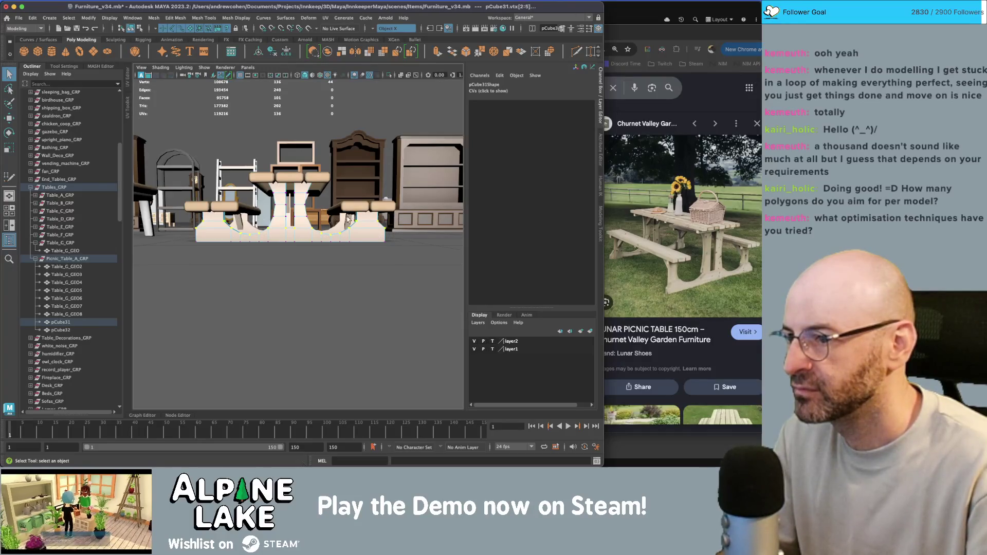
key("w")
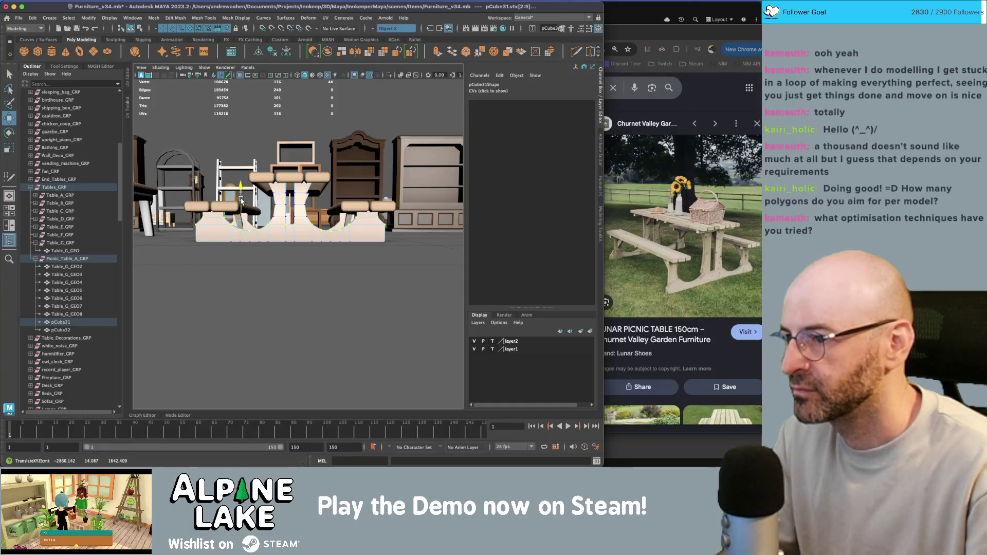
left_click_drag(266, 192, 267, 193, "alt")
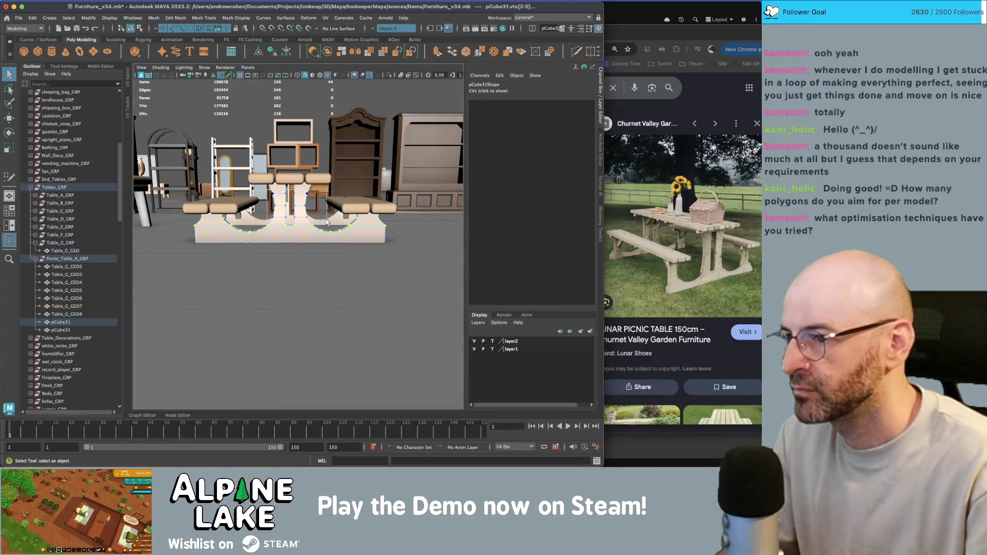
Move and scale the next band of arch vertices, then return to object mode.
left_click_drag(327, 222, 327, 223)
key("w")
key("r")
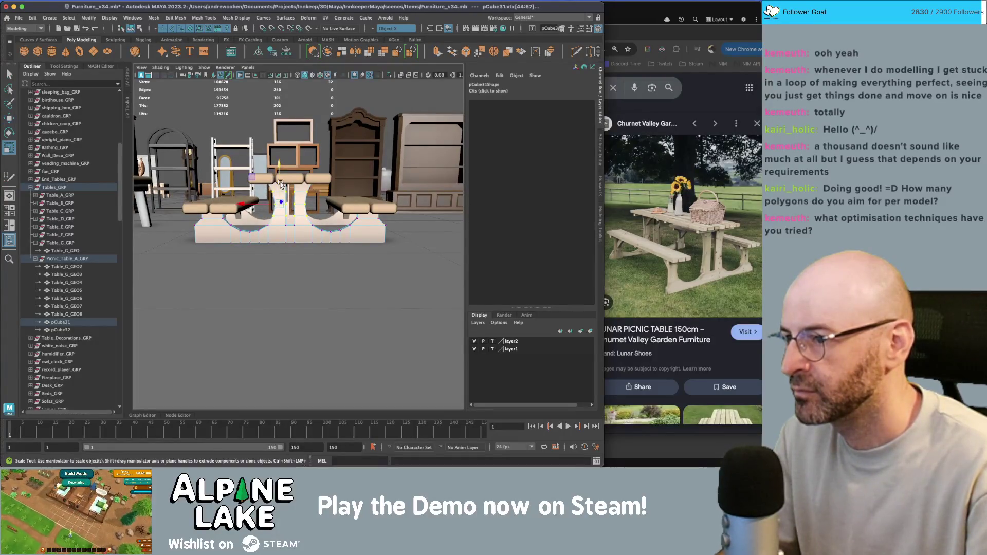
left_click(132, 29)
key("q")
left_click_drag(272, 221, 300, 235, "alt")
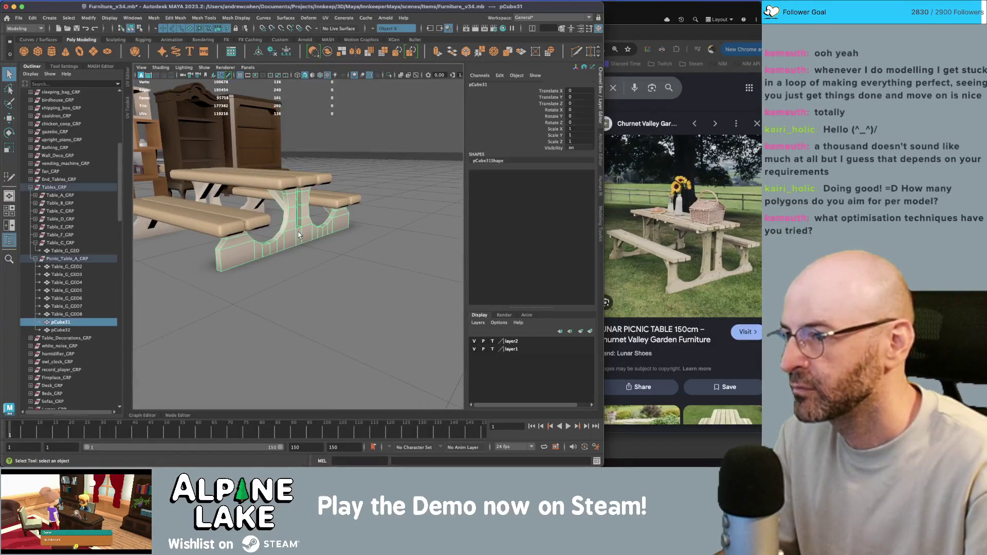
Select the picnic table's base piece and orbit to a lower view.
left_click(373, 142)
scroll(308, 205, "down", 5)
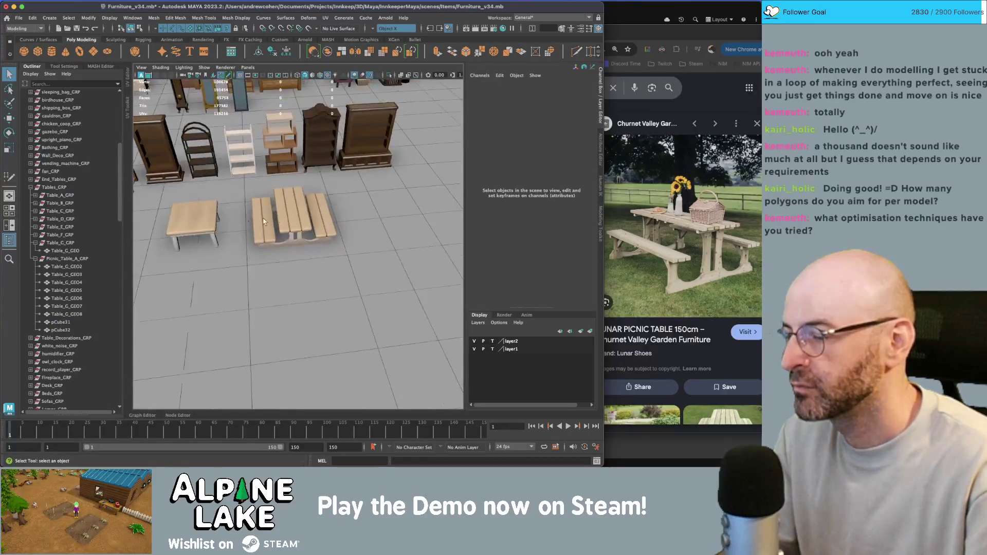
scroll(276, 237, "up", 5)
left_click(300, 239)
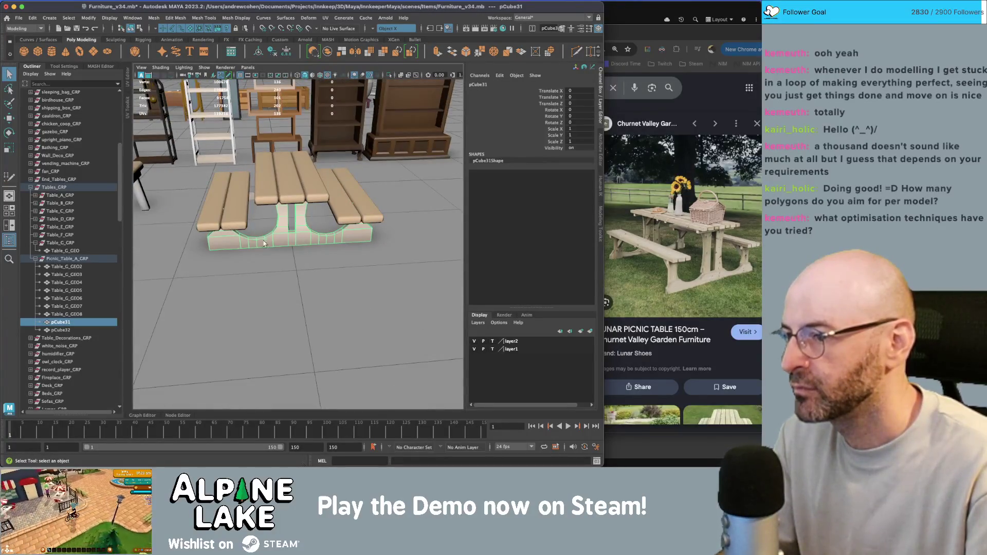
left_click_drag(300, 239, 259, 214, "alt")
Restore the second leg frame pCube32 and set its Rotate Y to 180.
key("ctrl+z")
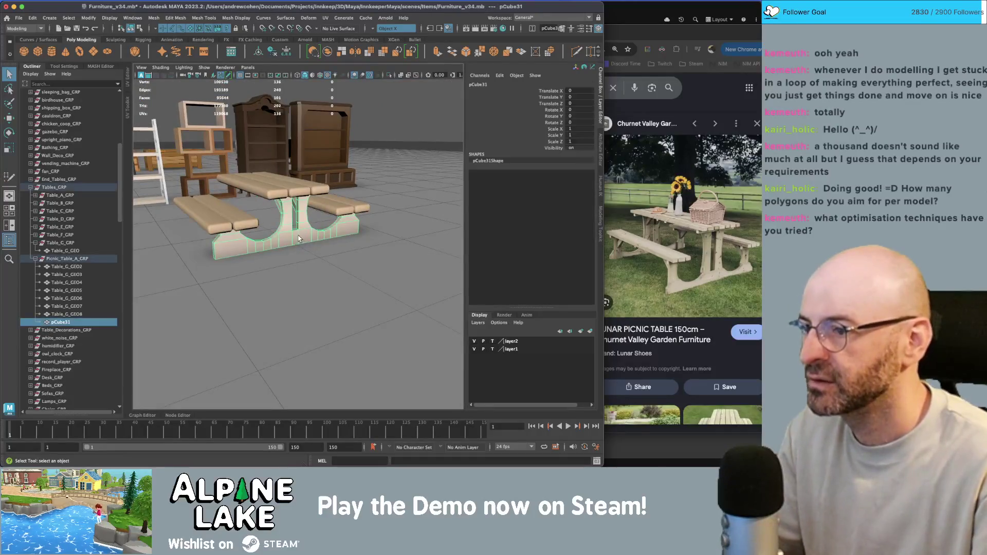
key("w")
key("shift+z")
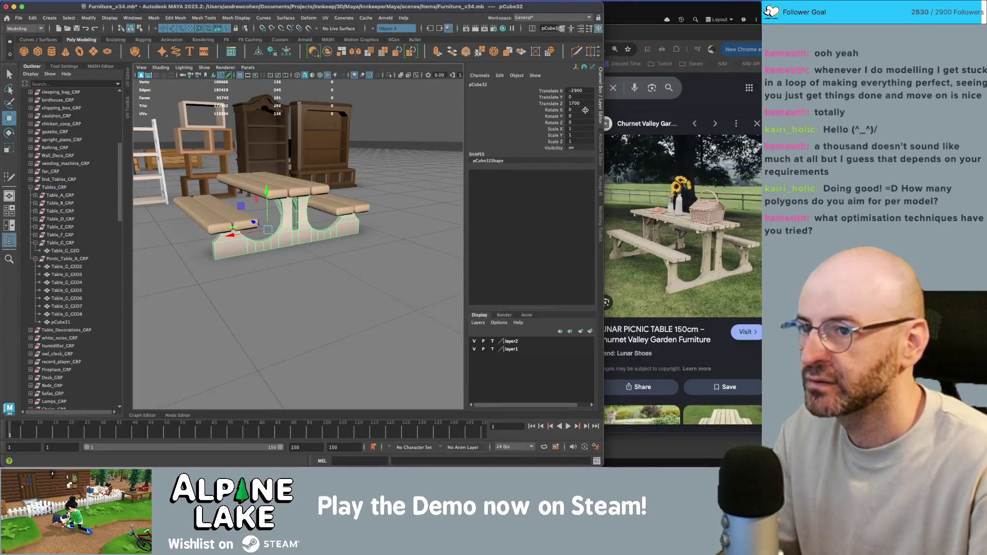
type("180")
key("Return")
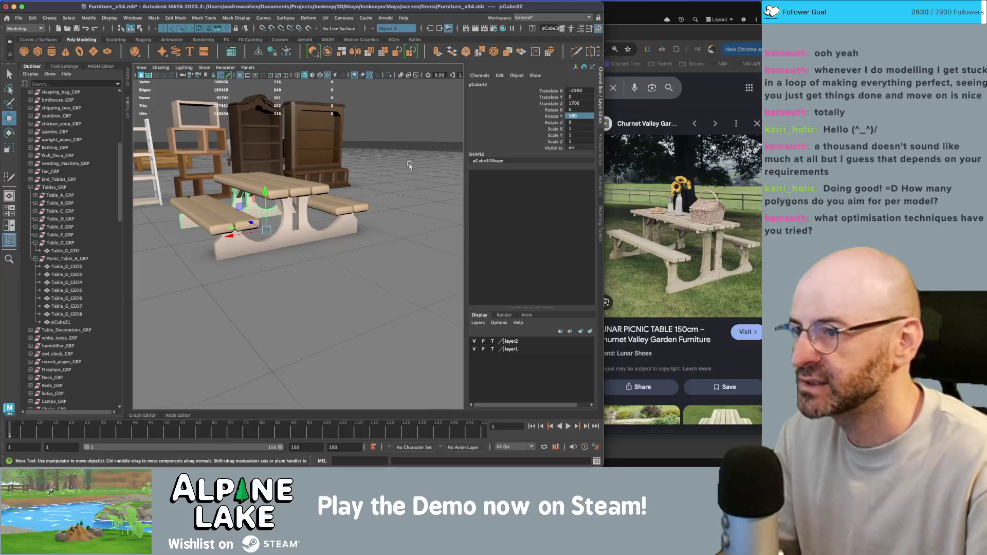
Parent pCube32 under Picnic_Table_A_GRP, check the group's planks, and switch to Unity.
key("q")
left_click(65, 258, "ctrl")
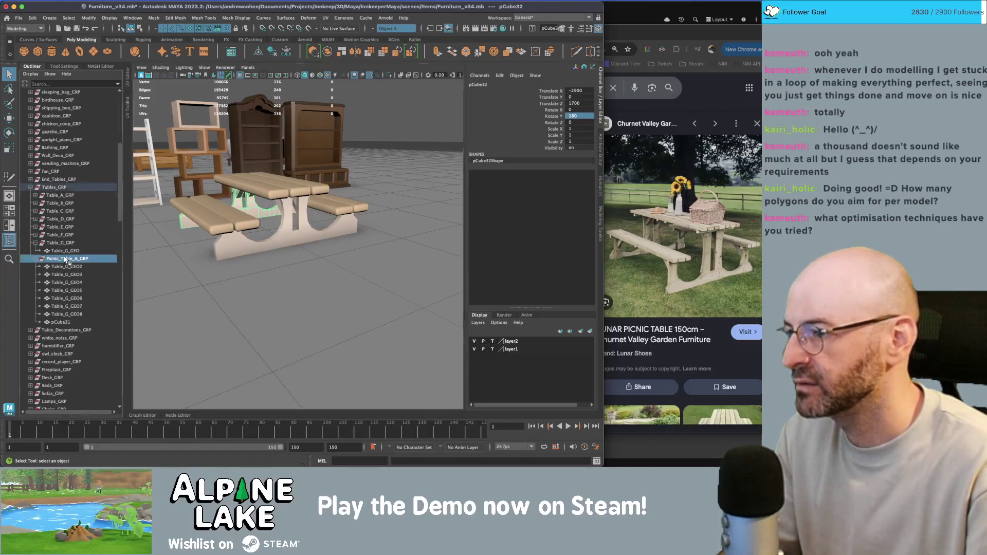
key("p")
left_click(65, 260)
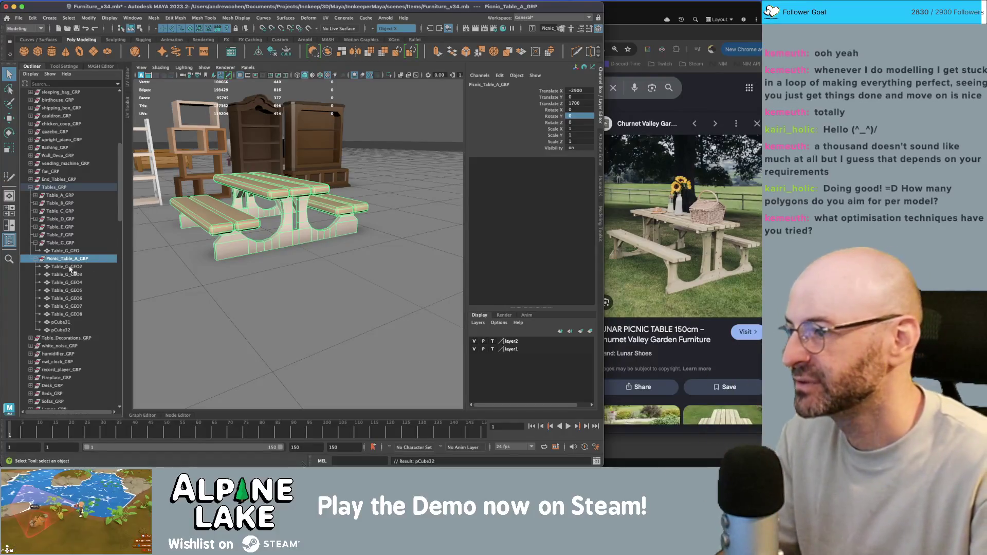
left_click(71, 268)
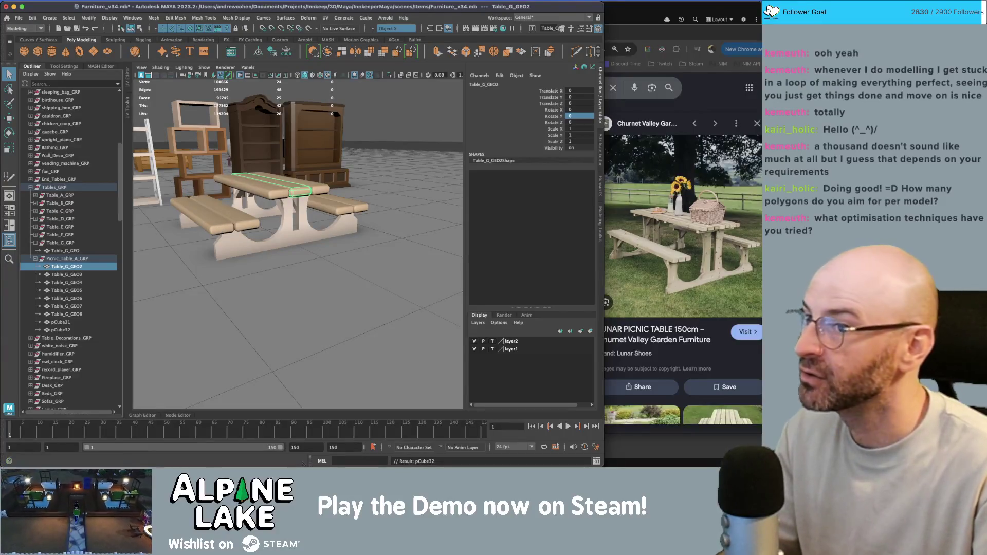
left_click(656, 12)
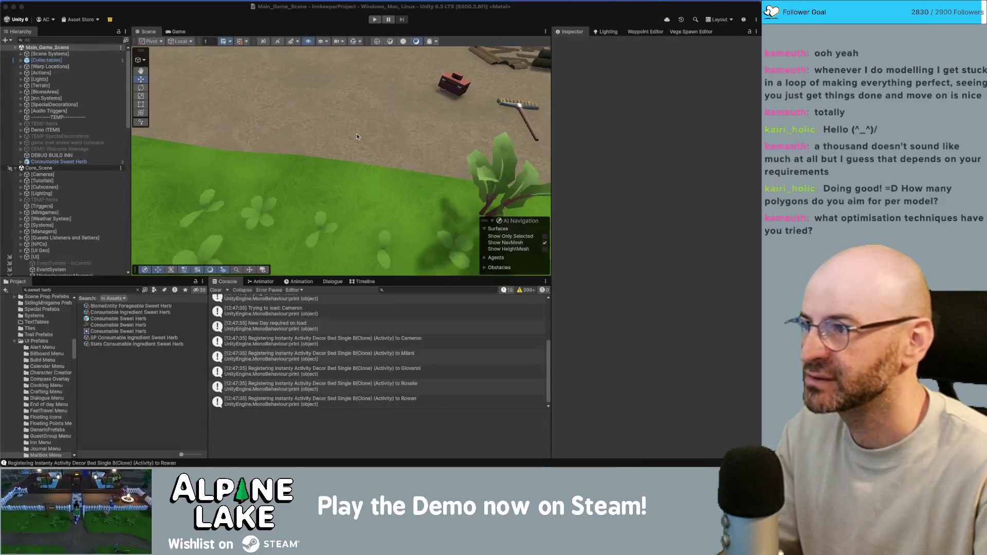
left_click(141, 0)
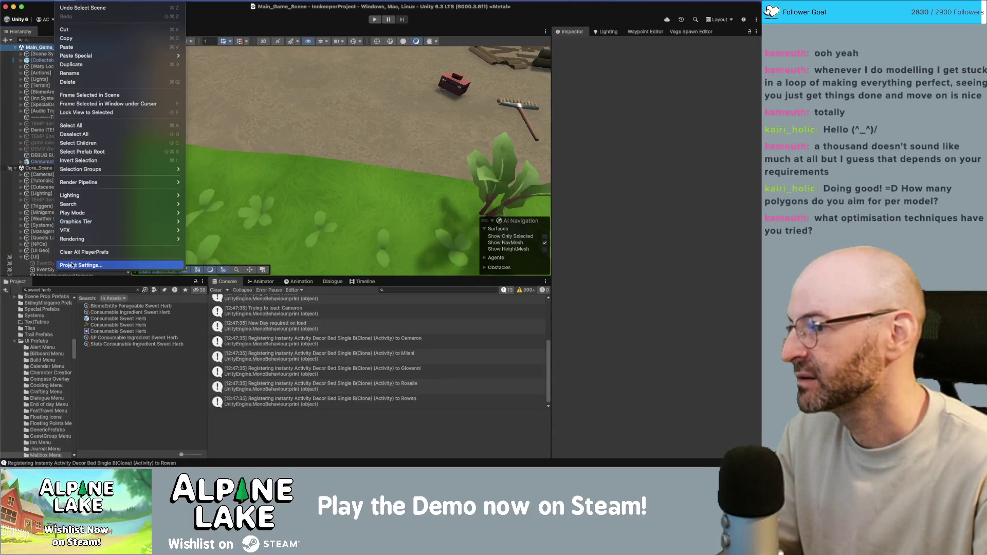
left_click(81, 265)
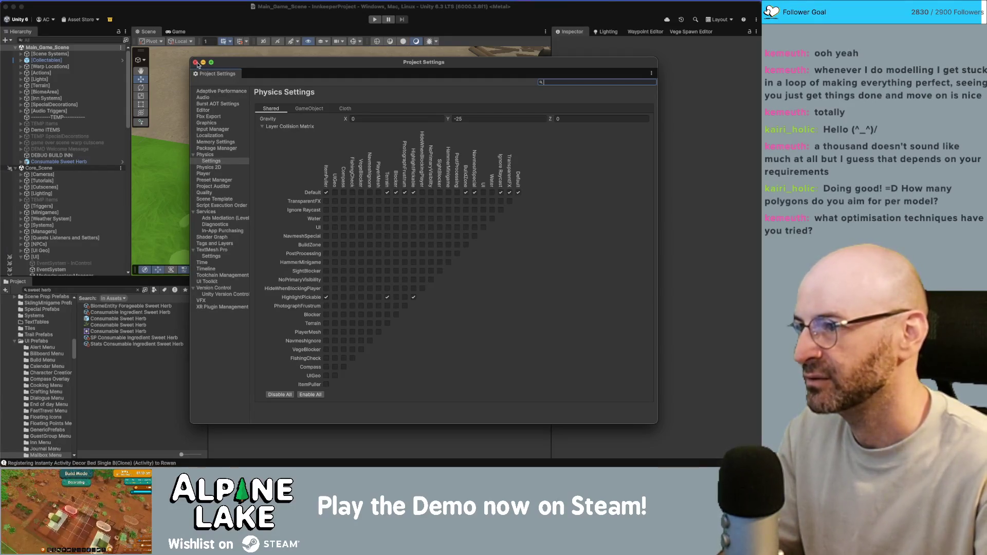
left_click(195, 63)
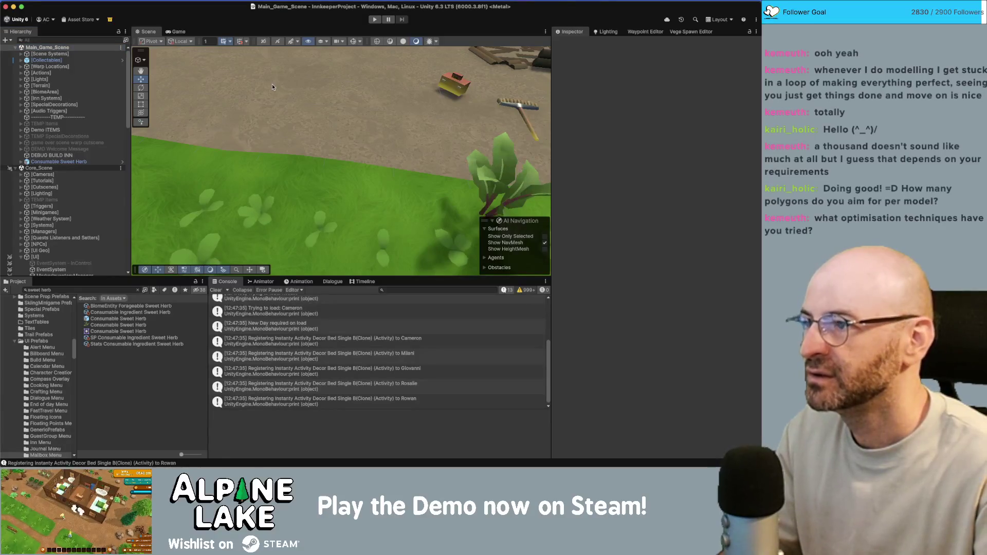
Zoom out in Unity's Scene view, select a crate, and return to Maya.
scroll(348, 132, "down", 2)
scroll(348, 132, "down", 3)
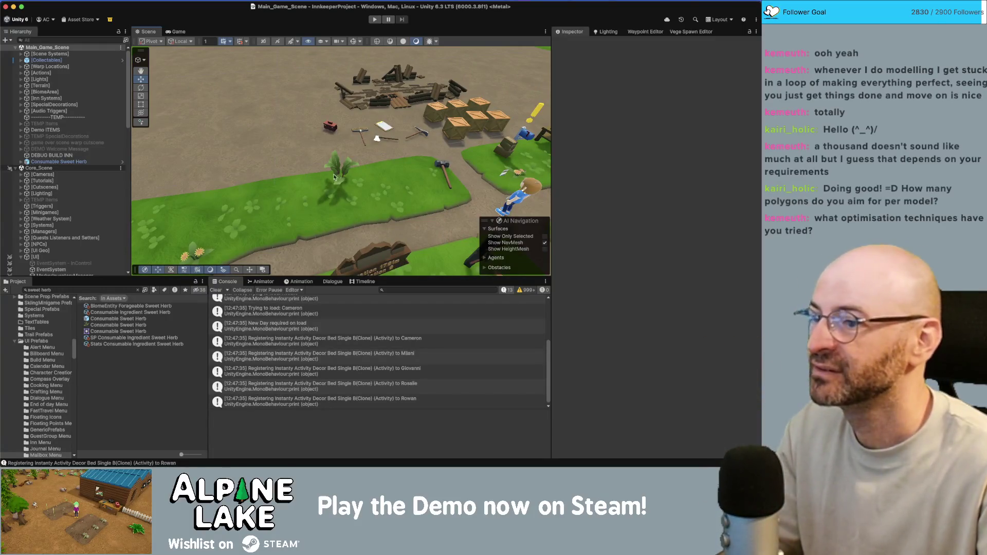
scroll(262, 139, "down", 5)
scroll(263, 148, "down", 3)
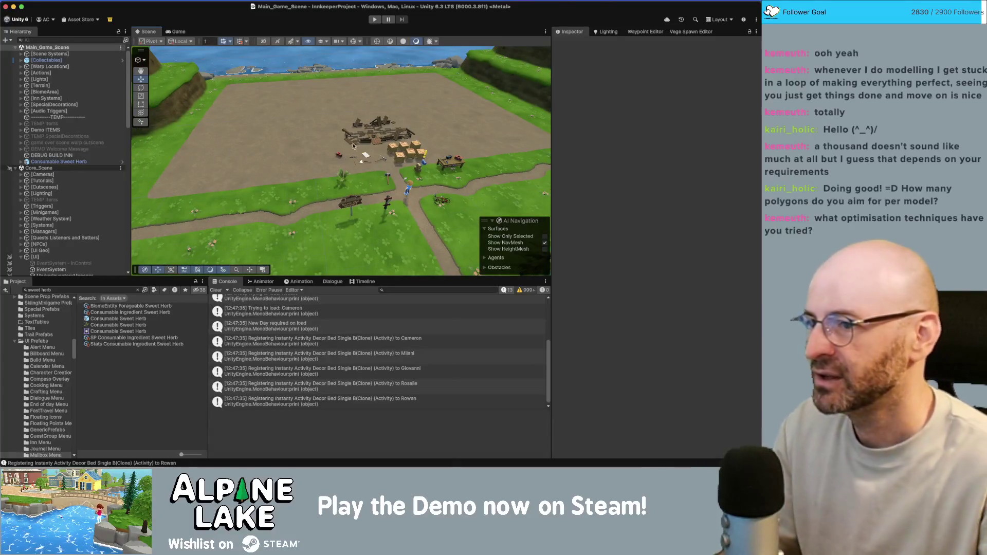
left_click(395, 147)
key("super+Tab")
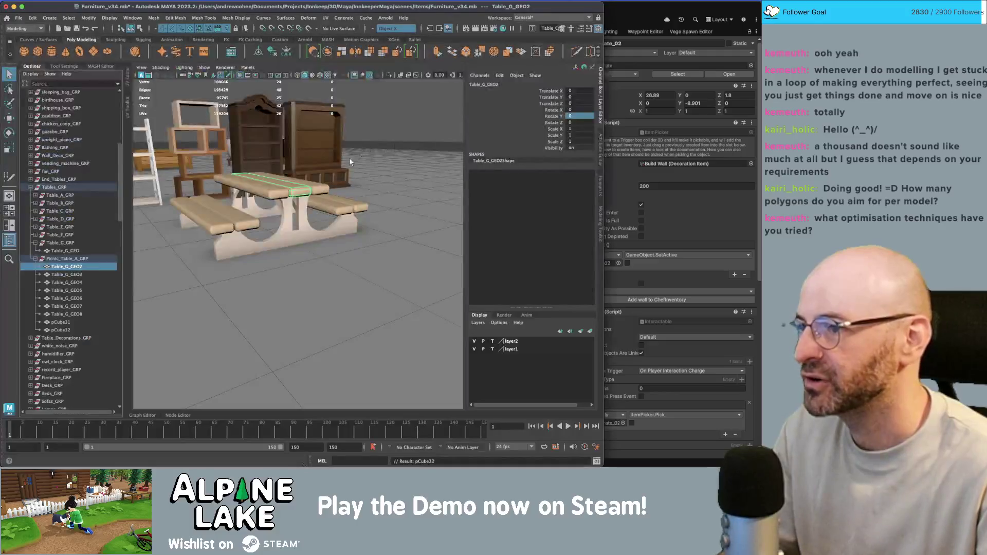
Frame the picnic table, orbit around it, and select the leg base pCube31.
scroll(212, 213, "down", 6)
scroll(211, 213, "down", 5)
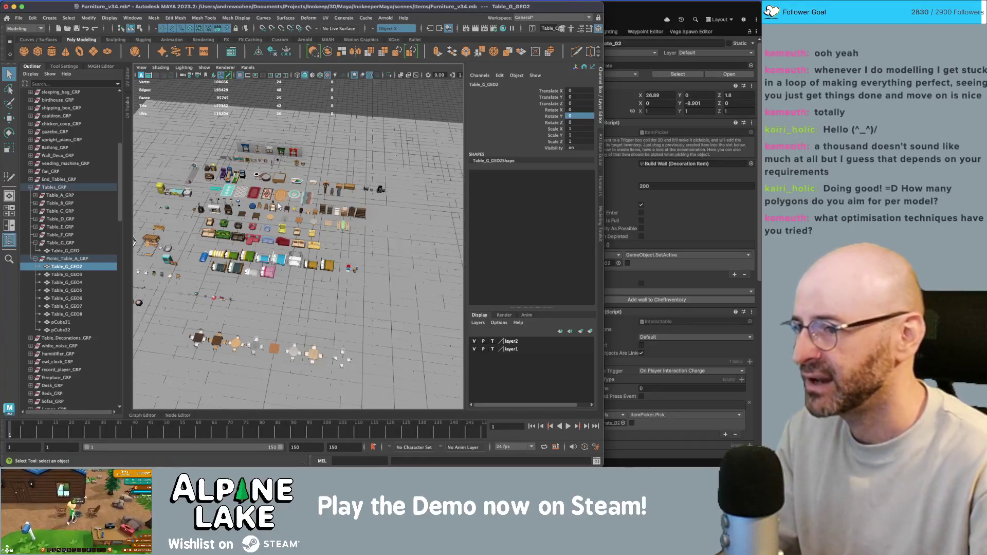
scroll(388, 215, "up", 5)
key("f")
left_click_drag(324, 228, 262, 234, "alt")
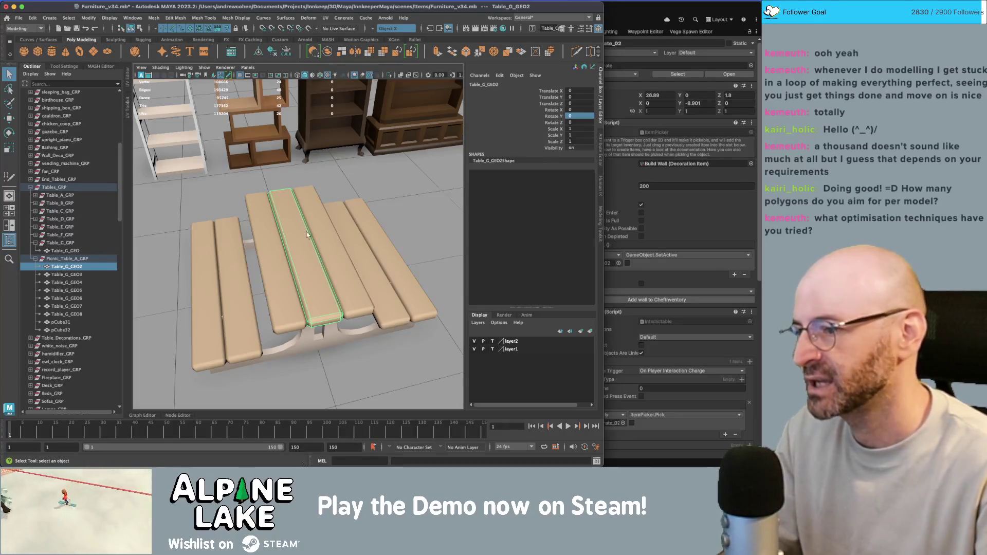
mouse_move(309, 236)
left_mouse_down("alt")
mouse_move(304, 257)
mouse_move(313, 214)
left_mouse_up("alt")
scroll(313, 214, "up", 3)
left_click(332, 299)
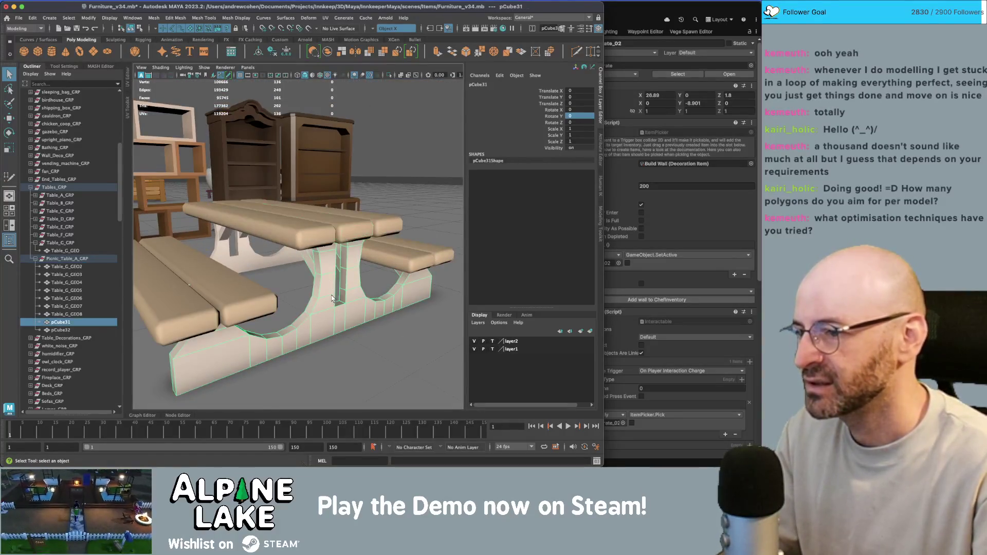
mouse_move(329, 293)
left_mouse_down("alt")
mouse_move(309, 317)
mouse_move(307, 304)
left_mouse_up("alt")
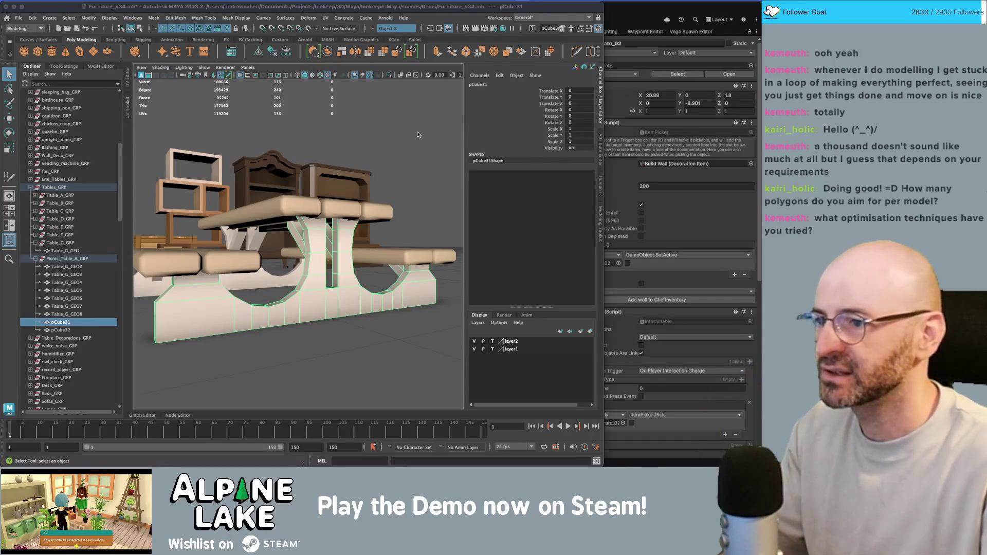
left_click_drag(418, 135, 416, 178, "alt")
Zoom out over the leg base's UVs to compare with the colour palette texture, then close the UV Editor.
left_click(325, 270)
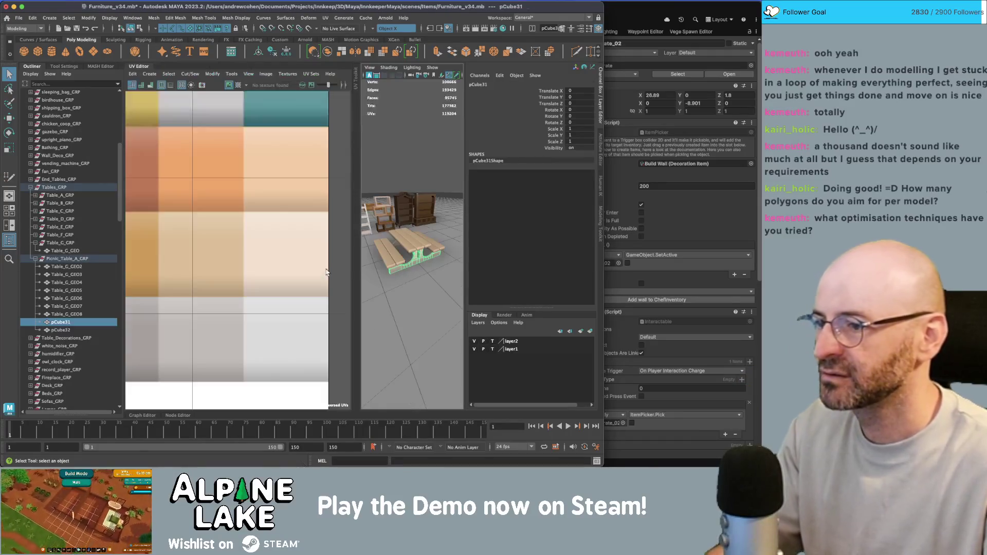
scroll(262, 254, "up", 5)
scroll(263, 252, "down", 4)
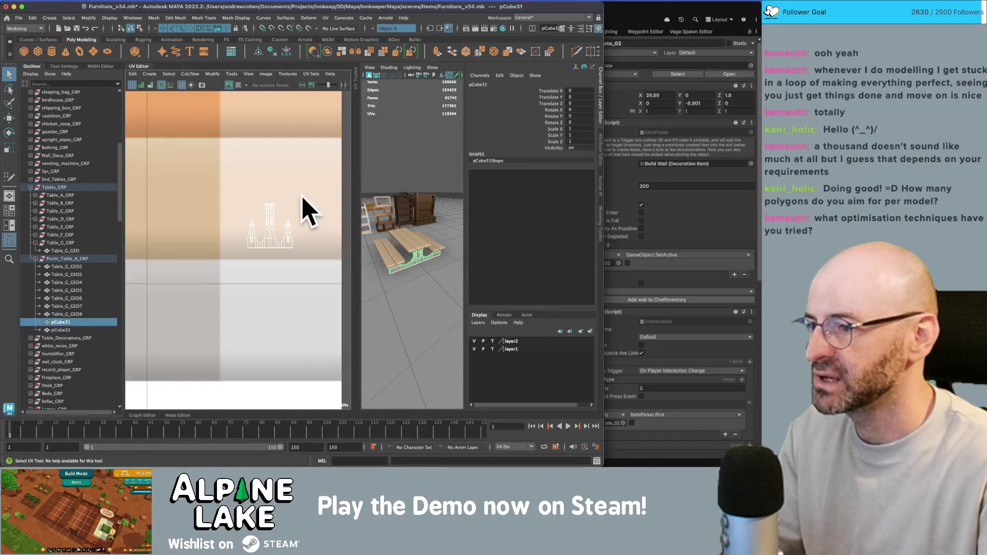
scroll(308, 211, "down", 8)
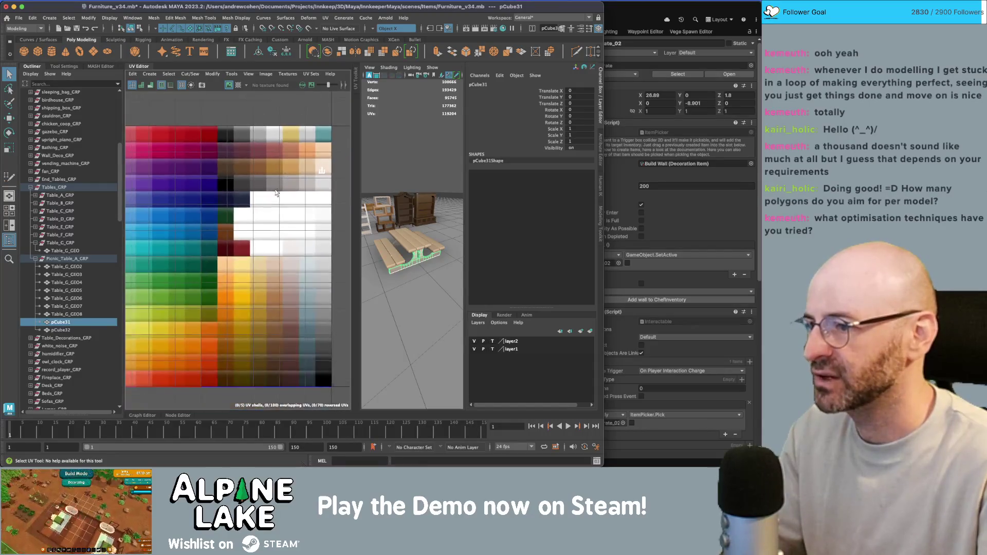
scroll(276, 193, "down", 4)
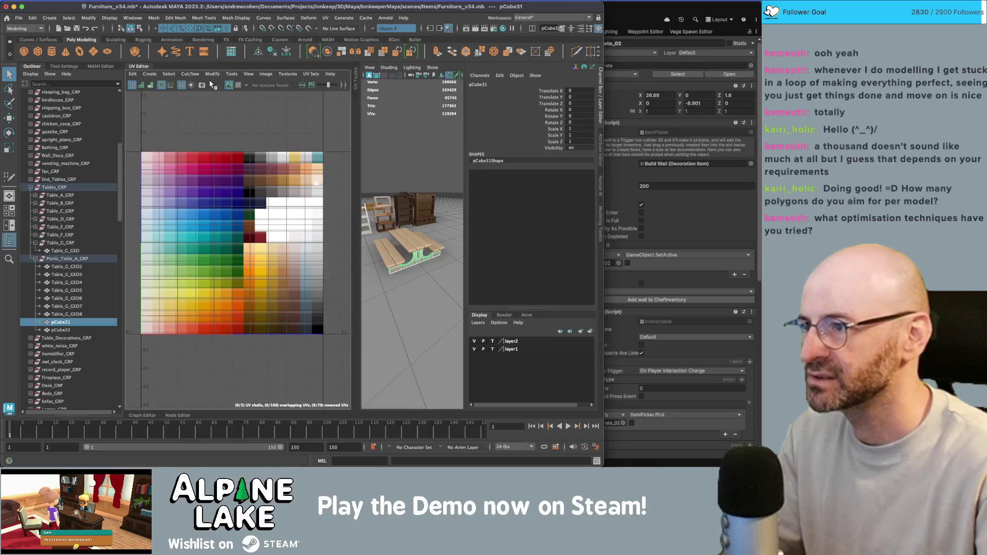
left_click(132, 69)
scroll(309, 237, "up", 3)
Deselect everything, orbit the picnic table, compare it with the Chrome reference photo, then move to Unity.
left_click_drag(309, 236, 307, 217, "alt")
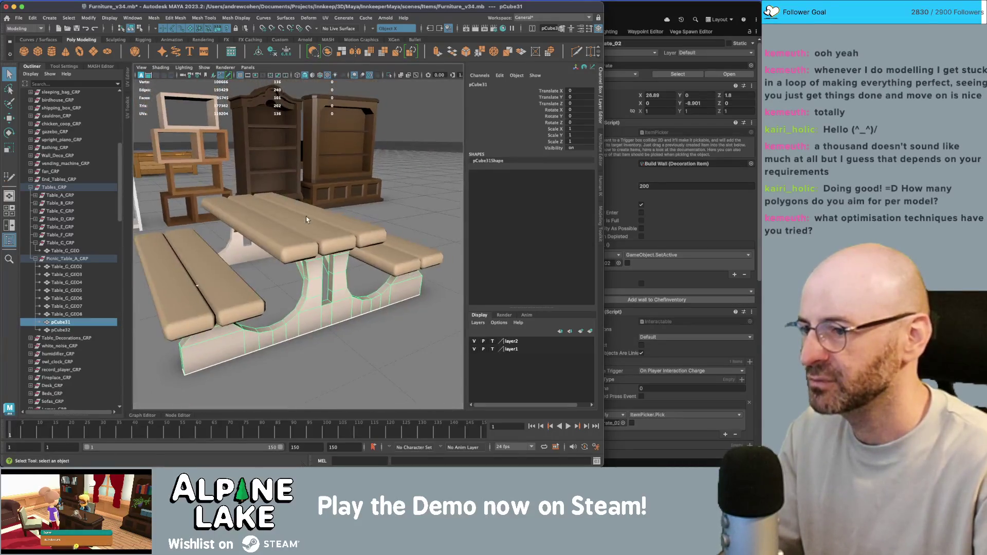
left_click(313, 279)
left_click_drag(313, 279, 310, 293, "alt")
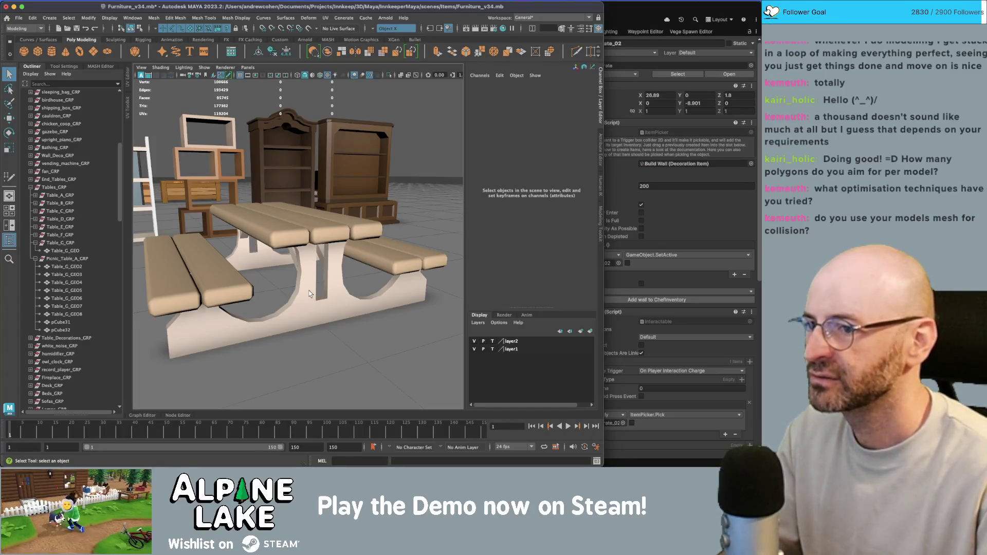
key("super+Tab")
key("super+Tab")
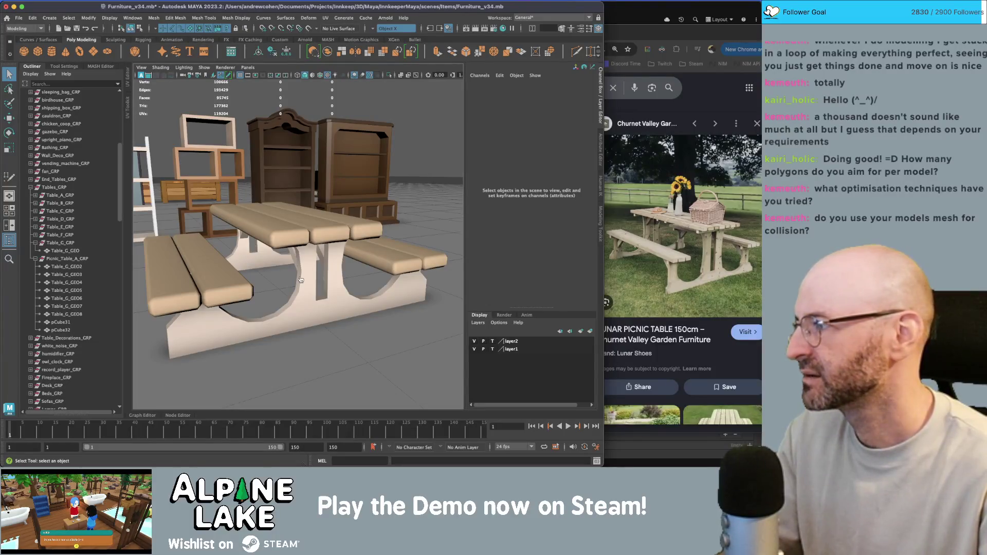
key("super+Tab")
key("super+Tab")
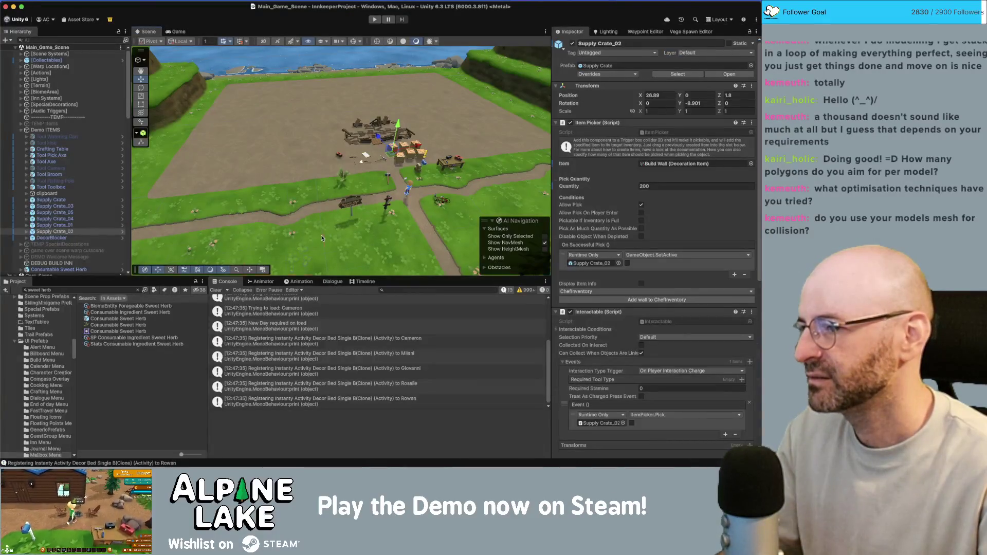
Select and frame the 8m_Cliff_B tile, zoom out over the dirt field, then return to Maya.
left_click(321, 239)
left_click(174, 122)
key("f")
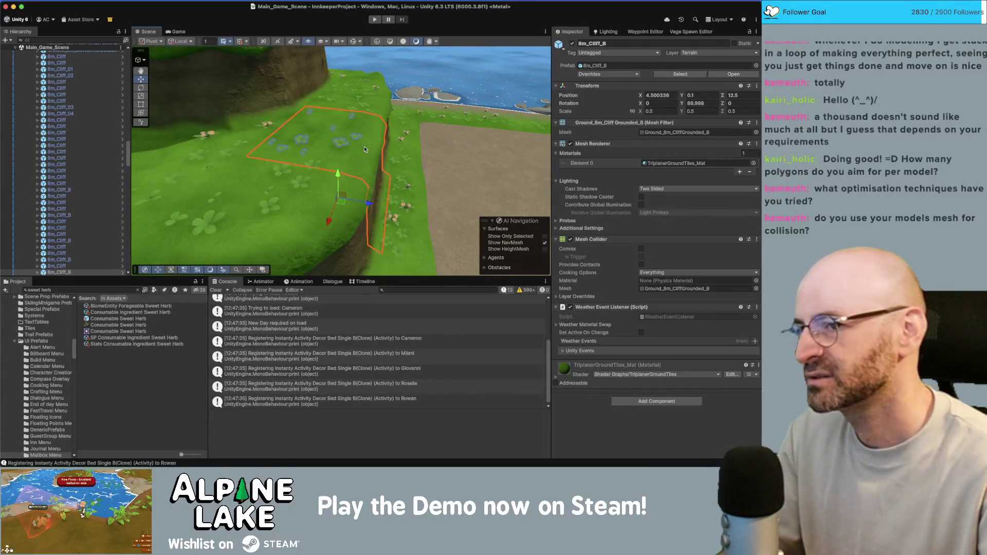
scroll(364, 151, "down", 5)
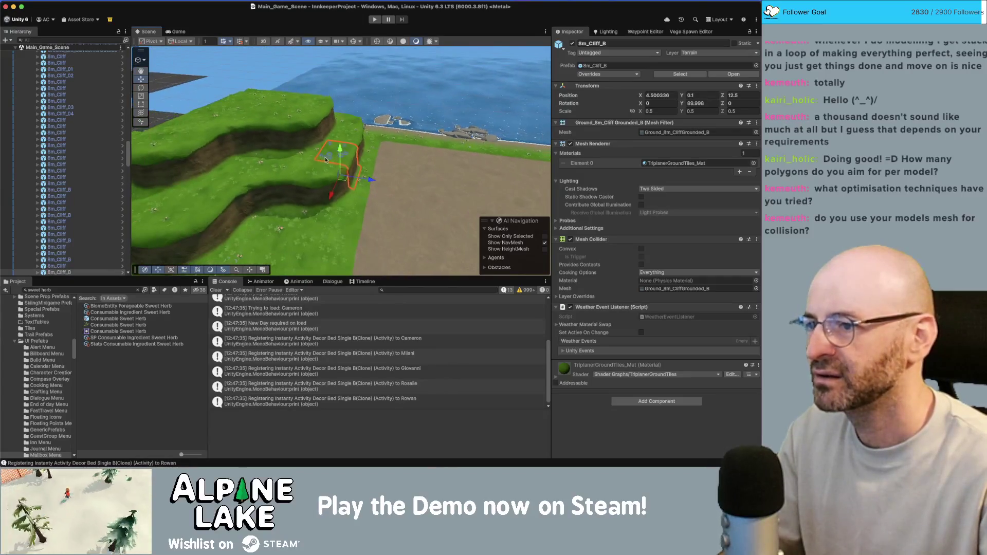
scroll(390, 123, "down", 5)
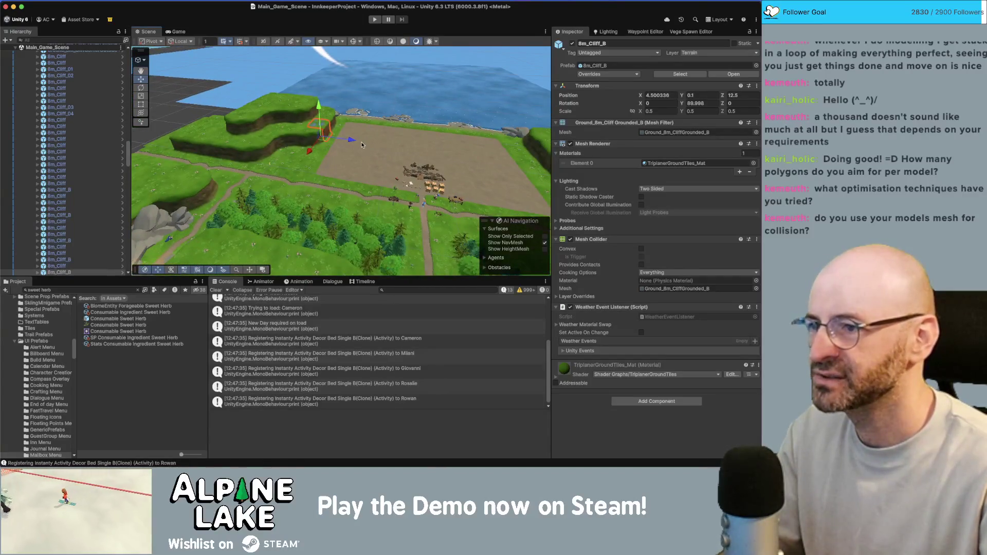
mouse_move(344, 151)
right_mouse_down()
mouse_move(418, 173)
mouse_move(360, 165)
right_mouse_up()
key("super+Tab")
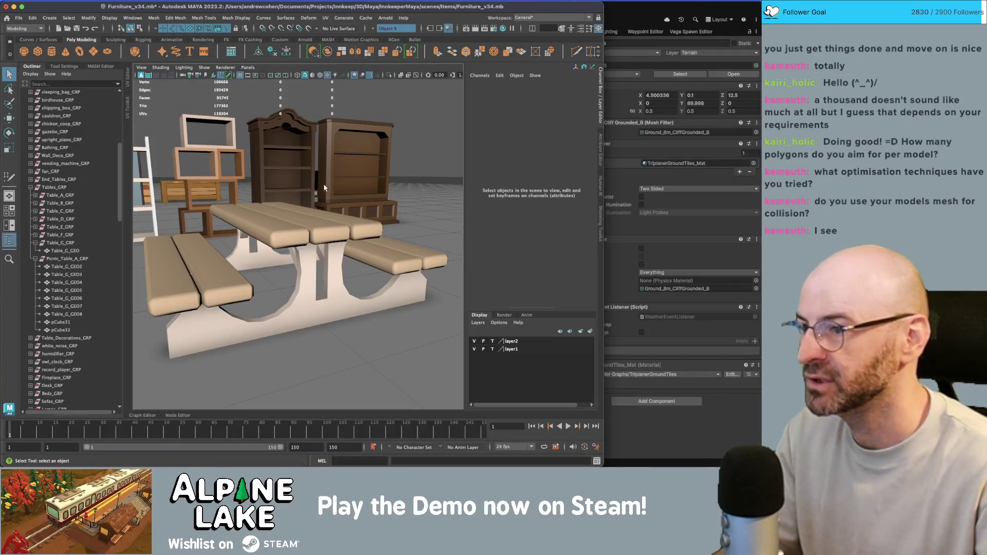
left_click(289, 153)
left_click_drag(289, 154, 274, 142, "alt")
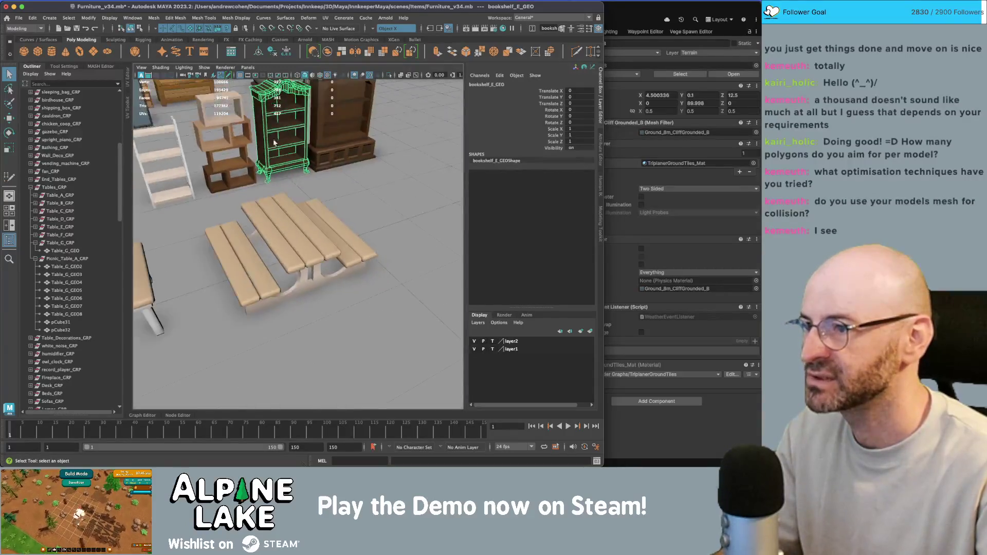
scroll(274, 143, "down", 3)
left_click(342, 154)
left_click_drag(342, 154, 296, 171, "alt")
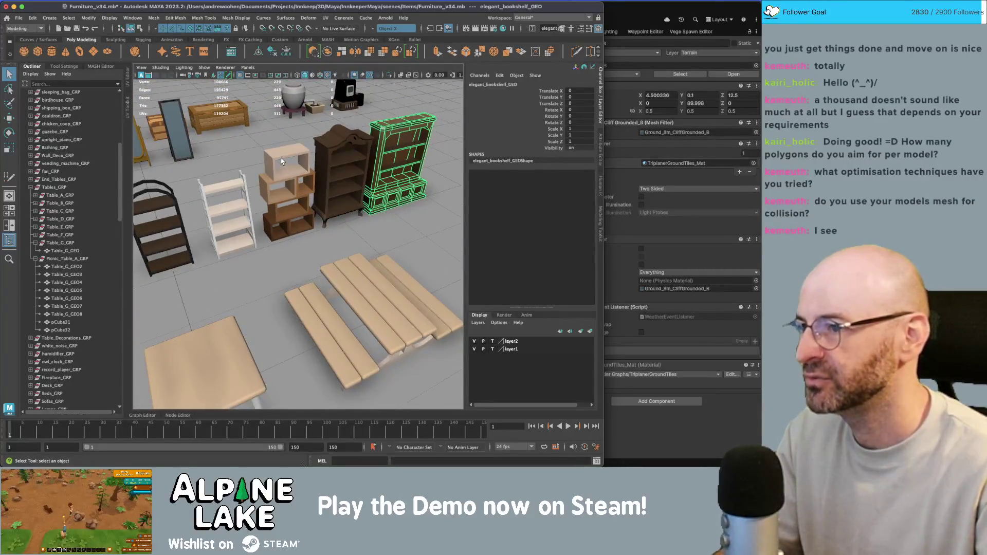
left_click(281, 162)
left_click(225, 191)
mouse_move(225, 190)
left_mouse_down("alt")
mouse_move(267, 190)
mouse_move(286, 243)
mouse_move(286, 219)
left_mouse_up("alt")
left_click(279, 200)
left_click(226, 211)
left_click(287, 243)
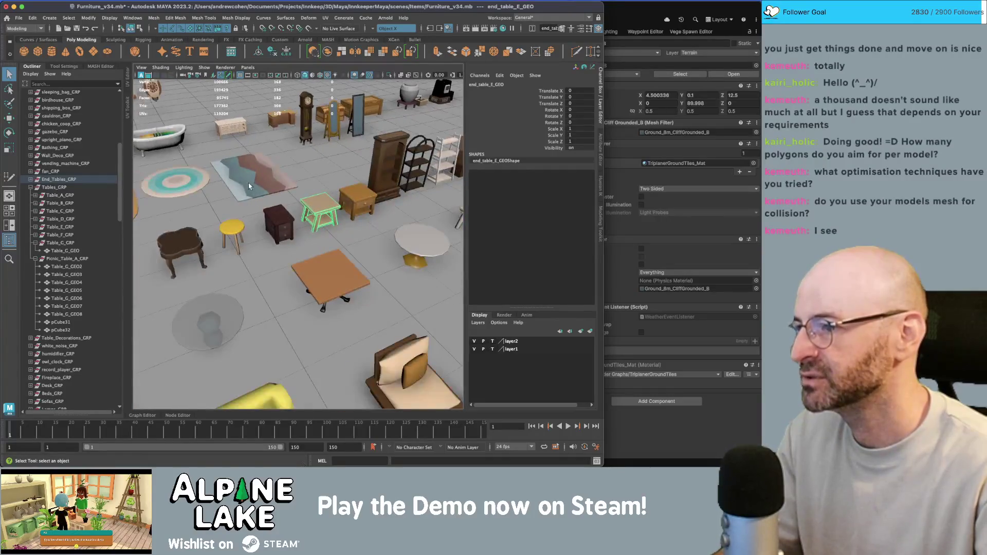
left_click(262, 199)
right_click_drag(263, 199, 257, 174, "alt")
right_click_drag(327, 167, 285, 195, "alt")
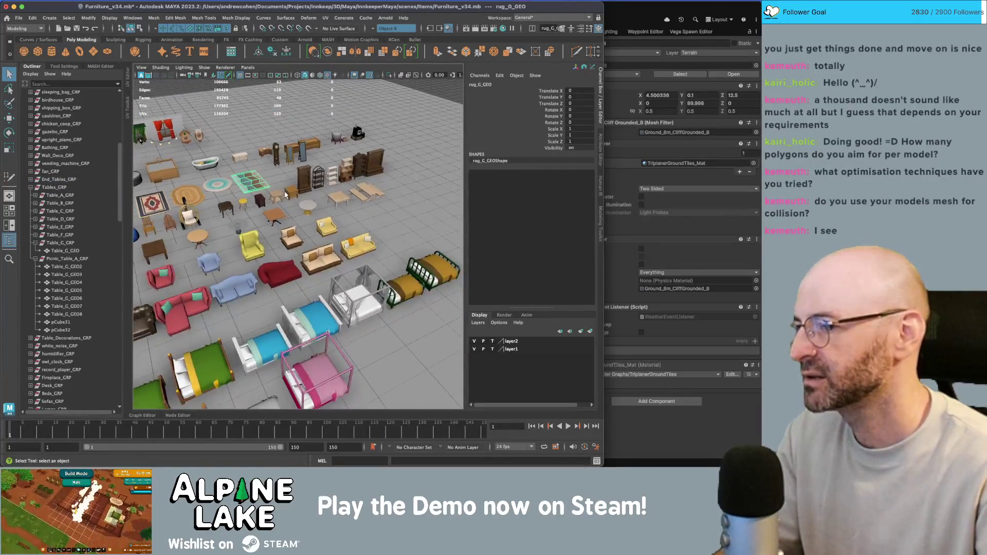
left_click(319, 263)
key("f")
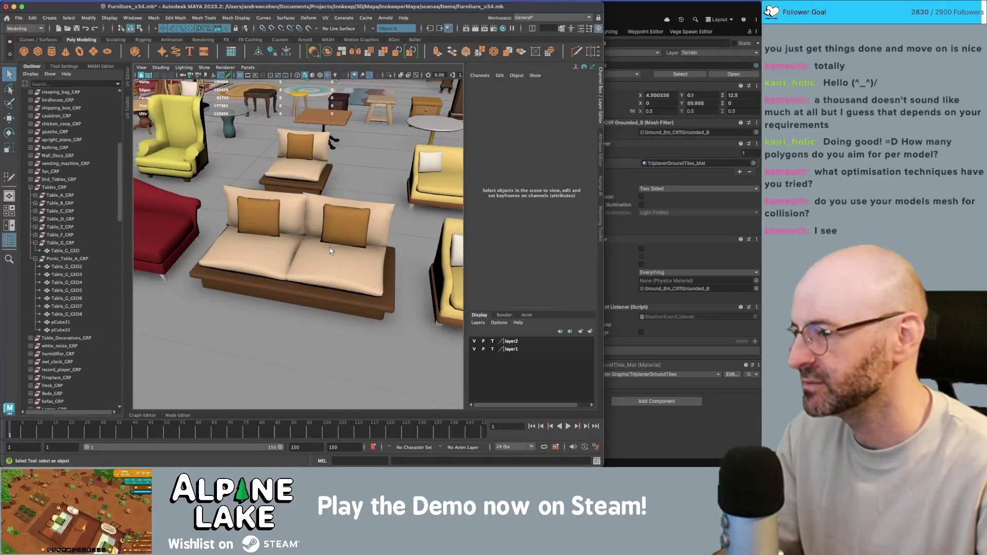
left_click(338, 248)
key("f")
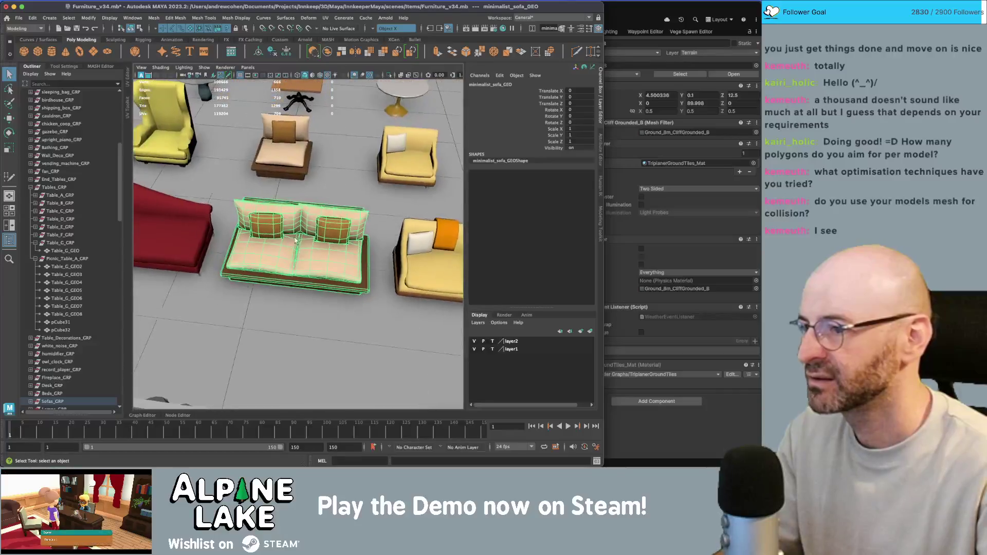
right_click_drag(295, 240, 264, 125, "alt")
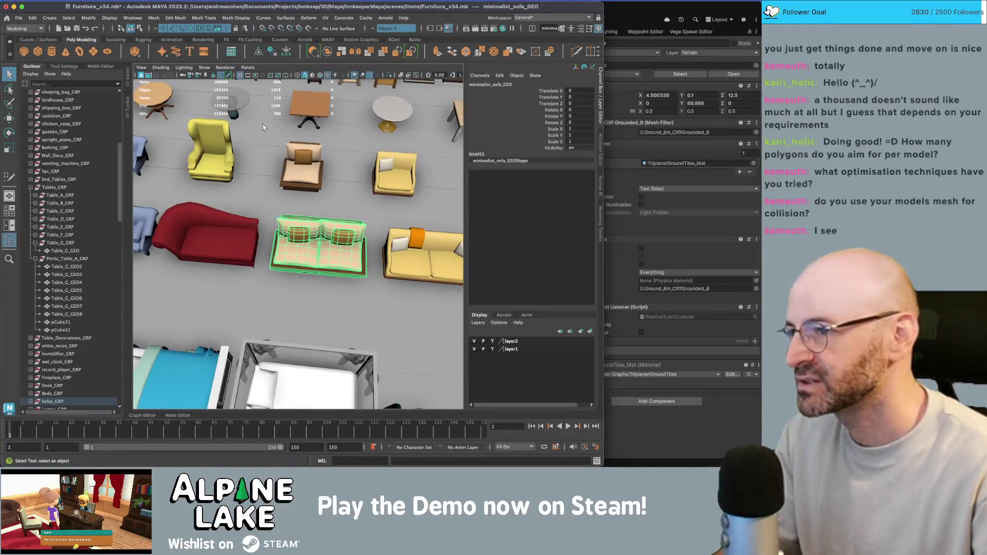
left_click(257, 226)
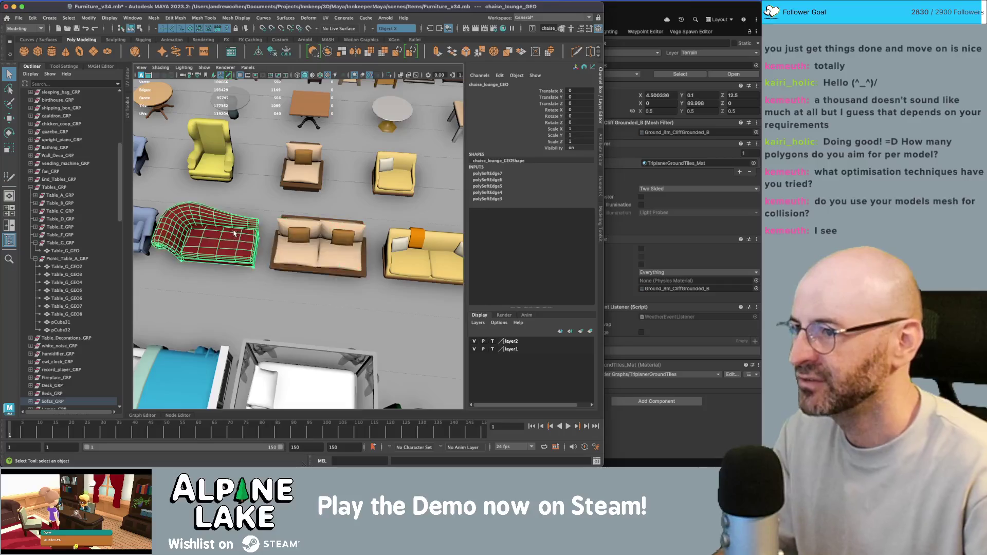
left_click(307, 249)
left_click(412, 248)
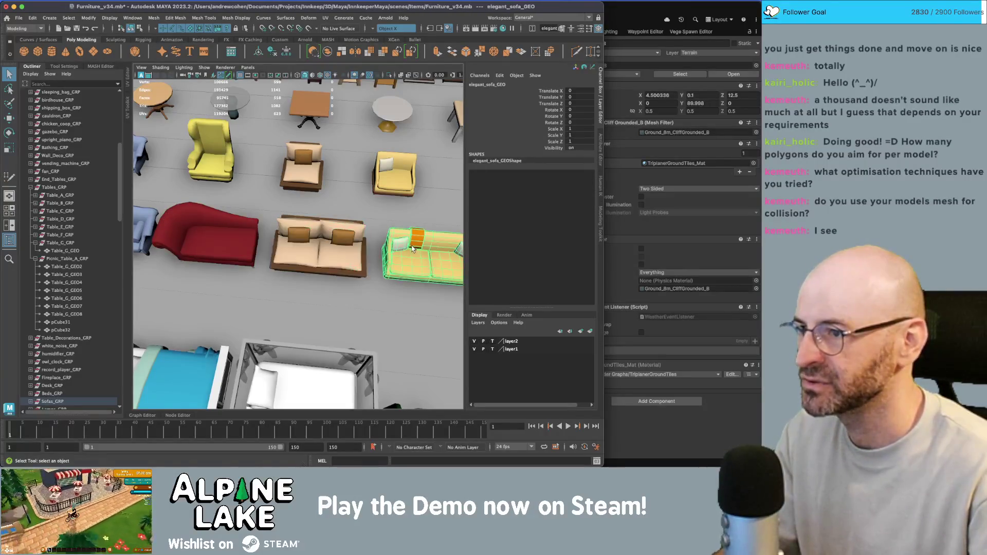
mouse_move(411, 248)
middle_mouse_down("alt")
mouse_move(229, 230)
mouse_move(325, 226)
middle_mouse_up("alt")
left_click(229, 230)
scroll(378, 248, "up", 3)
left_click(282, 221)
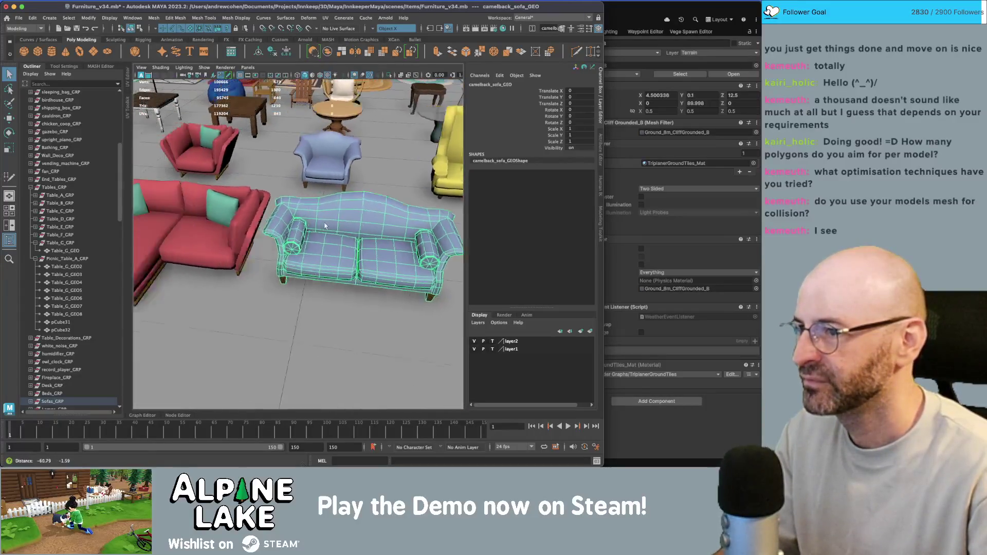
left_click(221, 231)
middle_click_drag(221, 231, 342, 230, "alt")
left_click(248, 215)
key("f")
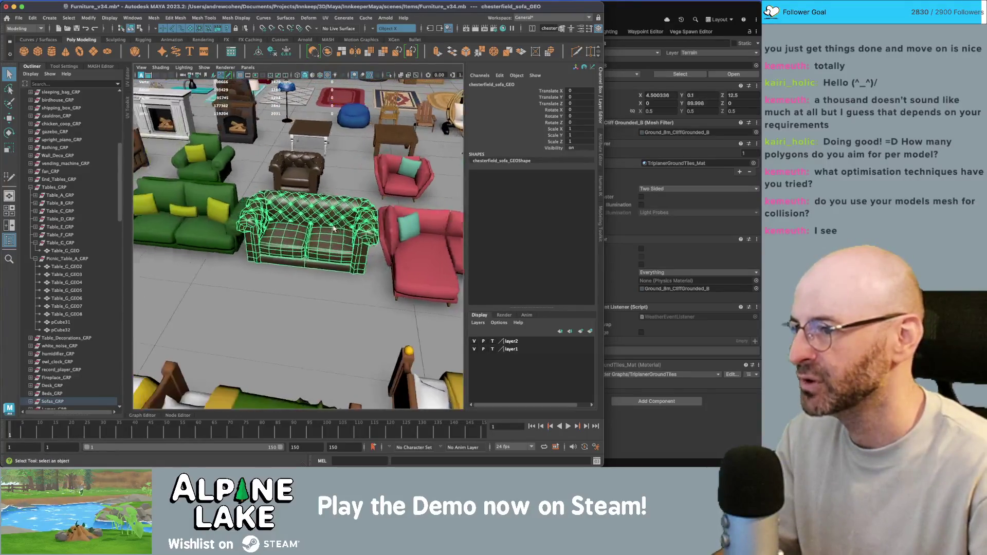
scroll(255, 183, "up", 3)
left_click(329, 205)
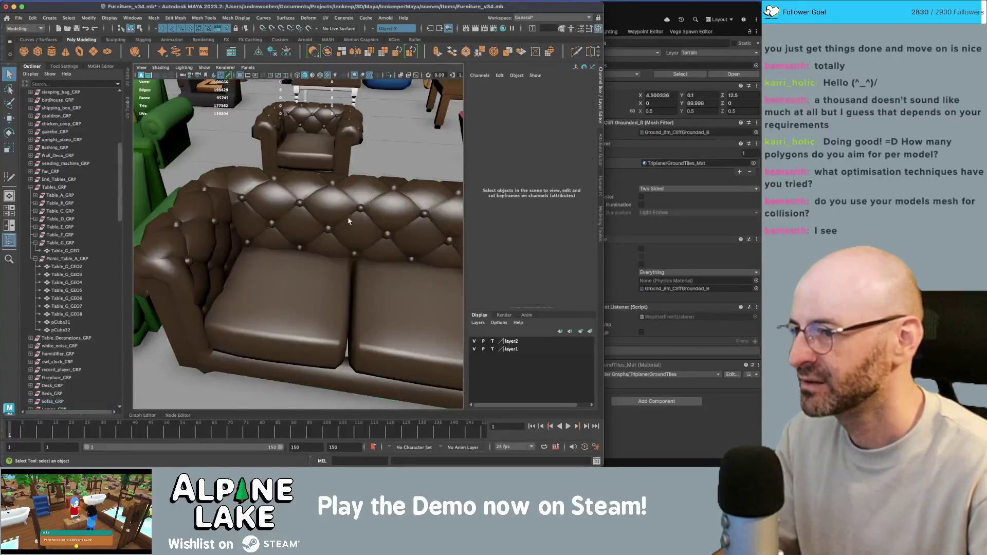
scroll(383, 232, "up", 4)
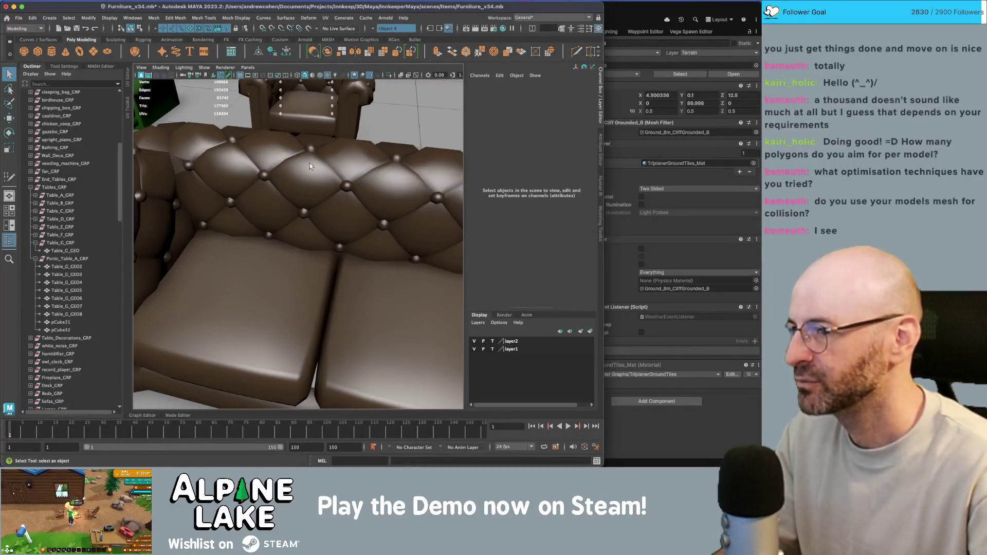
mouse_move(334, 177)
left_mouse_down("alt")
mouse_move(360, 194)
mouse_move(342, 256)
mouse_move(299, 265)
mouse_move(273, 116)
mouse_move(310, 237)
mouse_move(282, 231)
mouse_move(282, 194)
left_mouse_up("alt")
left_click(296, 265)
left_click(310, 237)
left_click(283, 236)
scroll(283, 236, "up", 3)
scroll(282, 235, "down", 5)
scroll(281, 195, "up", 3)
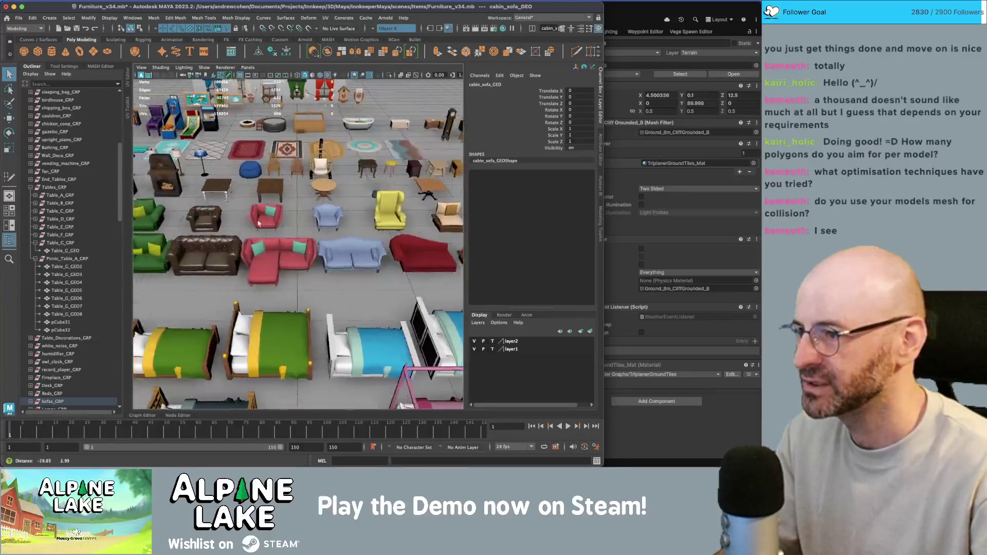
left_click(251, 177)
middle_click_drag(251, 177, 329, 222, "alt")
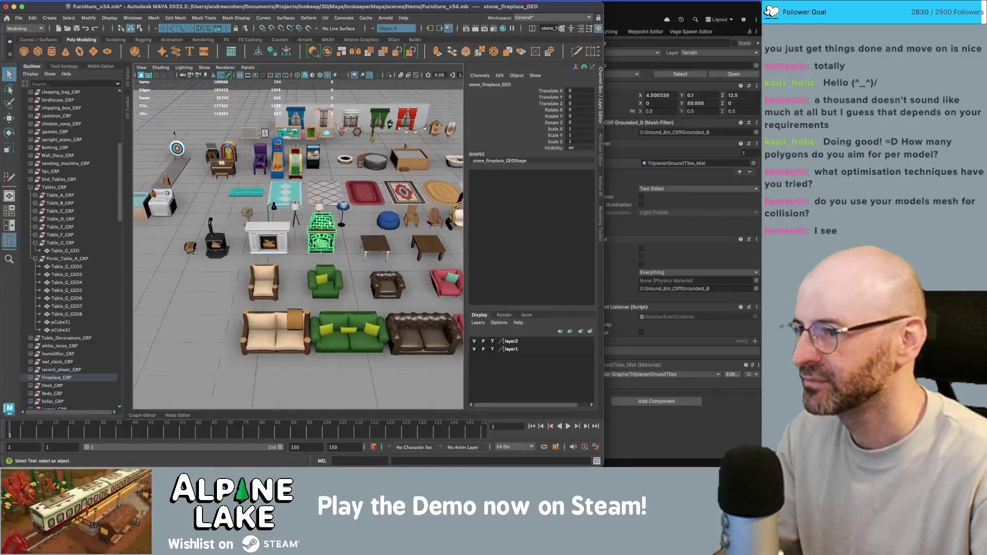
left_click(294, 171)
key("f")
scroll(301, 225, "down", 3)
scroll(302, 225, "up", 3)
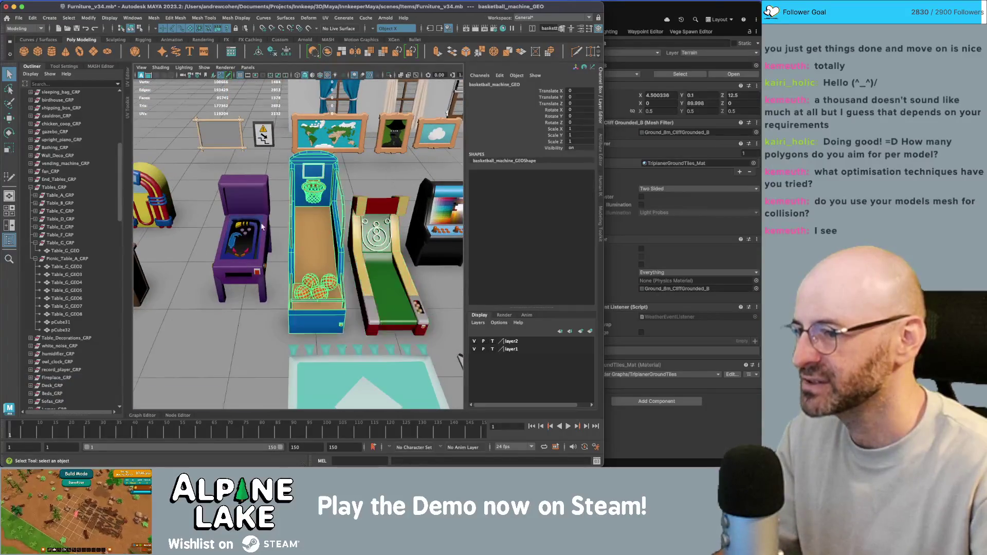
scroll(262, 226, "up", 3)
scroll(262, 226, "down", 3)
scroll(273, 240, "up", 3)
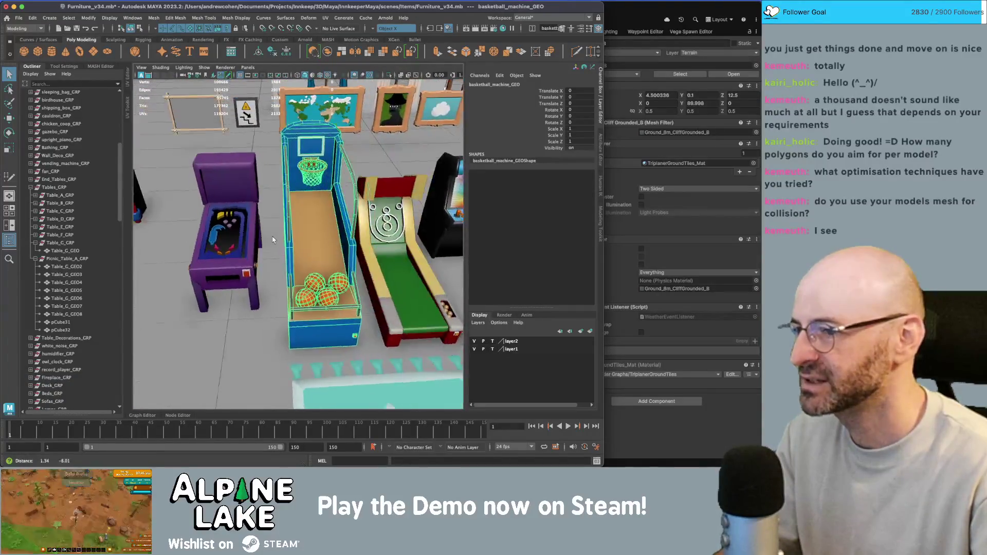
scroll(272, 239, "up", 6)
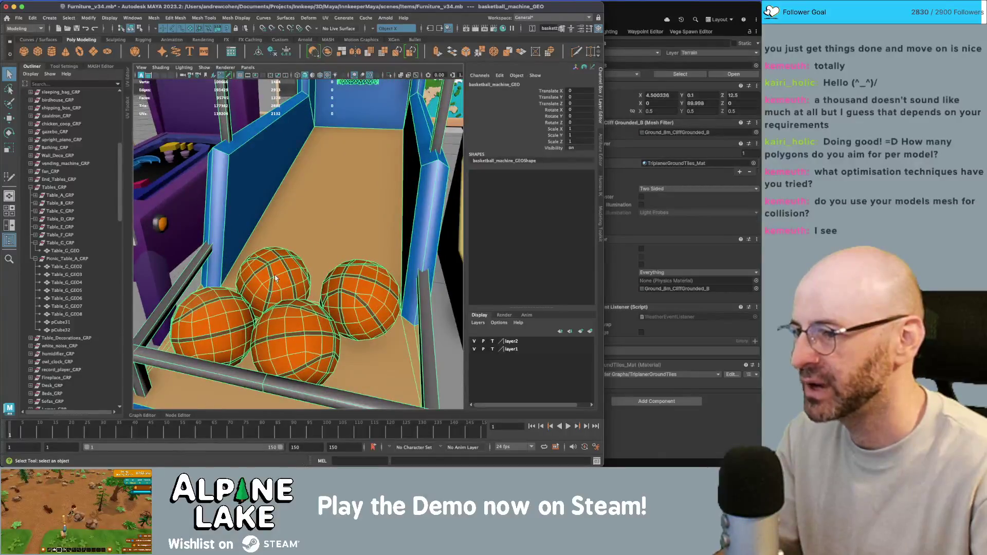
scroll(275, 278, "down", 8)
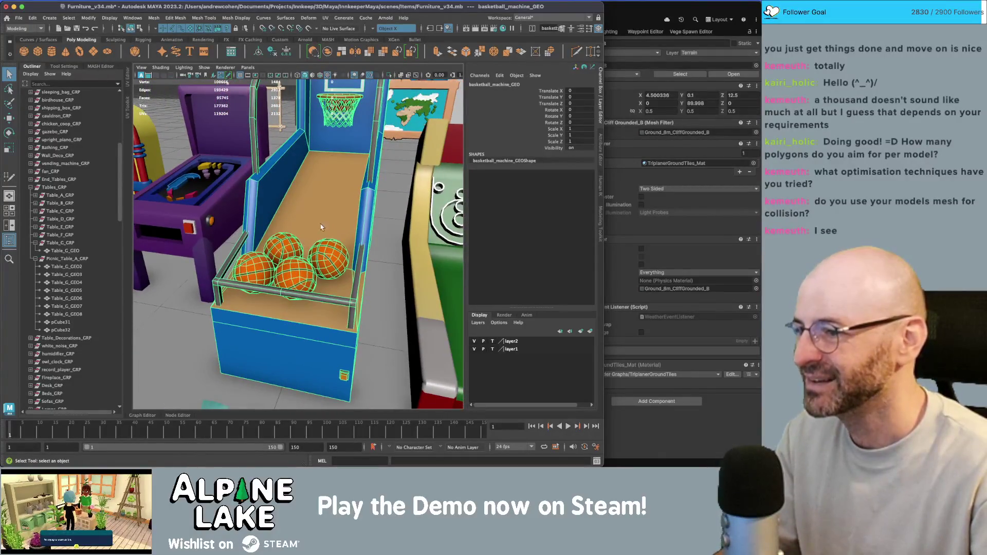
left_click_drag(321, 227, 307, 224, "alt")
scroll(294, 202, "down", 10)
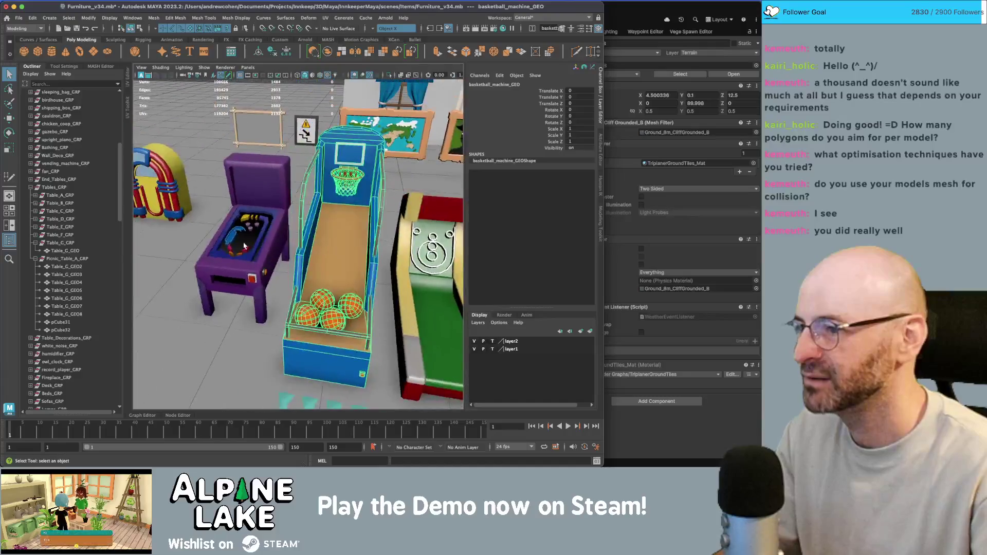
left_click(254, 270)
mouse_move(255, 270)
left_mouse_down("alt")
mouse_move(286, 266)
mouse_move(290, 200)
left_mouse_up("alt")
left_click(291, 199)
key("f")
scroll(369, 196, "up", 6)
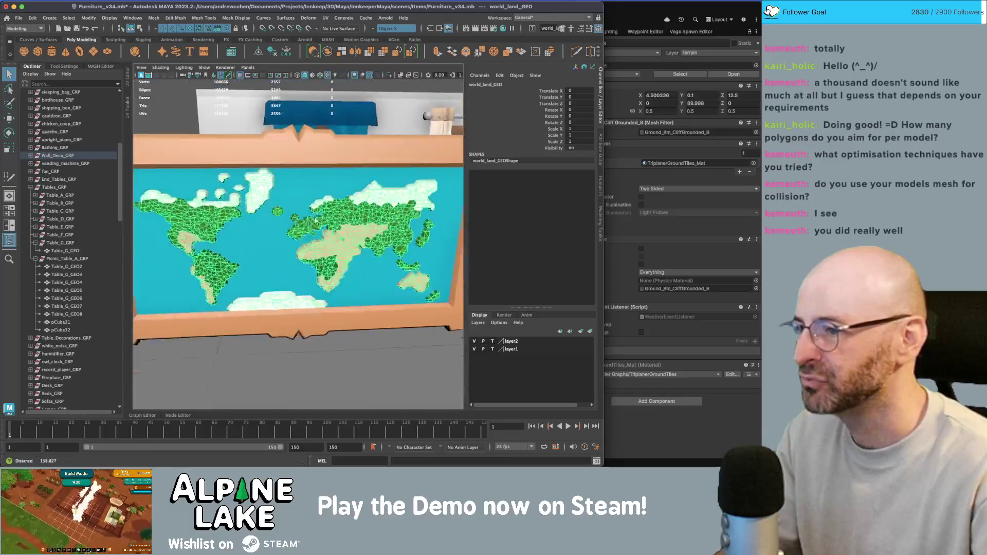
scroll(382, 192, "down", 5)
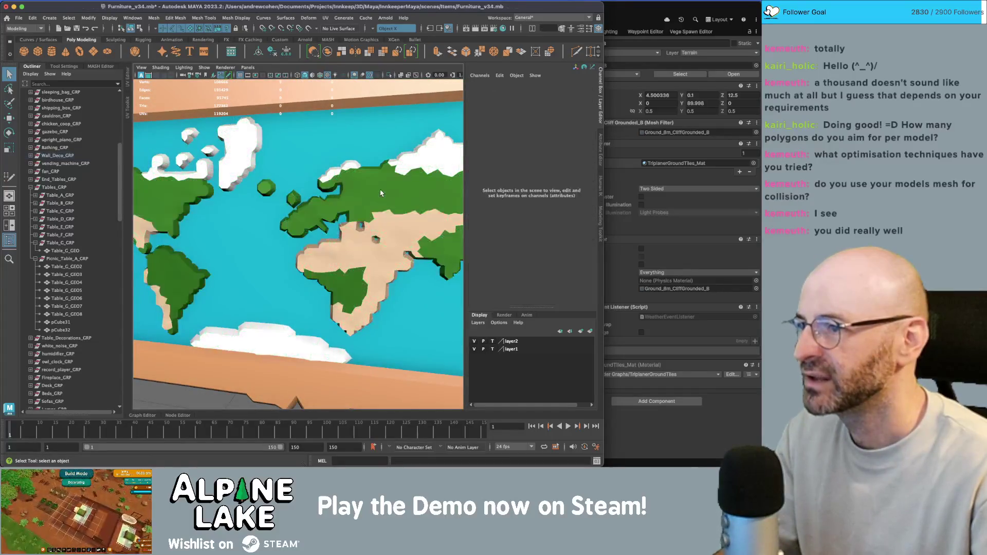
mouse_move(380, 193)
left_mouse_down("alt")
mouse_move(266, 276)
mouse_move(281, 244)
mouse_move(318, 247)
left_mouse_up("alt")
left_click(281, 244)
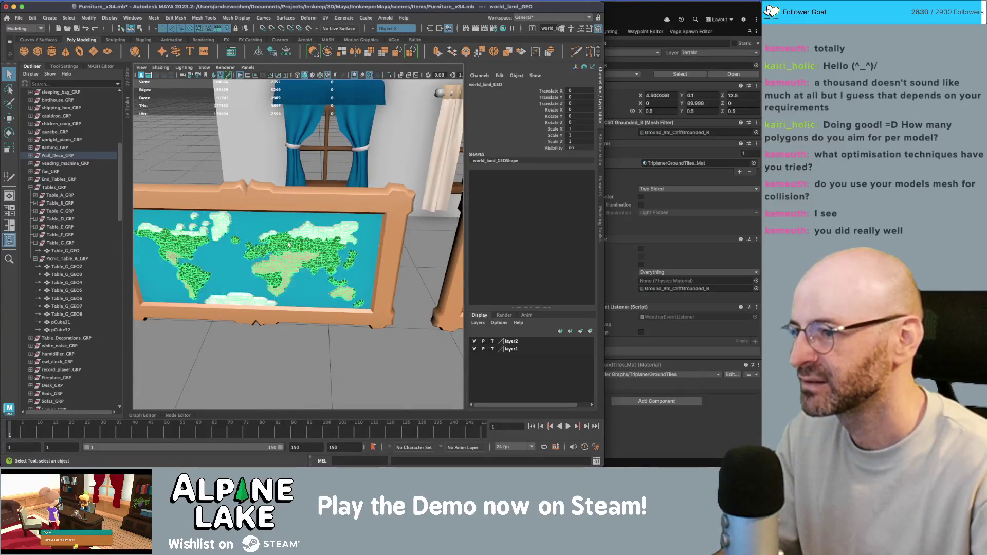
scroll(319, 246, "down", 3)
left_click(308, 360)
scroll(351, 246, "up", 2)
scroll(350, 245, "up", 5)
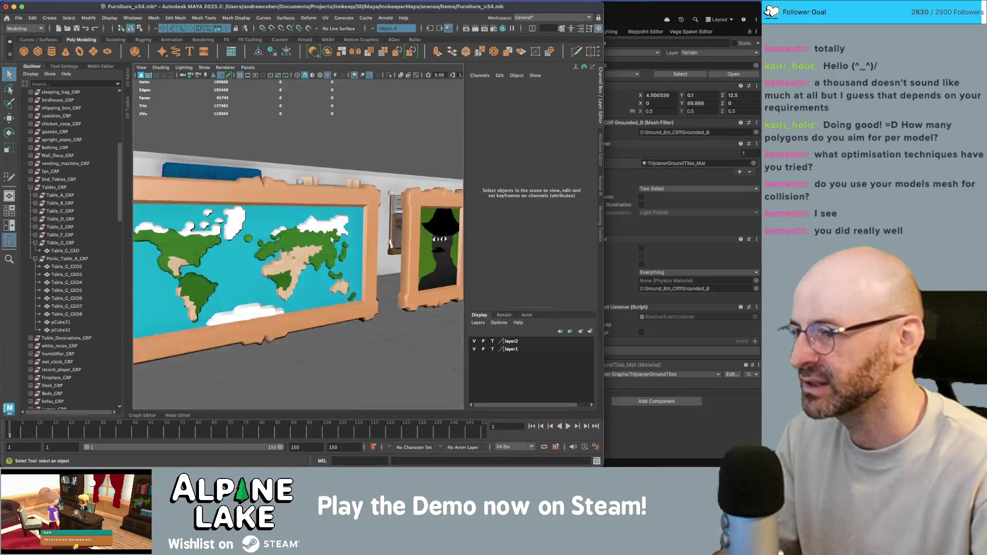
scroll(350, 221, "down", 10)
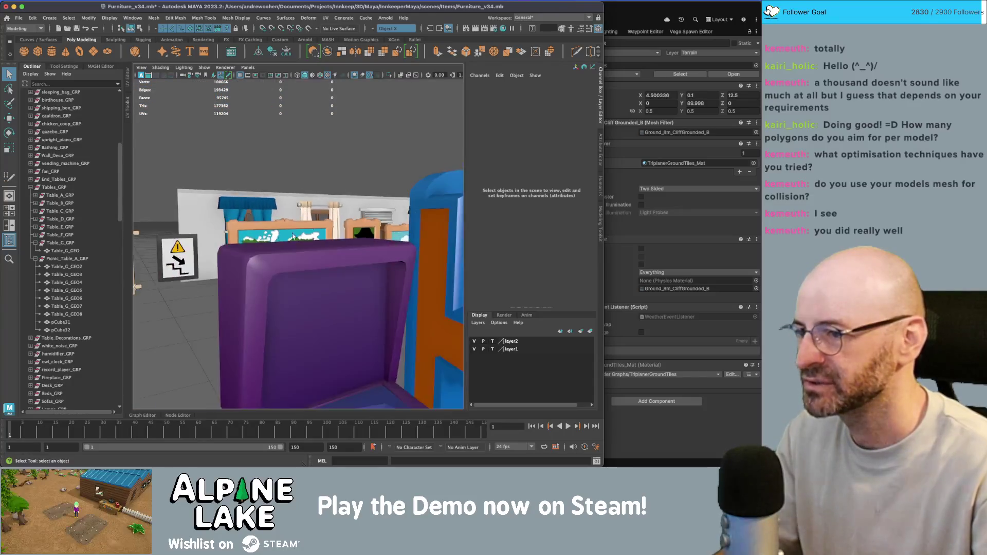
left_click(259, 207)
left_click(272, 209)
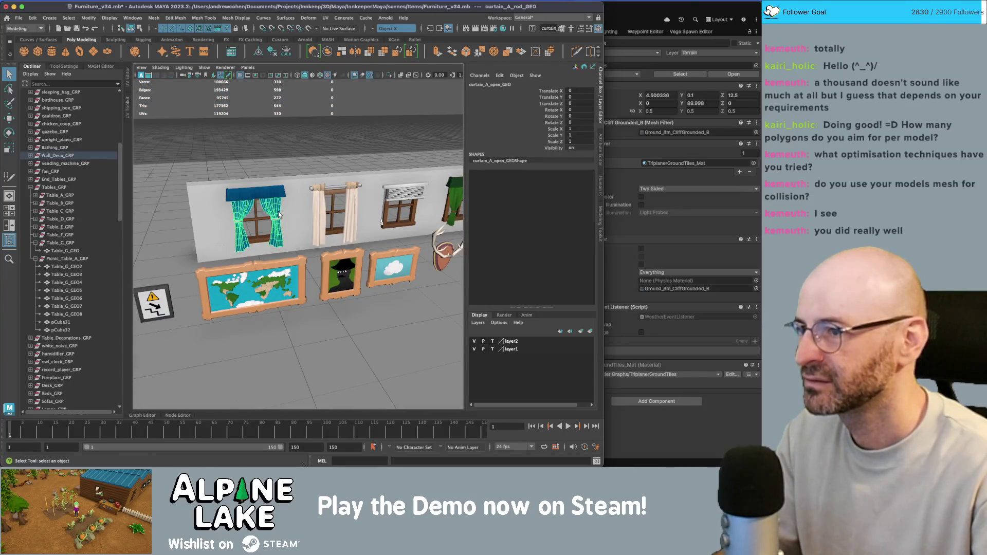
scroll(278, 212, "down", 10)
scroll(384, 239, "down", 5)
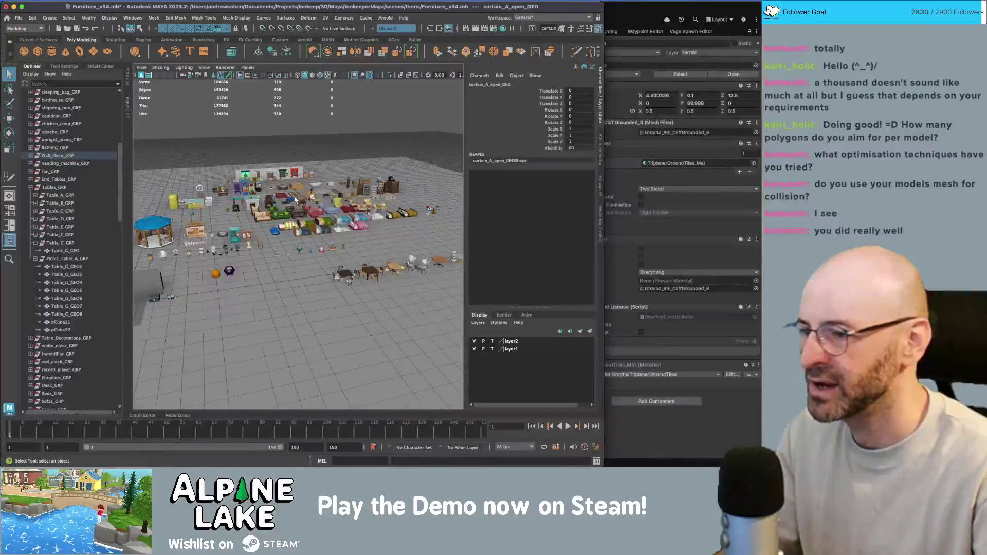
left_click(375, 273)
scroll(374, 278, "up", 10)
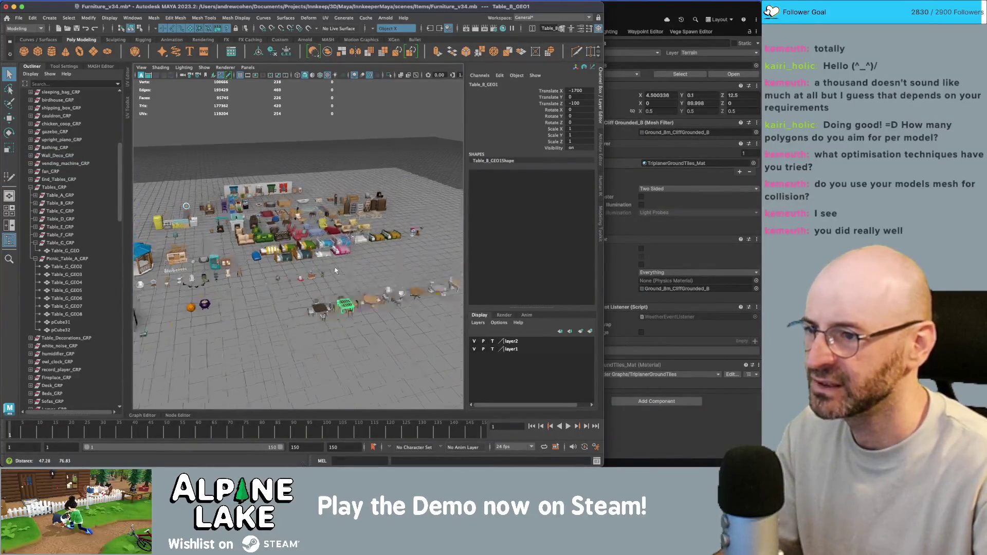
scroll(373, 283, "up", 5)
left_click(378, 298)
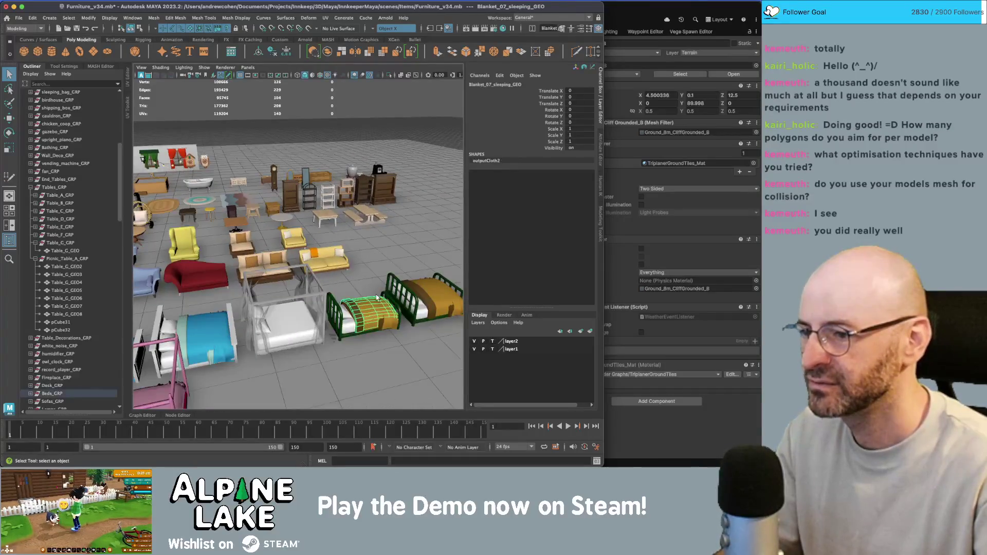
left_click(420, 286)
left_click(402, 288)
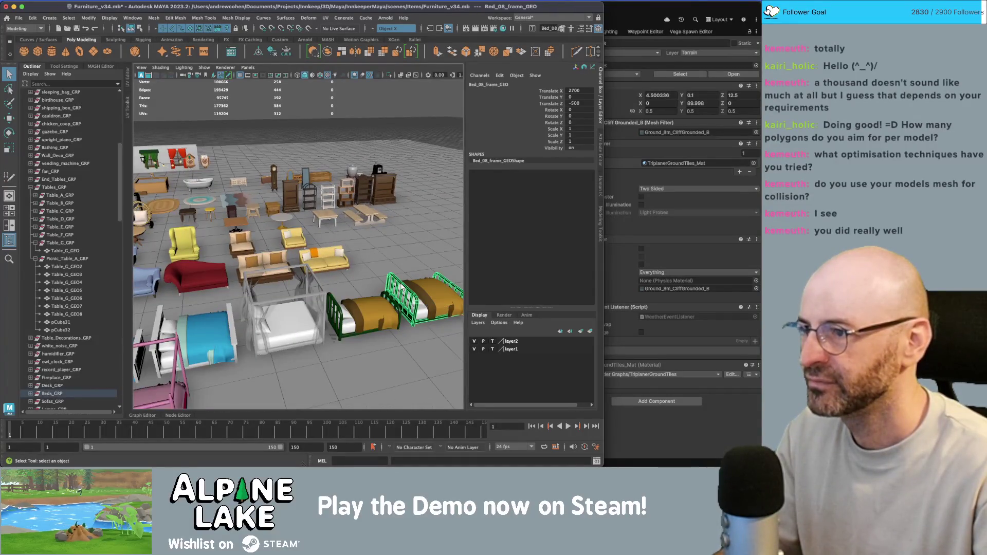
left_click(435, 294)
left_click(412, 300)
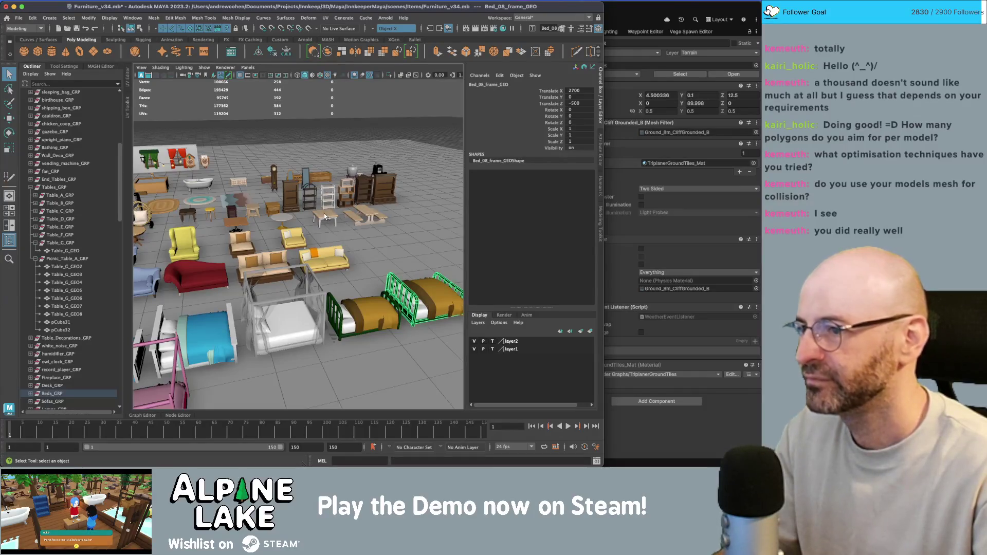
left_click(352, 173)
scroll(351, 174, "down", 10)
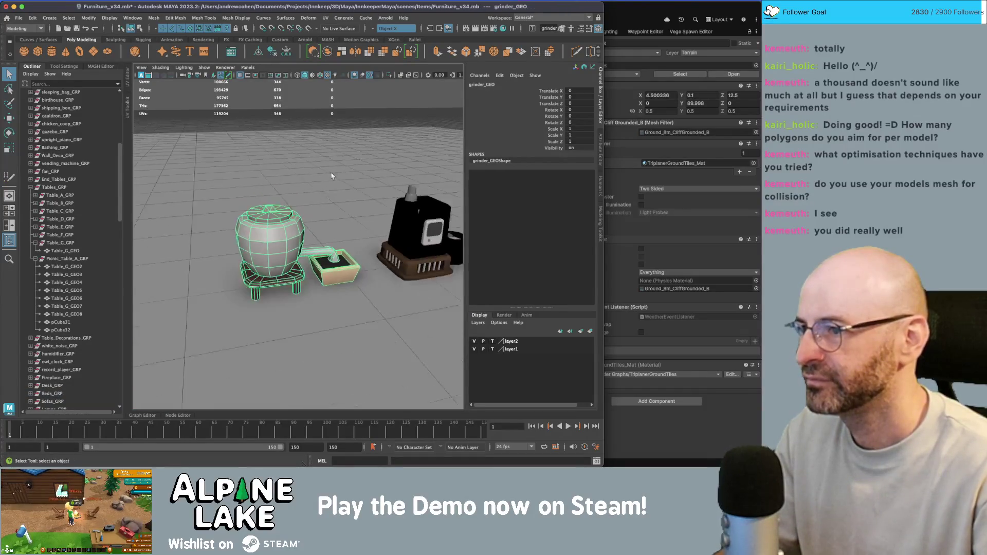
left_click(279, 245)
key("f")
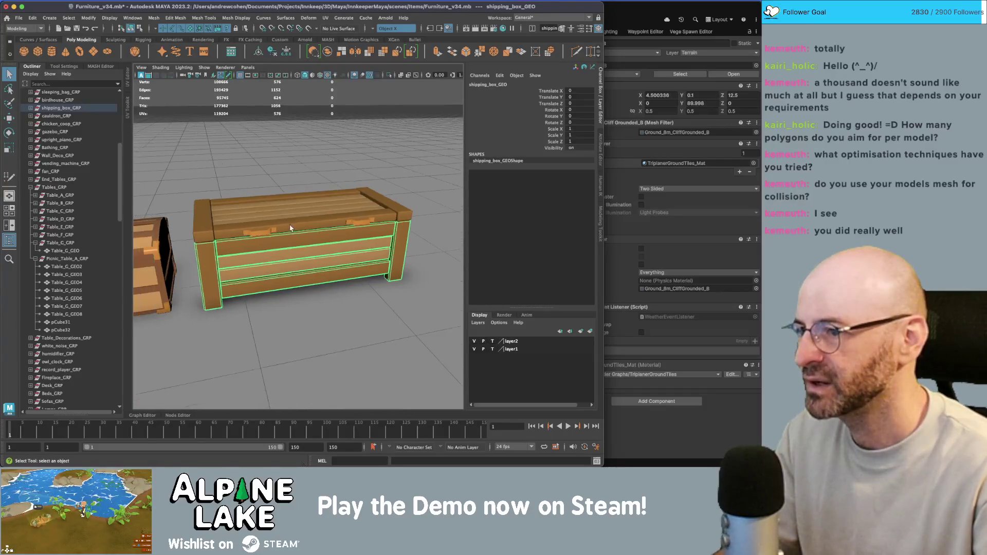
left_click(295, 209)
mouse_move(295, 208)
left_mouse_down("alt")
mouse_move(255, 220)
mouse_move(298, 226)
left_mouse_up("alt")
left_click(251, 224)
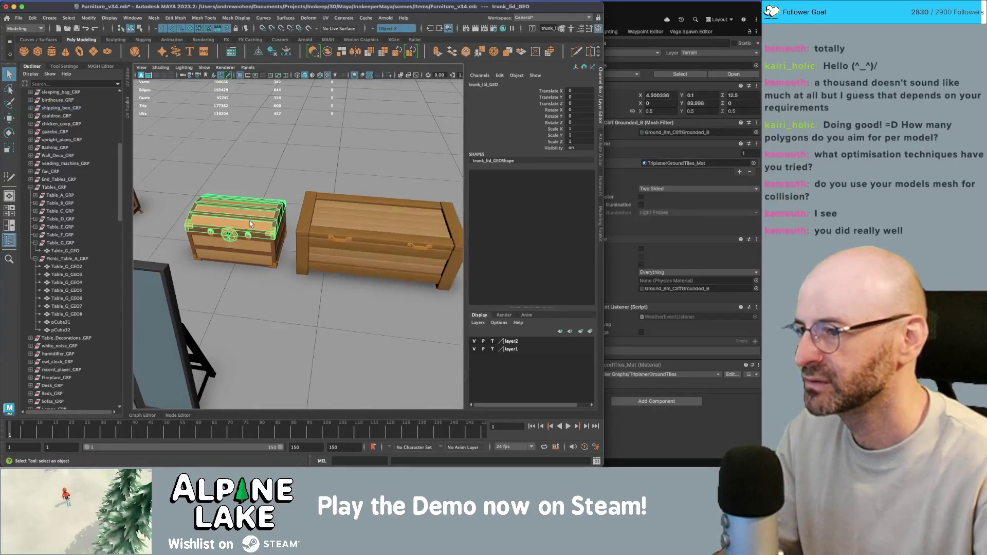
scroll(252, 252, "down", 6)
scroll(257, 232, "up", 3)
left_click(262, 215)
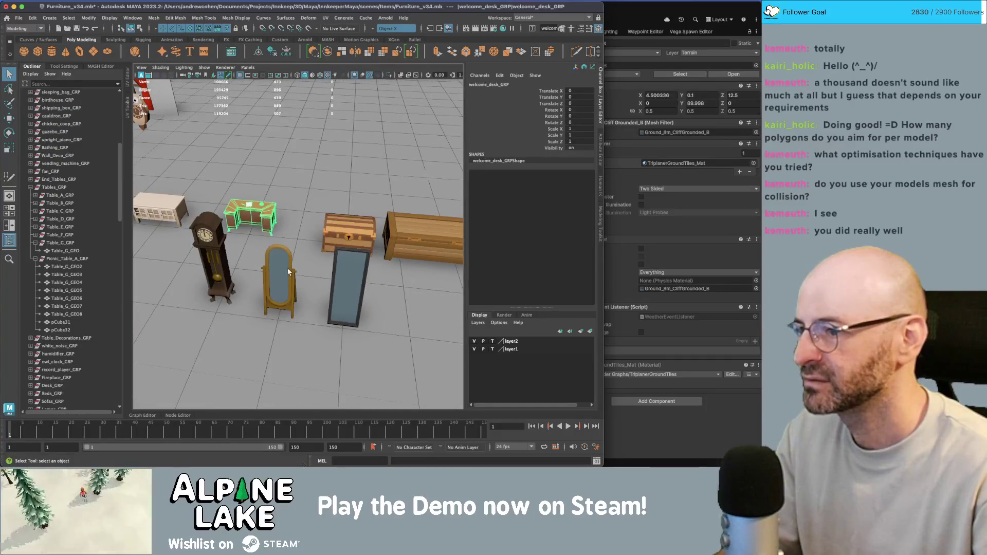
left_click(279, 277)
left_click(209, 252)
key("f")
scroll(299, 173, "down", 2)
left_click(303, 158)
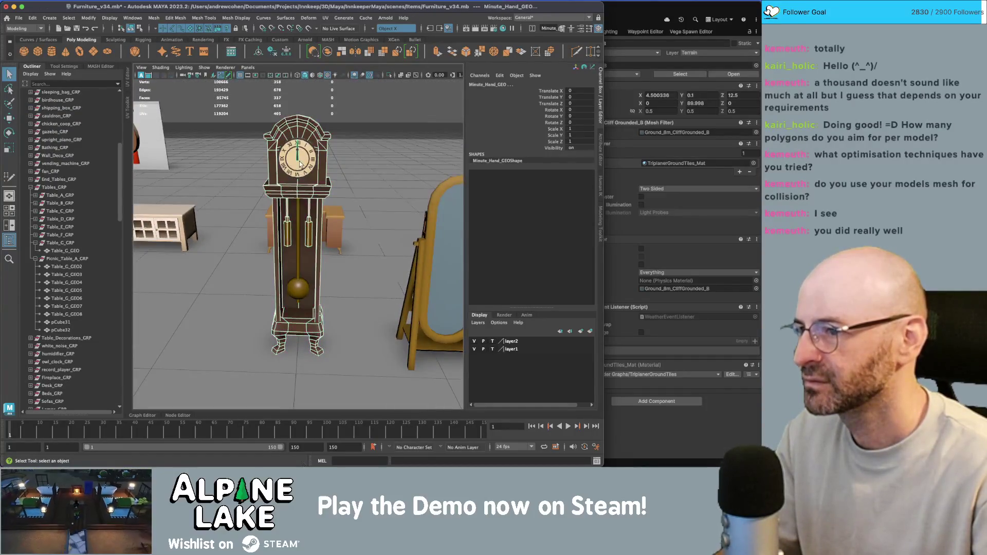
left_click_drag(303, 157, 264, 138, "alt")
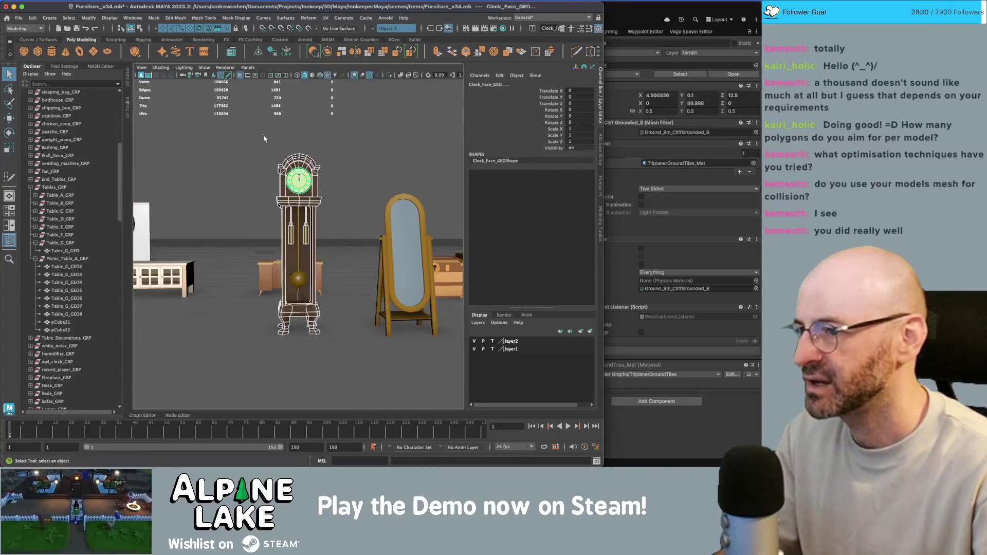
key("Right")
mouse_move(335, 208)
left_mouse_down("alt")
mouse_move(298, 230)
mouse_move(344, 260)
mouse_move(370, 262)
mouse_move(329, 252)
left_mouse_up("alt")
scroll(314, 257, "down", 5)
Frame the picnic table, select its leg support, and add a new polygon cube, pCube33.
left_click(374, 262)
key("f")
mouse_move(329, 252)
right_mouse_down("alt")
mouse_move(269, 242)
mouse_move(278, 236)
right_mouse_up("alt")
left_click_drag(277, 236, 286, 230, "alt")
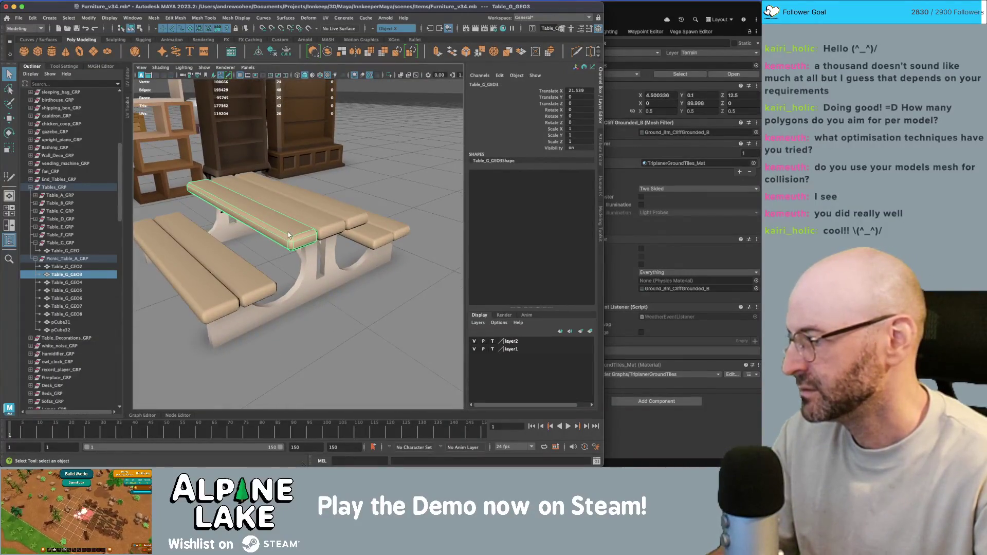
mouse_move(307, 271)
left_mouse_down("alt")
mouse_move(320, 279)
mouse_move(325, 265)
mouse_move(280, 290)
mouse_move(292, 281)
left_mouse_up("alt")
left_click(319, 280)
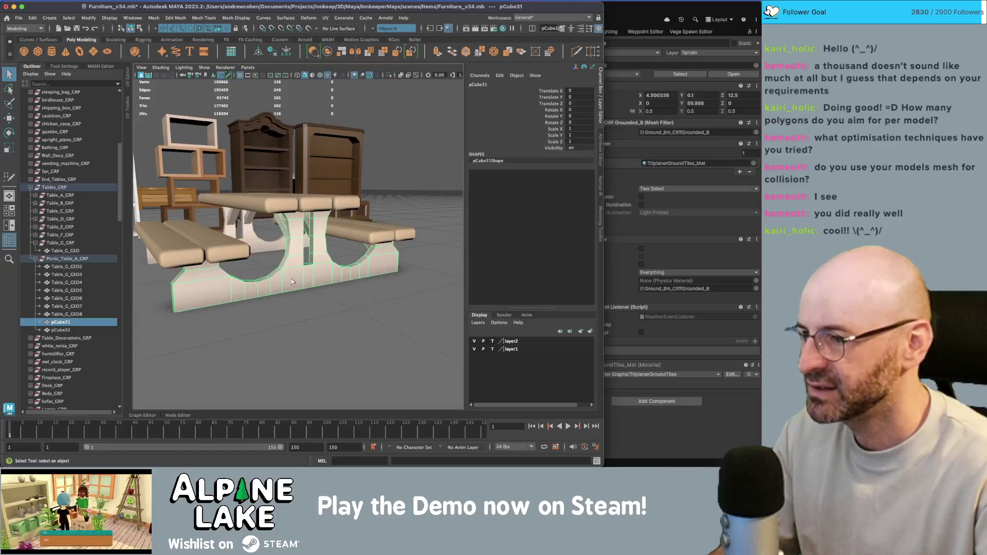
left_click(40, 52)
Frame the new cube pCube33 and set its polyCube2 Height Baseline option.
key("w")
scroll(297, 270, "down", 10)
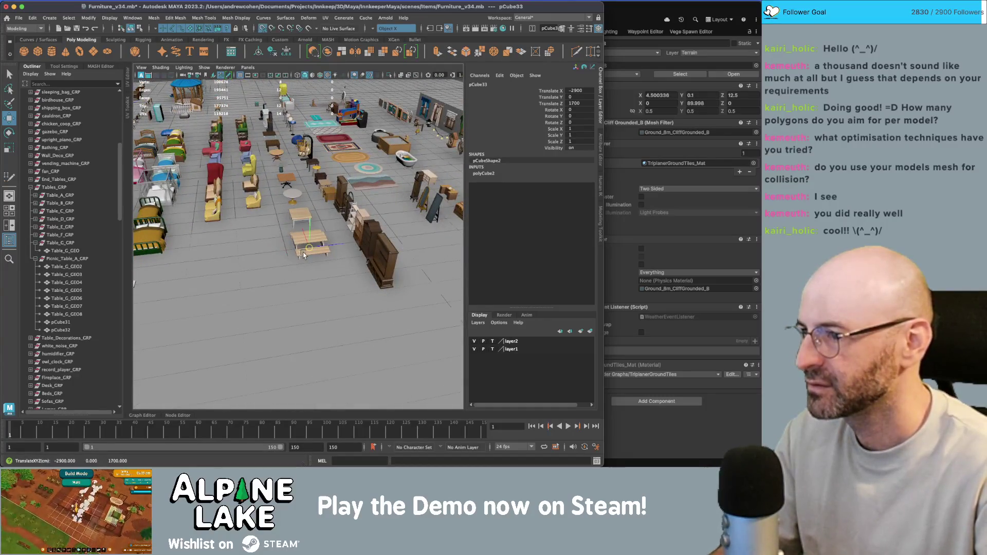
key("f")
scroll(199, 241, "up", 5)
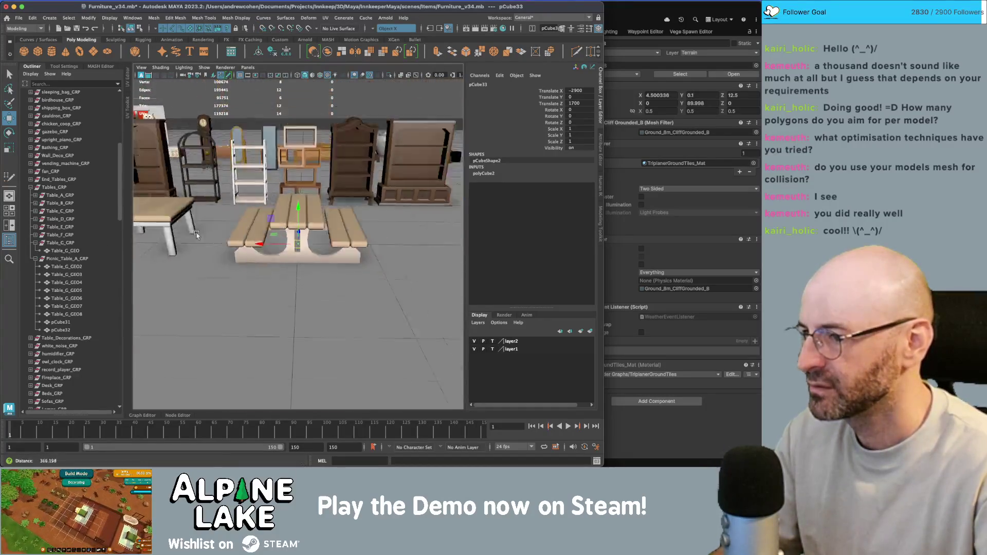
mouse_move(197, 235)
left_mouse_down("alt")
mouse_move(295, 235)
mouse_move(327, 262)
mouse_move(228, 289)
left_mouse_up("alt")
key("r")
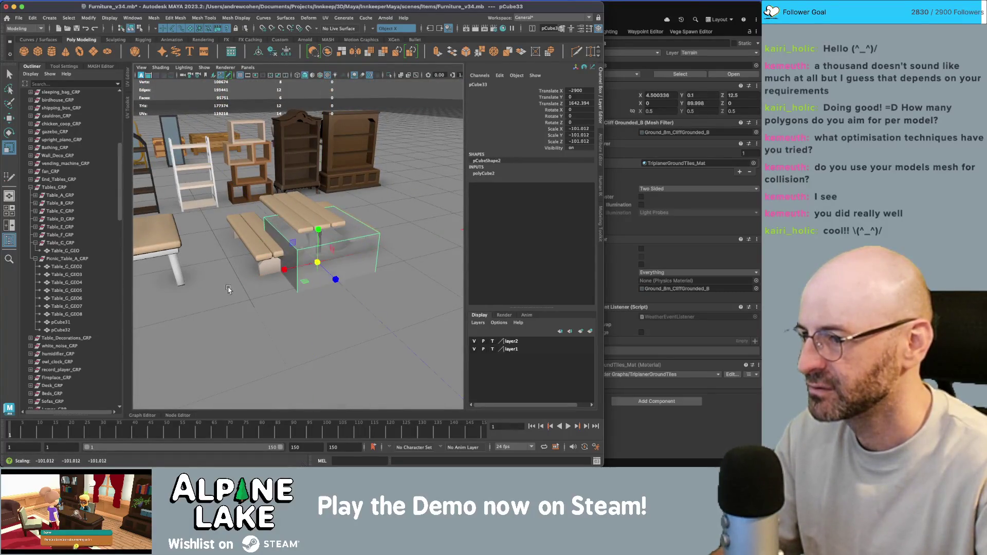
left_click(504, 175)
left_click(558, 180)
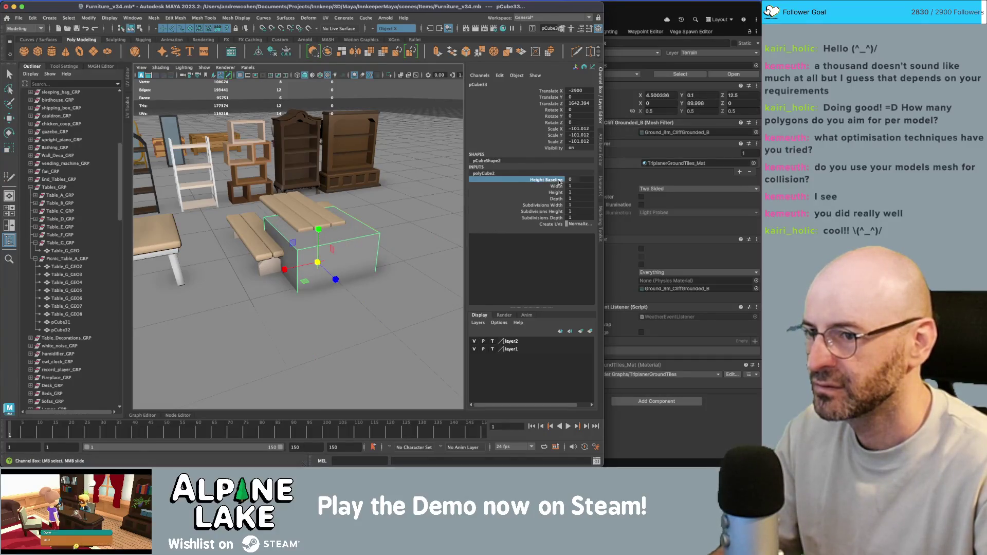
Flatten the cube, then set Scale X/Y/Z to 50 and Height Baseline to -1.
middle_click_drag(317, 230, 345, 221)
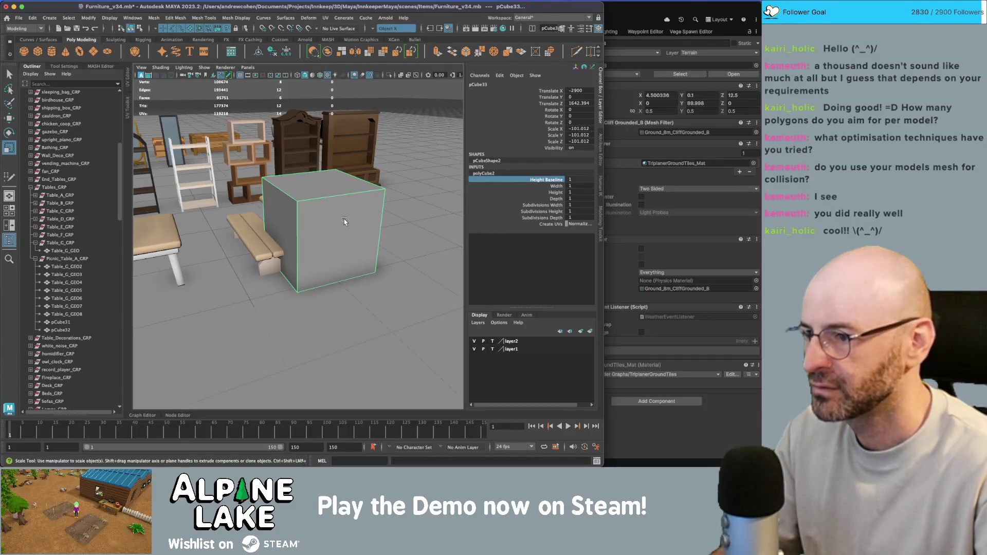
left_click_drag(324, 229, 319, 257)
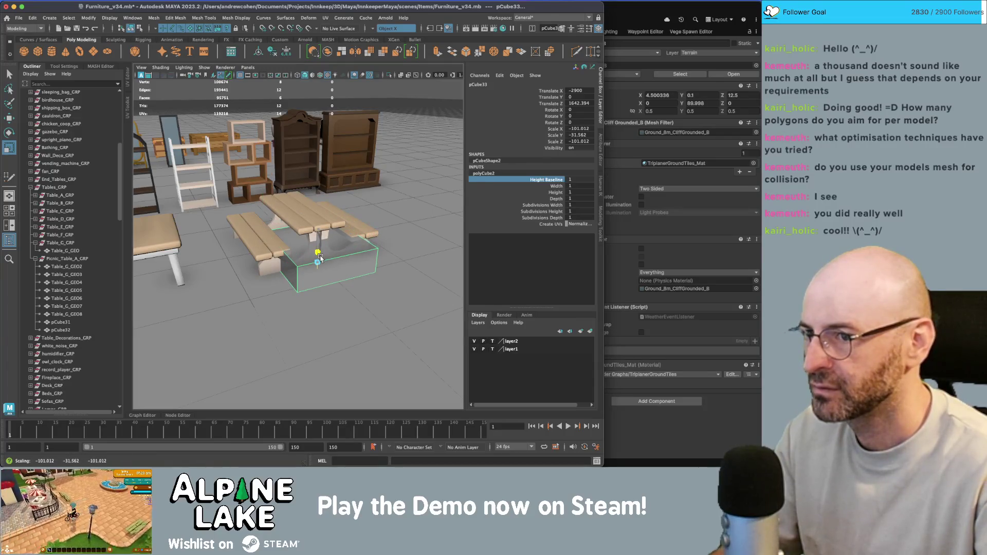
left_click_drag(572, 128, 577, 137)
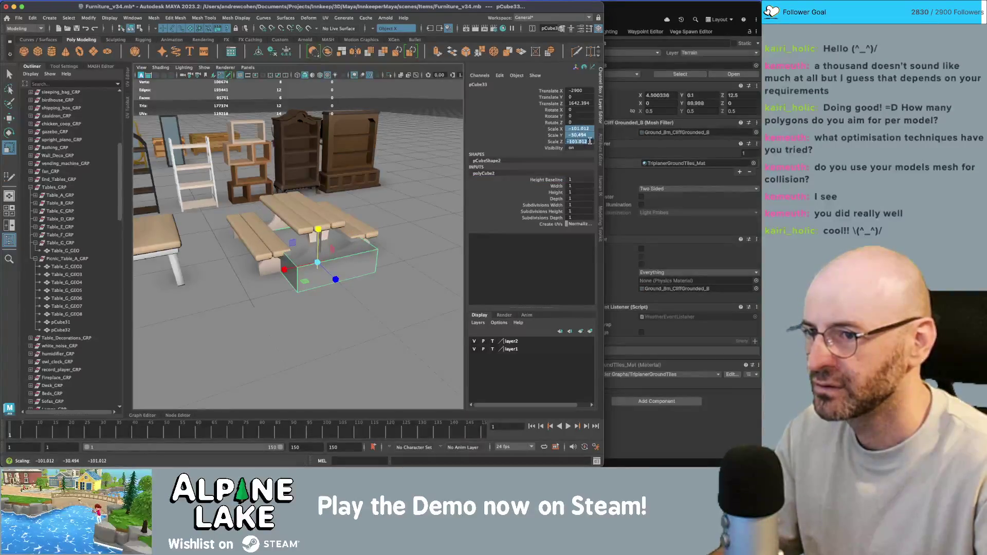
type("50")
key("Return")
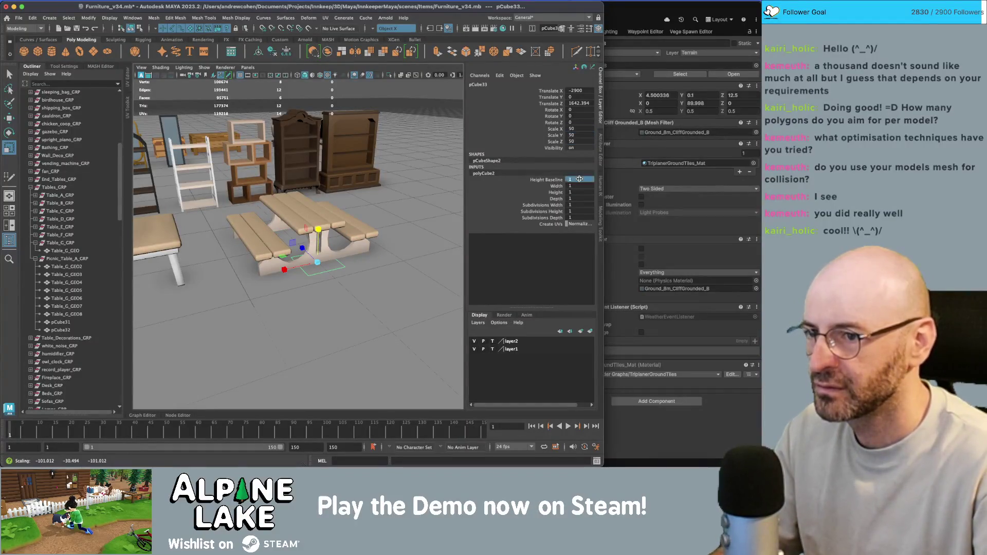
type("-1")
key("Return")
Scale the cube into a long thin rail, about 157 × 7.2 × 10.7.
mouse_move(313, 242)
left_mouse_down()
mouse_move(320, 264)
mouse_move(312, 262)
left_mouse_up()
key("ctrl+z")
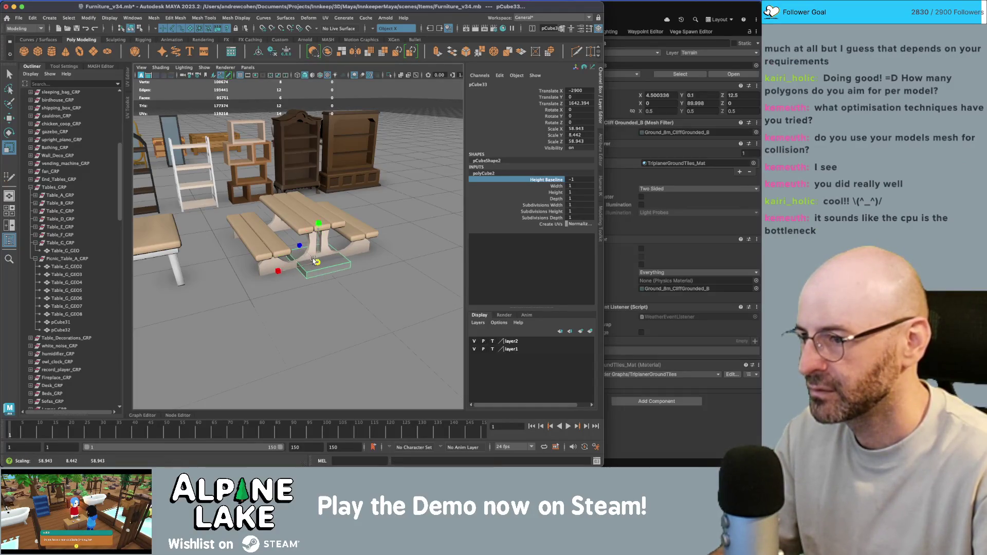
scroll(318, 264, "up", 5)
mouse_move(359, 275)
left_mouse_down()
mouse_move(292, 265)
mouse_move(195, 287)
left_mouse_up()
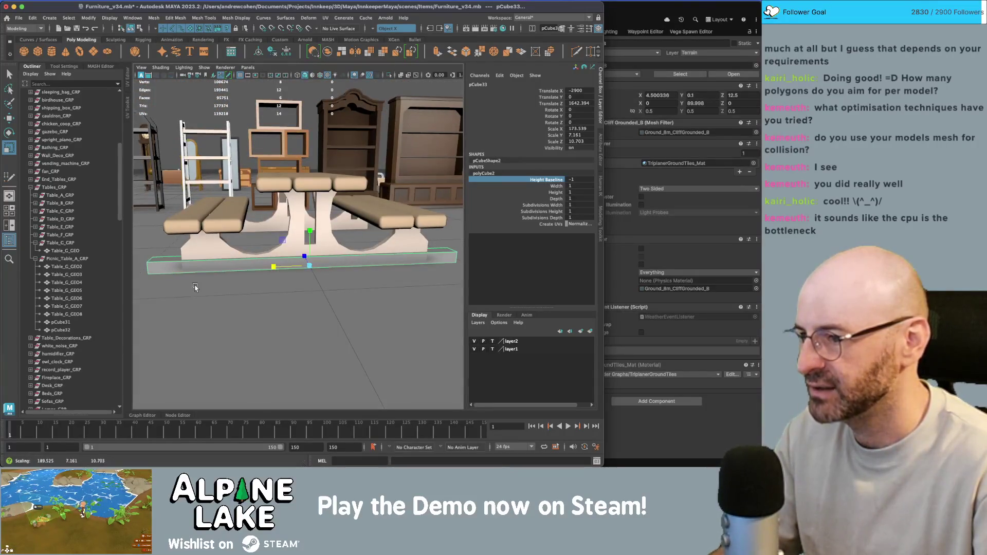
mouse_move(271, 267)
left_mouse_down()
mouse_move(309, 257)
mouse_move(363, 130)
mouse_move(302, 189)
mouse_move(273, 252)
left_mouse_up()
Select the base rail pCube33 and slightly thin its depth to about 156.8 × 5.5 × 8.2.
key("q")
left_click(285, 226)
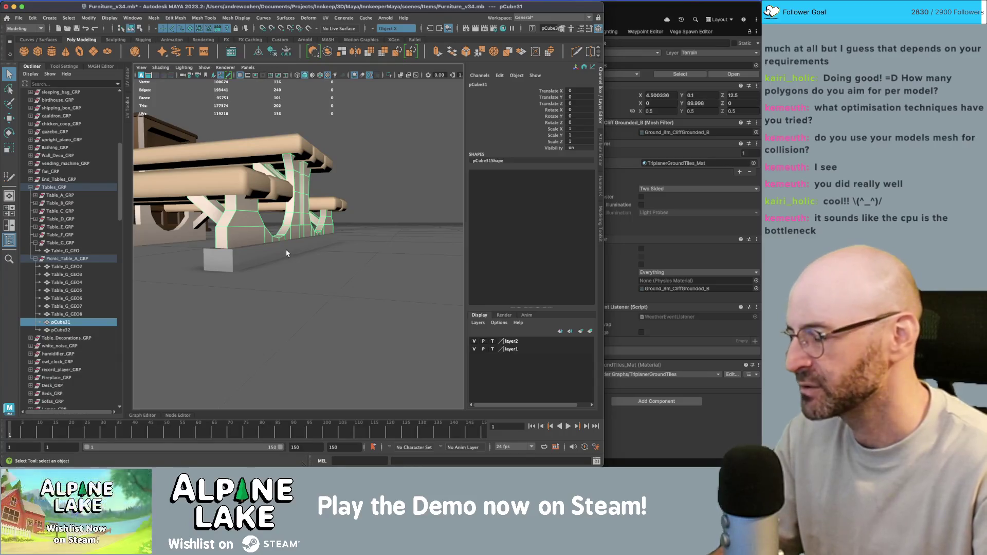
left_click(272, 256)
left_click_drag(322, 215, 305, 217, "alt")
mouse_move(293, 250)
left_mouse_down("alt")
mouse_move(283, 251)
mouse_move(303, 247)
mouse_move(299, 228)
mouse_move(260, 250)
mouse_move(275, 255)
left_mouse_up("alt")
key("r")
left_click_drag(275, 255, 309, 251, "alt")
key("q")
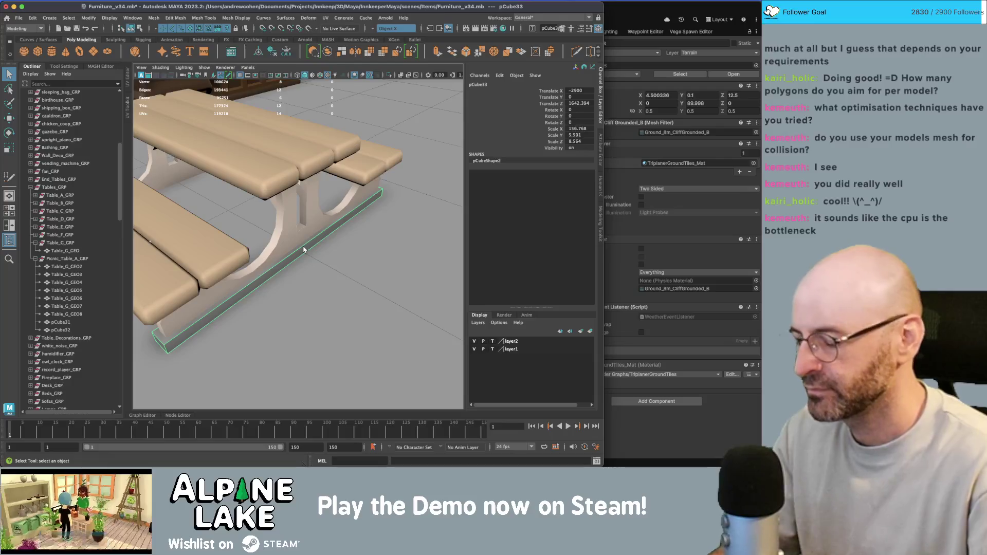
Assign the existing maya_MATTE_mat material to the base rail.
mouse_move(303, 221)
right_mouse_down()
mouse_move(309, 439)
mouse_move(391, 266)
right_mouse_up()
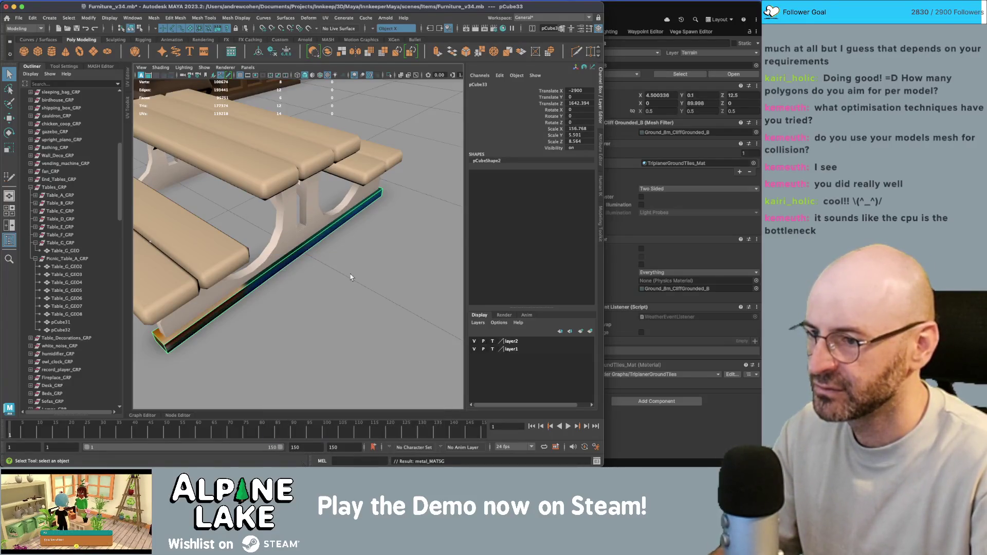
mouse_move(311, 220)
right_mouse_down()
mouse_move(310, 414)
mouse_move(323, 442)
mouse_move(389, 258)
right_mouse_up()
left_click(315, 231)
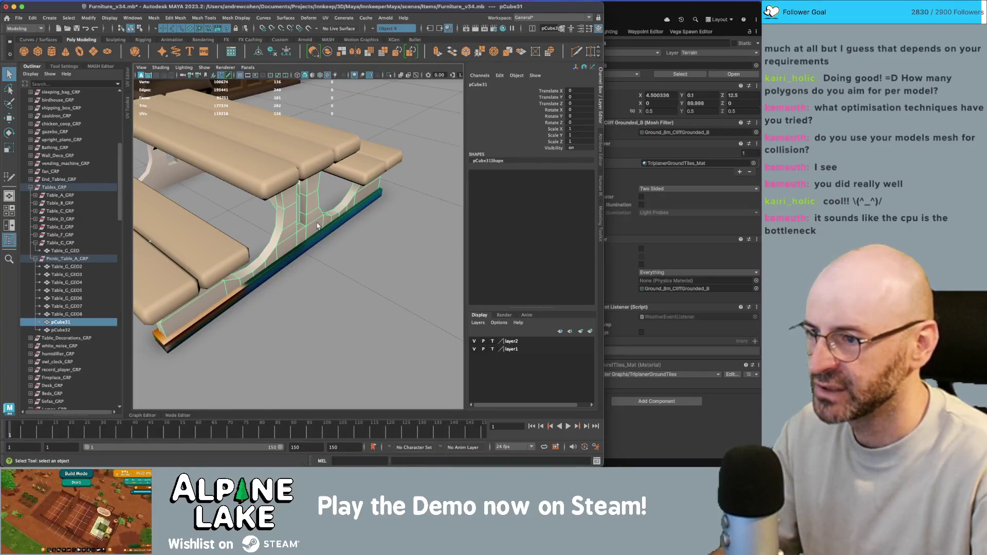
mouse_move(317, 225)
right_mouse_down()
mouse_move(308, 293)
mouse_move(319, 433)
mouse_move(329, 436)
mouse_move(416, 316)
mouse_move(329, 432)
mouse_move(358, 440)
mouse_move(384, 258)
right_mouse_up()
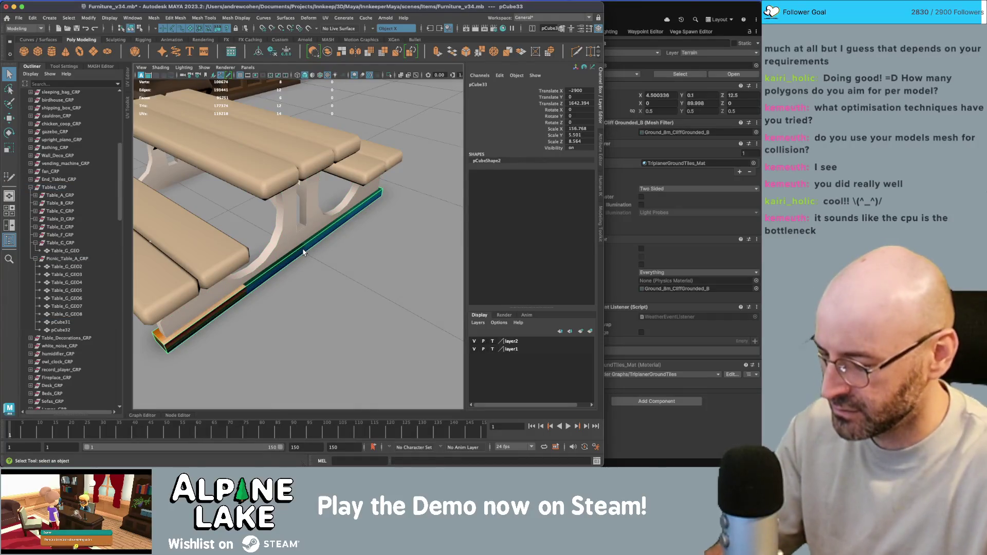
In the UV Editor, move and scale the rail's UV shell toward a palette colour.
right_click_drag(248, 191, 216, 179)
key("f")
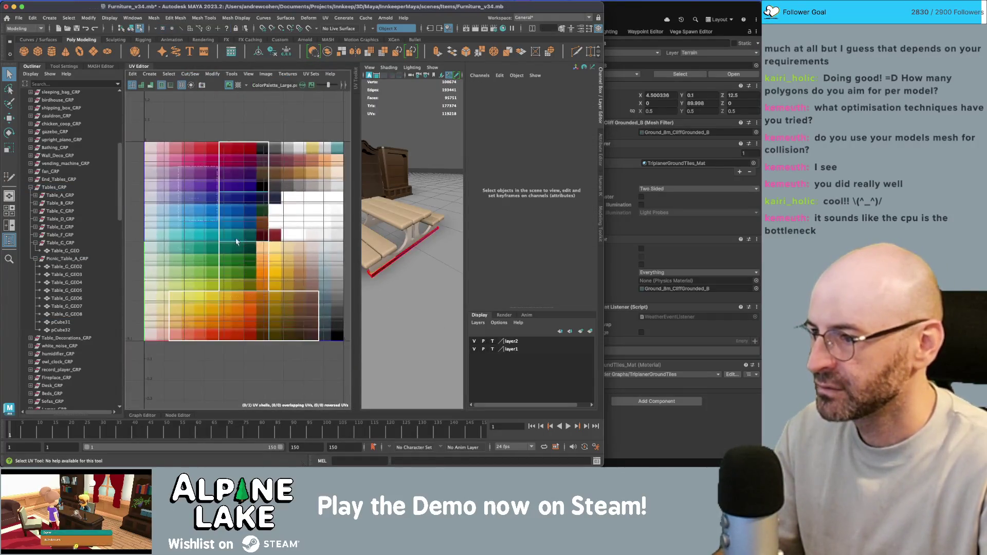
left_click(244, 243)
key("w")
mouse_move(244, 242)
left_mouse_down()
mouse_move(329, 177)
mouse_move(303, 214)
left_mouse_up()
key("r")
key("w")
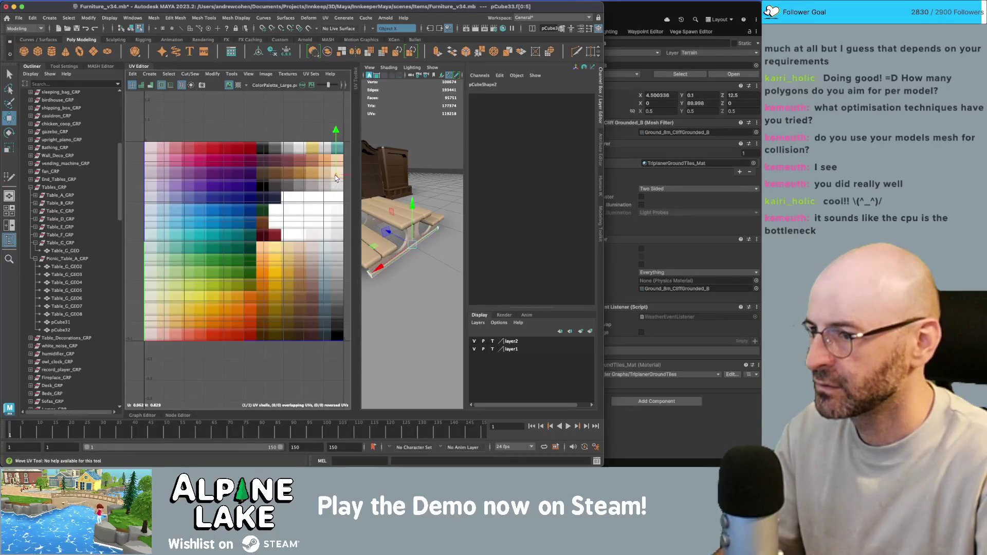
key("q")
left_click(408, 119)
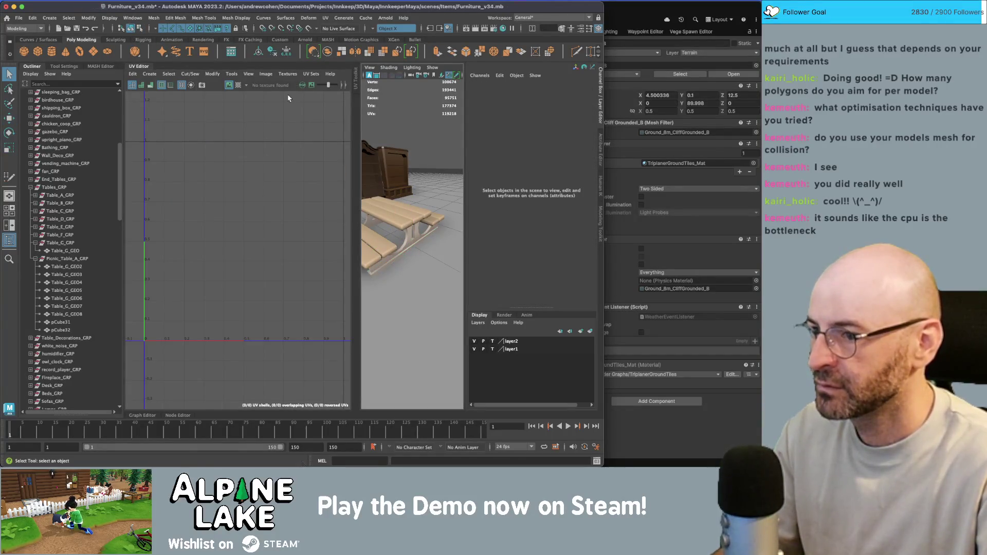
left_click(139, 65)
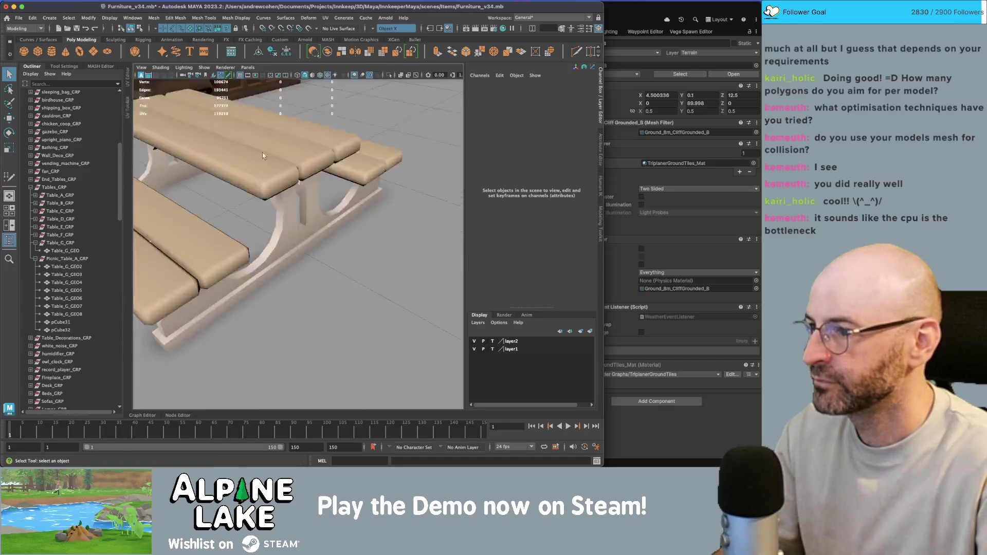
Select all the rail's faces and move their UVs onto the tan palette swatch.
left_click(315, 236)
left_click_drag(317, 235, 289, 242, "alt")
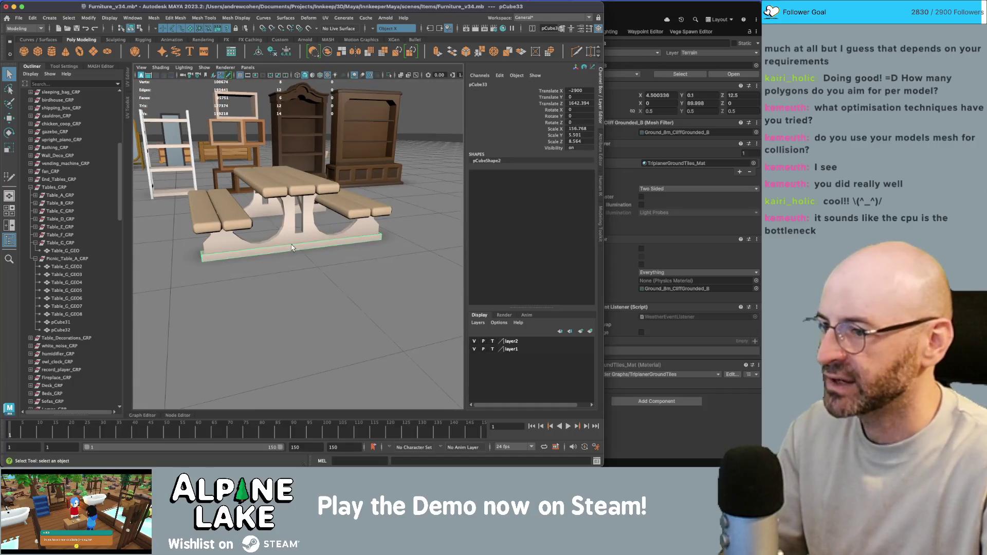
left_click(127, 74)
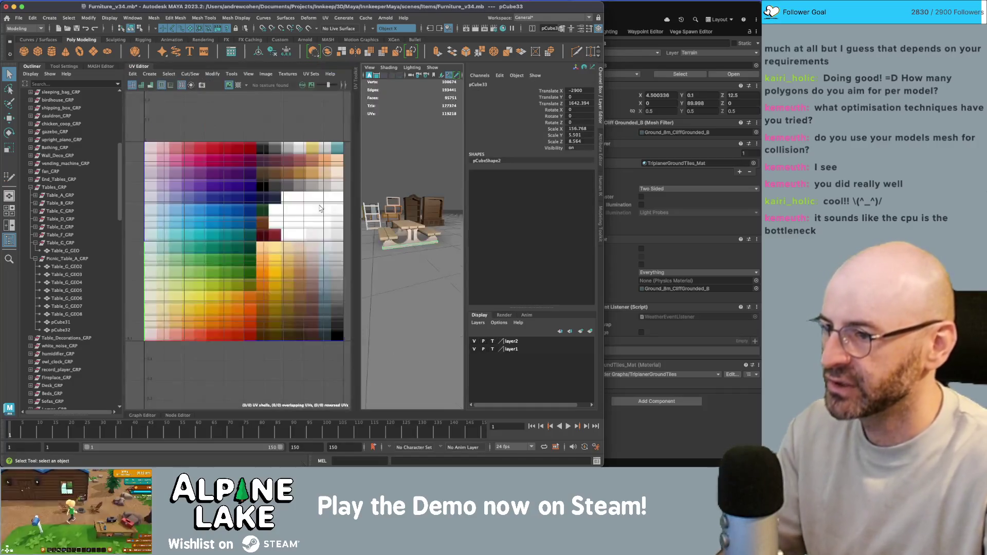
mouse_move(313, 186)
right_mouse_down()
mouse_move(301, 170)
mouse_move(272, 172)
right_mouse_up()
scroll(273, 172, "down", 5)
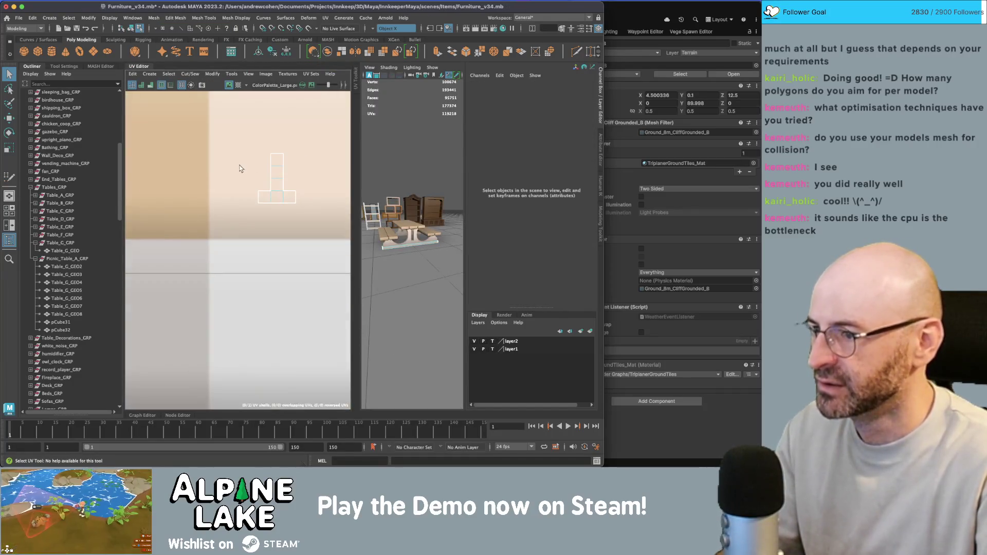
left_click_drag(238, 165, 295, 192)
middle_click_drag(214, 164, 95, 129)
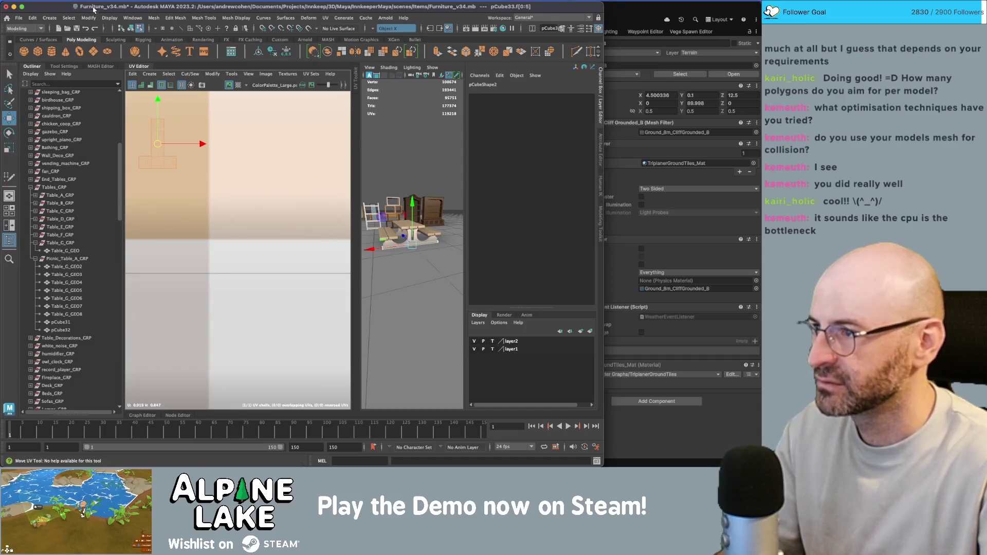
left_click(131, 31)
left_click(399, 132)
scroll(386, 175, "up", 5)
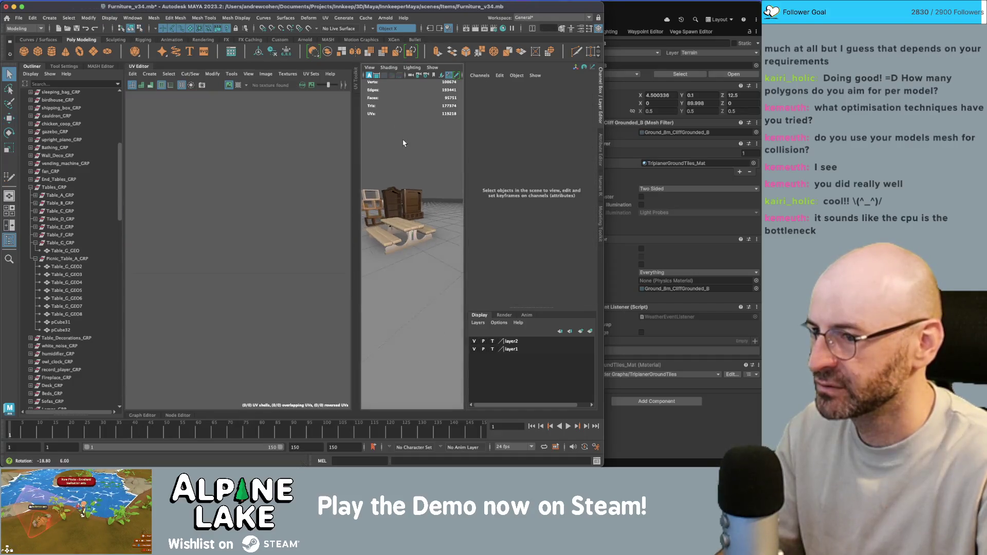
left_click(133, 66)
scroll(310, 234, "down", 3)
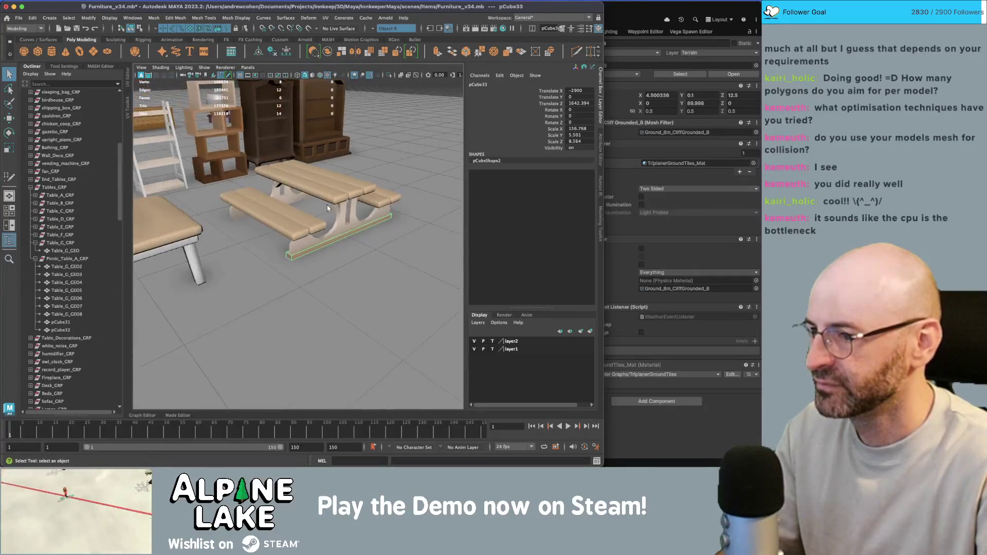
scroll(334, 206, "up", 5)
Select the base rail and soften its edges.
left_click(326, 238)
scroll(336, 242, "up", 3)
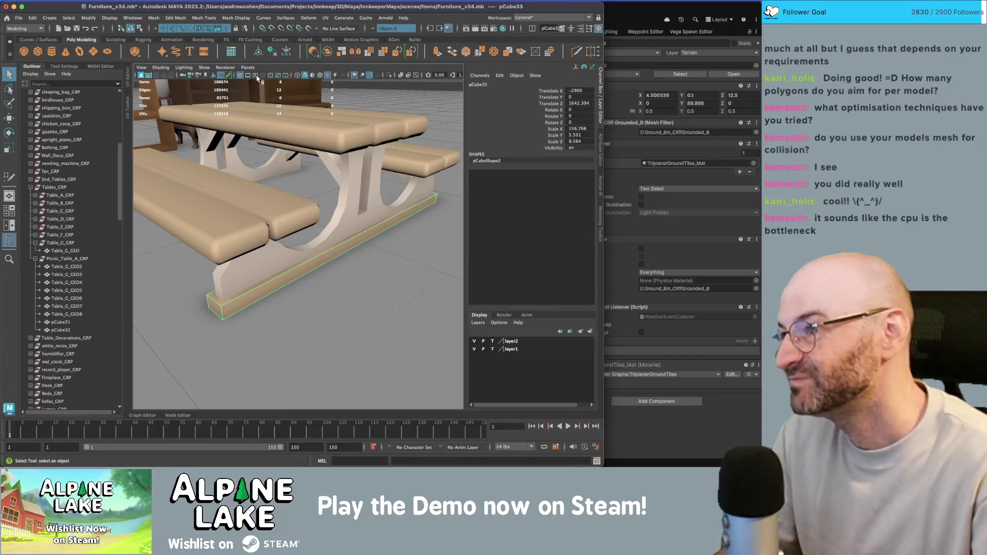
left_click(236, 18)
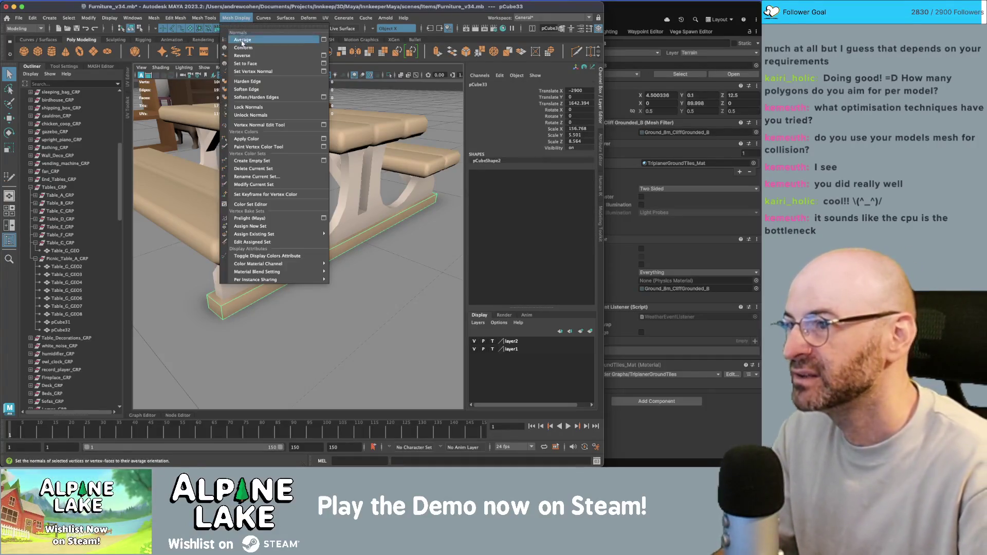
left_click(254, 91)
Delete the hidden end face of the base beam in wireframe face mode.
left_click_drag(350, 243, 330, 201, "alt")
key("4")
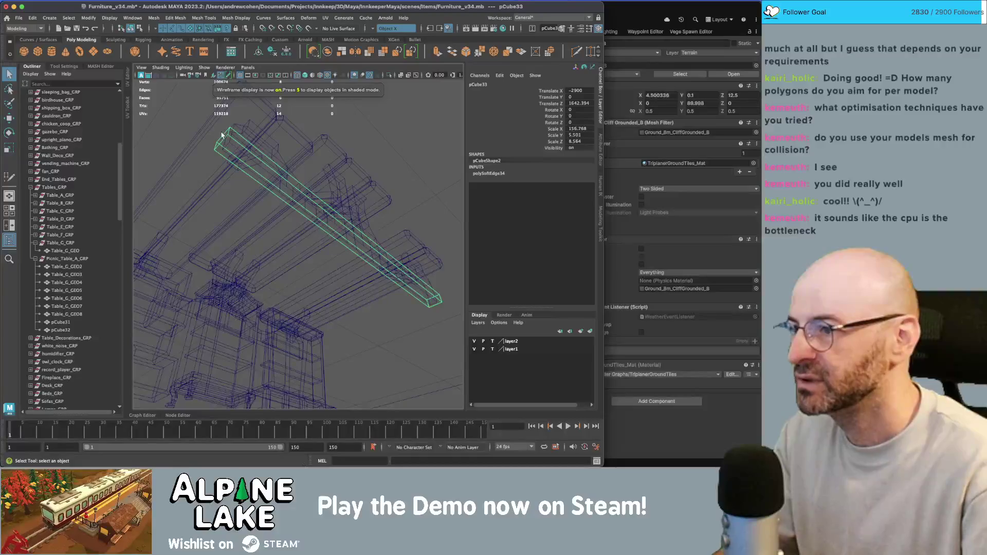
left_click(140, 28)
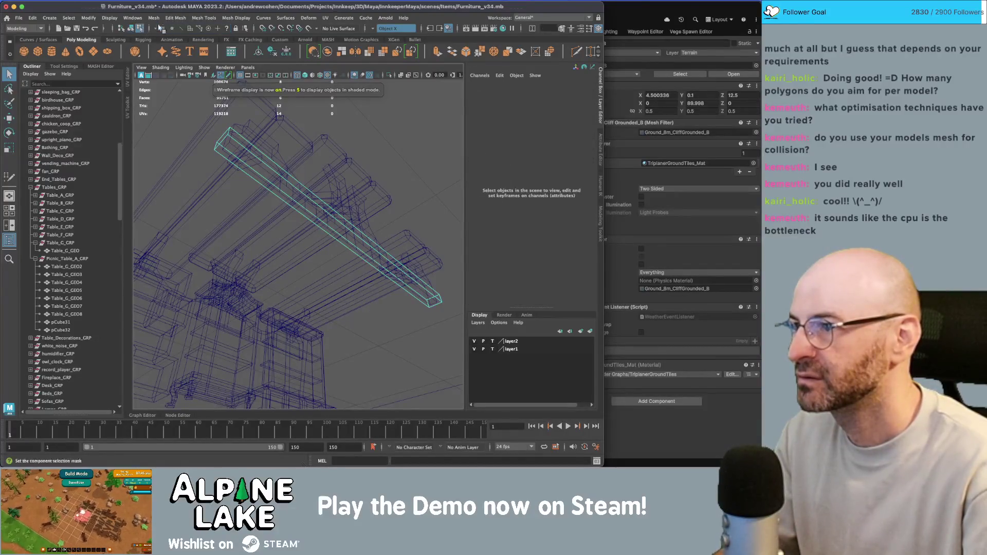
left_click(189, 28)
left_click(237, 150)
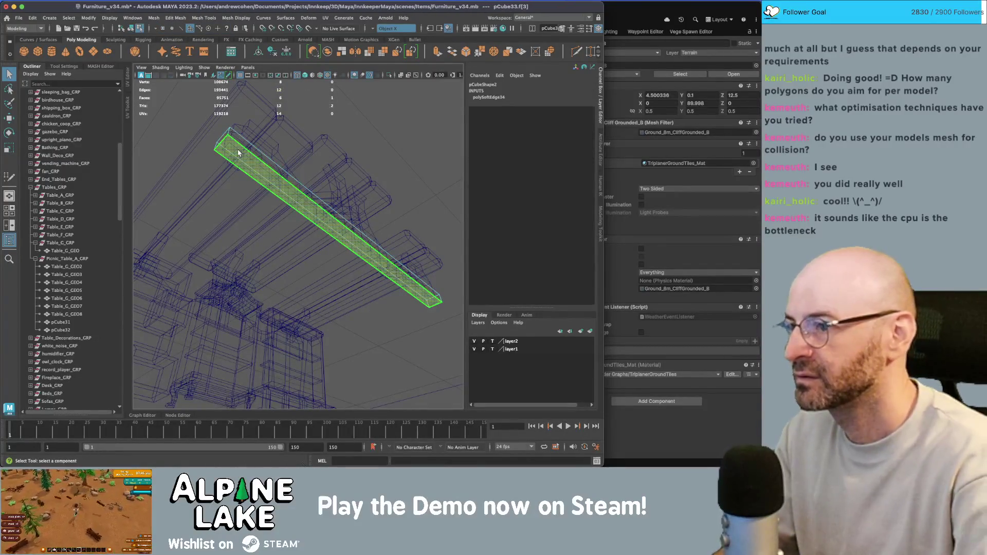
key("Delete")
scroll(238, 152, "up", 5)
key("6")
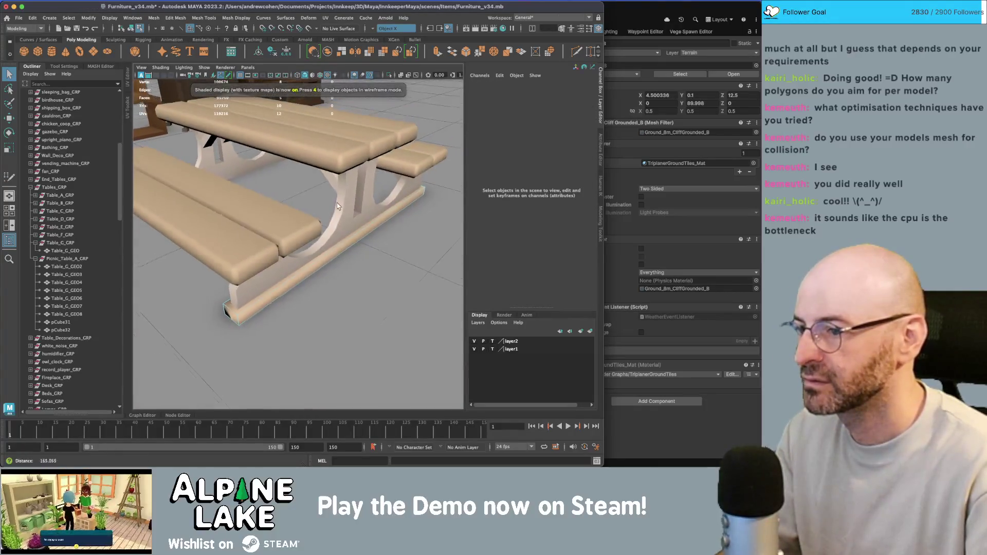
Bevel the beam's edges with a 0.31 fraction.
left_click_drag(272, 236, 280, 279, "alt")
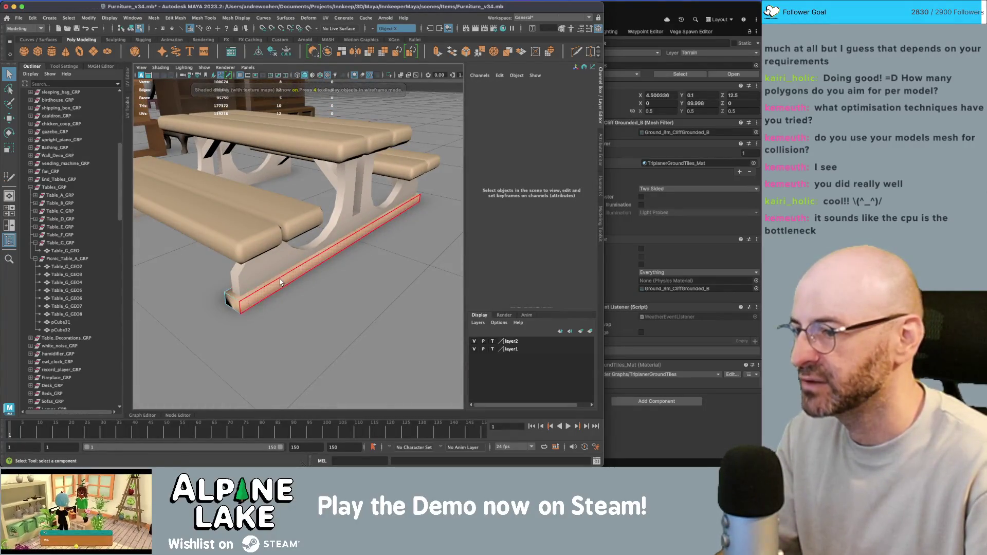
mouse_move(279, 279)
right_mouse_down()
mouse_move(286, 215)
mouse_move(405, 183)
right_mouse_up()
mouse_move(438, 162)
left_mouse_down()
mouse_move(318, 339)
mouse_move(246, 328)
left_mouse_up()
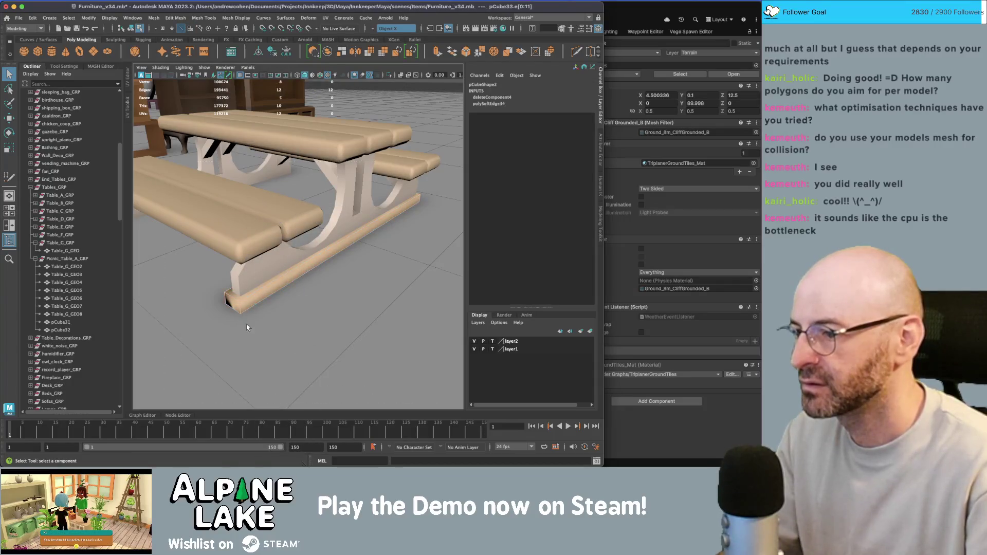
left_click(252, 309, "ctrl")
mouse_move(285, 298)
left_mouse_down("alt")
mouse_move(315, 287)
mouse_move(249, 288)
left_mouse_up("alt")
key("ctrl+b")
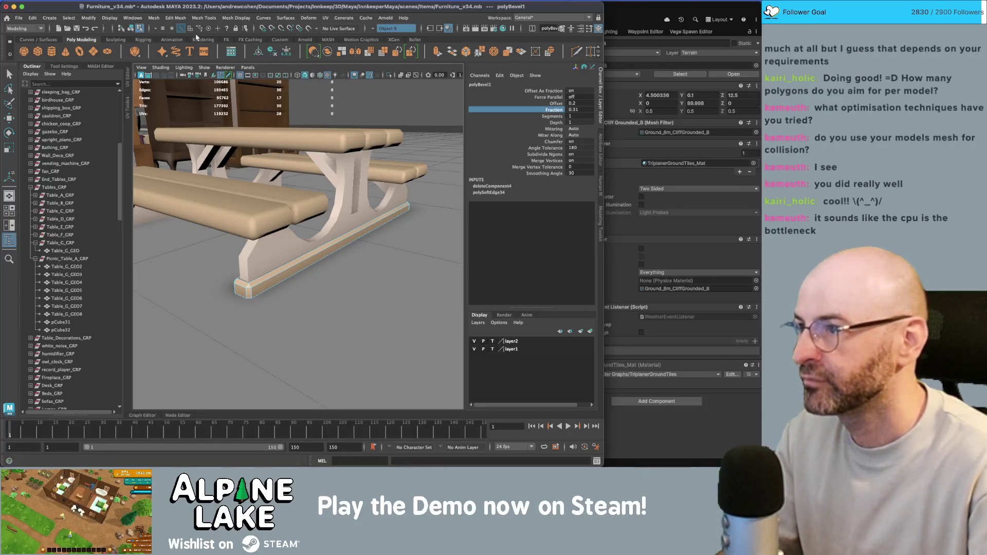
Delete the beam's construction history and soften its edges.
left_click(133, 28)
key("t")
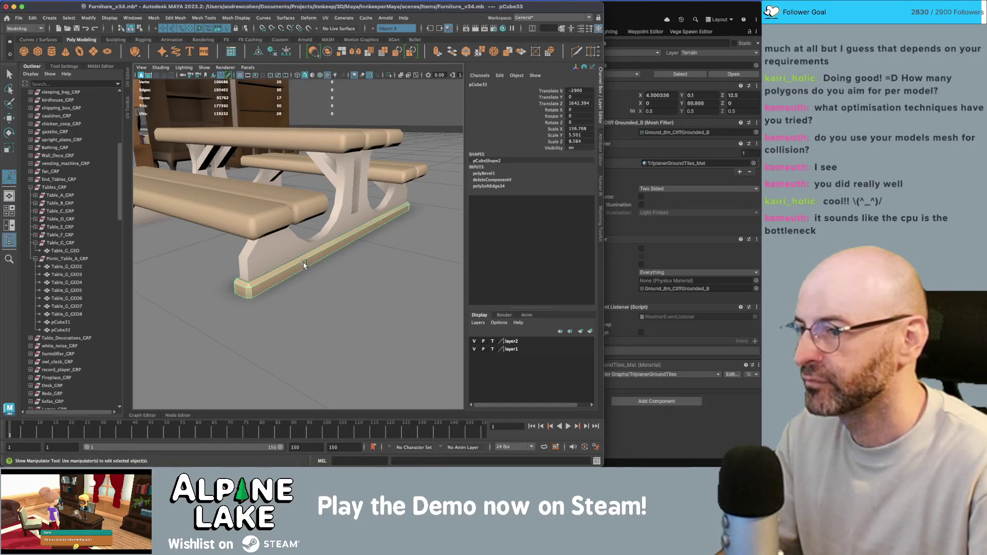
key("alt+shift+d")
left_click(236, 17)
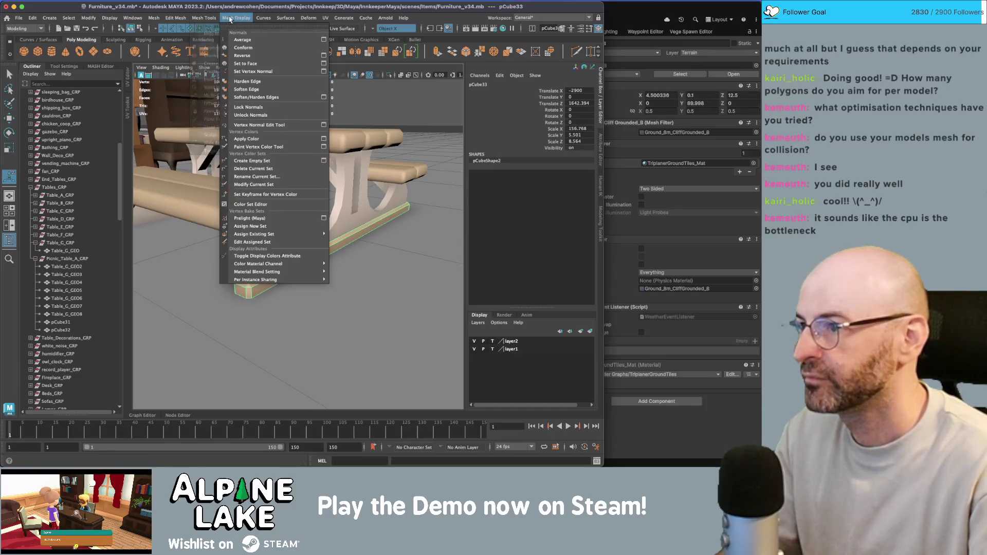
left_click(252, 85)
key("q")
left_click(336, 240)
scroll(320, 244, "down", 3)
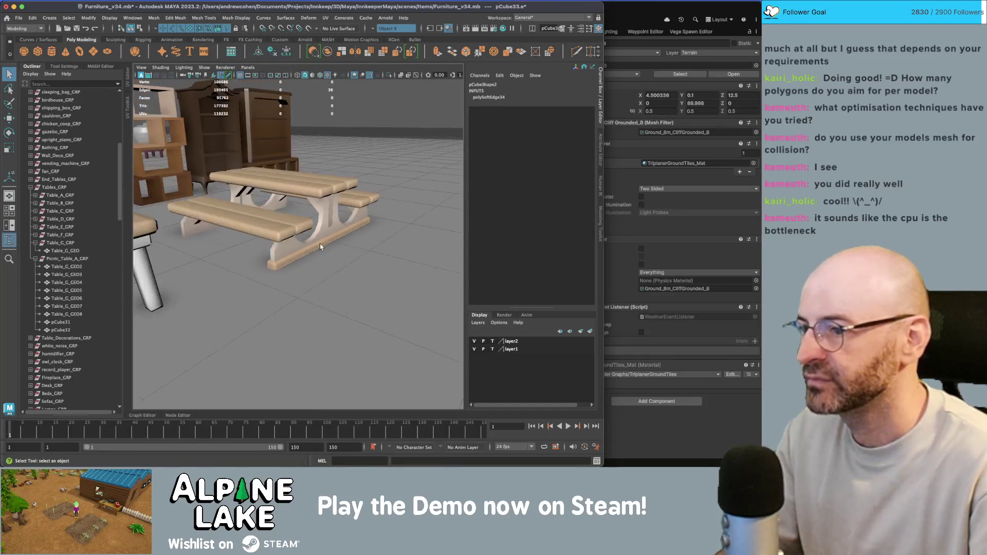
left_click(320, 244)
Reverse the normals of the curved leg pCube31.
left_click(399, 100)
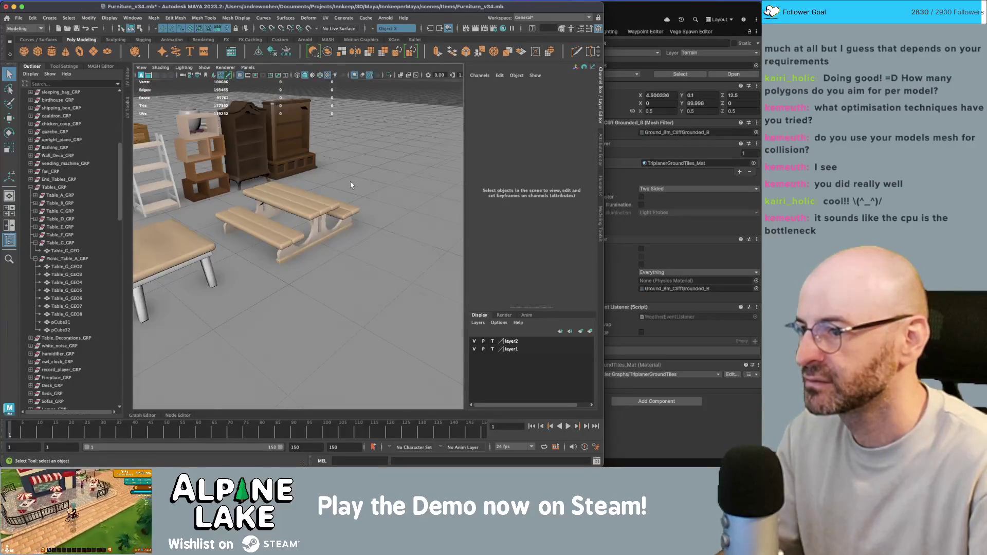
left_click_drag(399, 100, 319, 240, "alt")
scroll(319, 240, "up", 5)
scroll(375, 233, "up", 3)
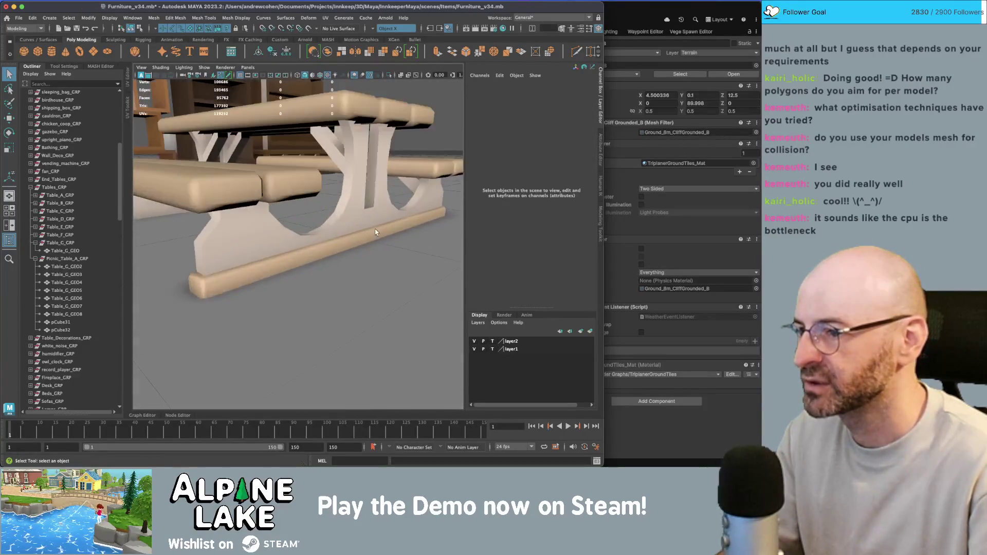
scroll(374, 214, "down", 2)
left_click(346, 206)
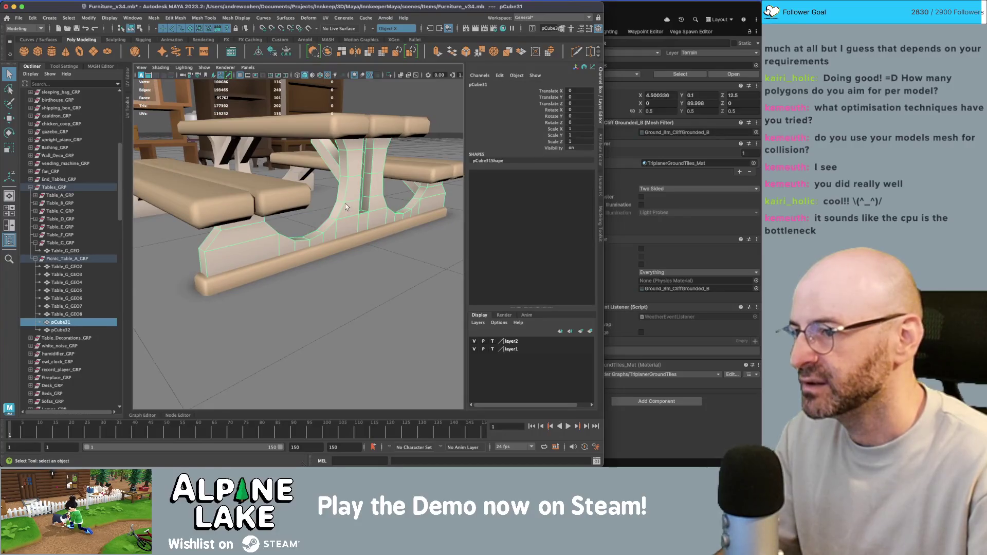
left_click(204, 18)
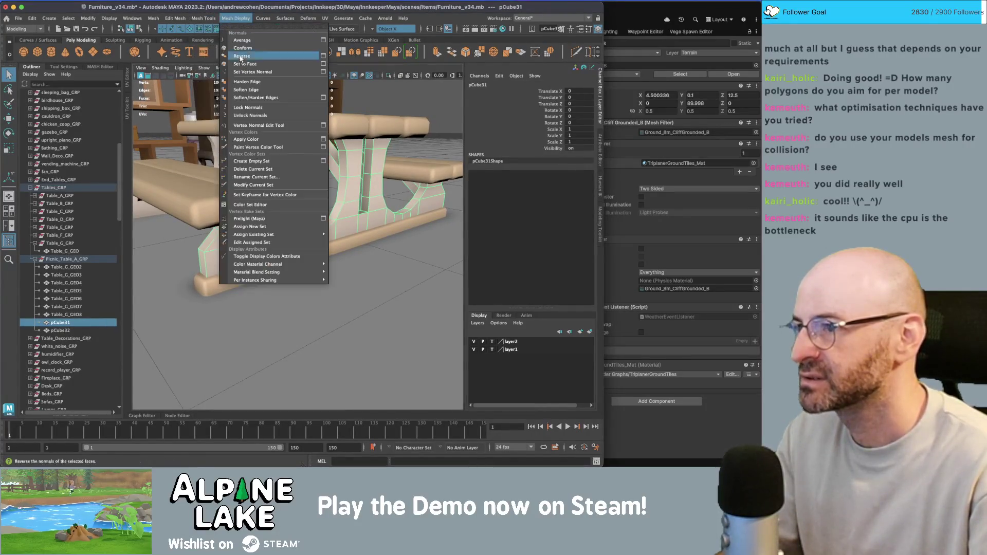
left_click(240, 56)
Select the curved leg together with the base beam.
left_click(227, 229)
scroll(228, 228, "down", 5)
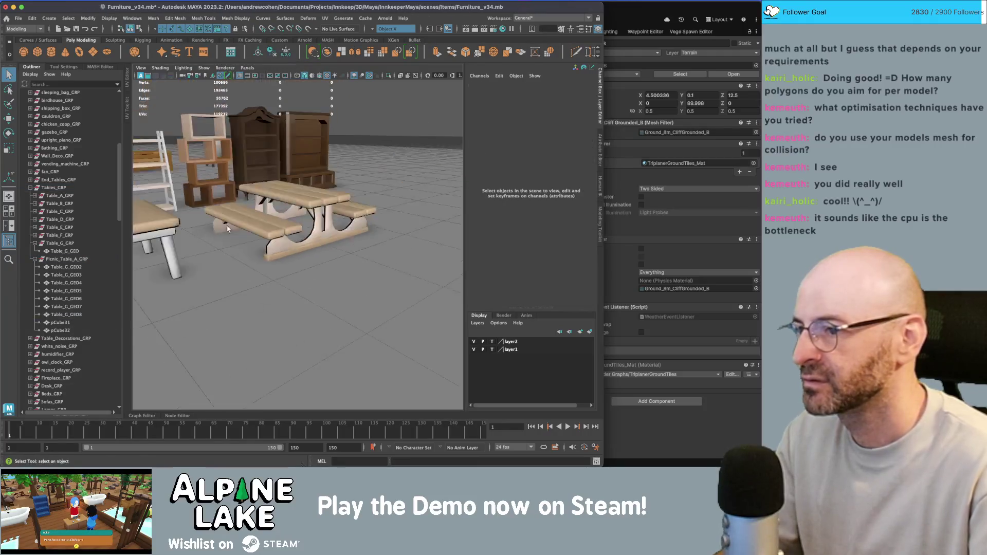
scroll(227, 229, "up", 2)
left_click_drag(228, 229, 264, 208, "alt")
left_click(262, 206)
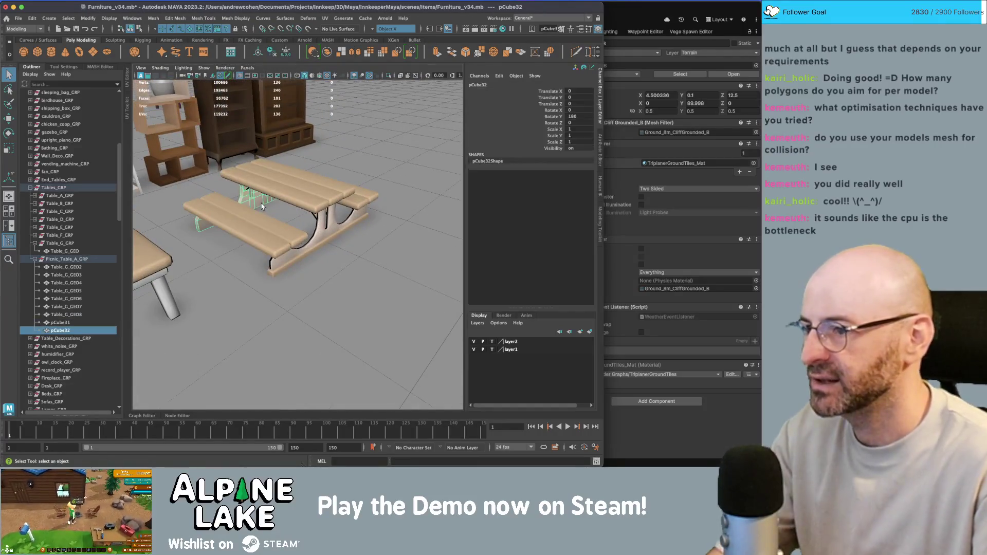
left_click(320, 235)
left_click(326, 240)
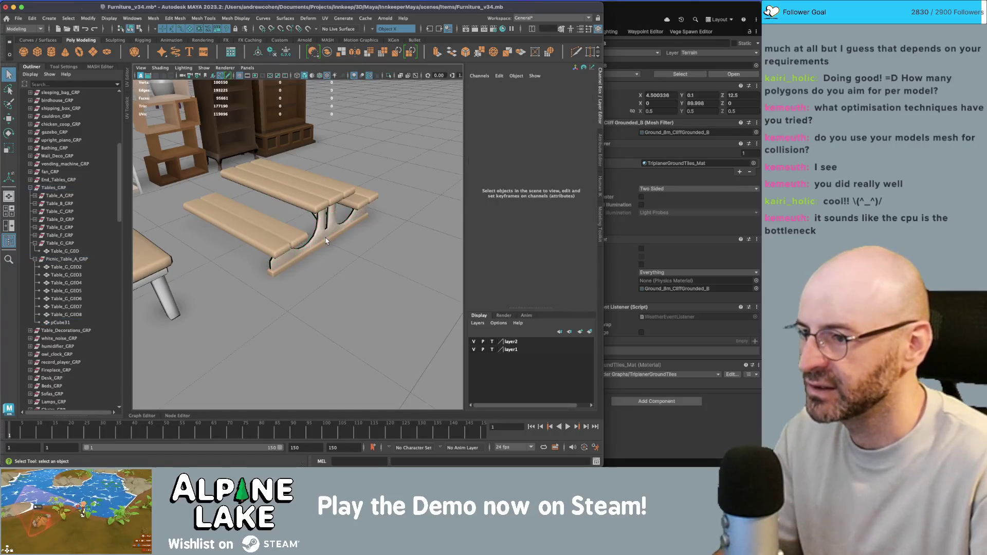
left_click(327, 243)
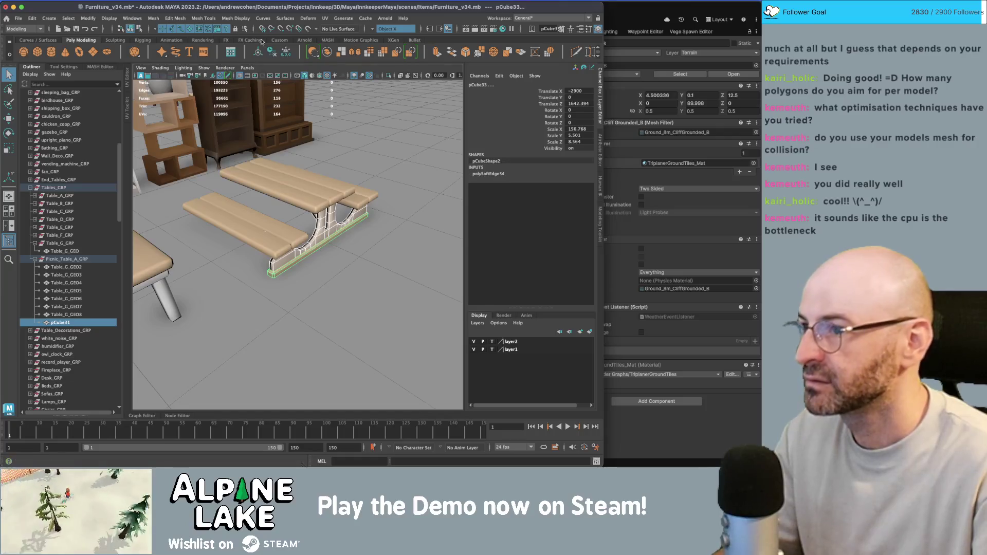
Combine the leg and base beam and parent the result under Picnic_Table_A_GRP.
left_click(322, 52)
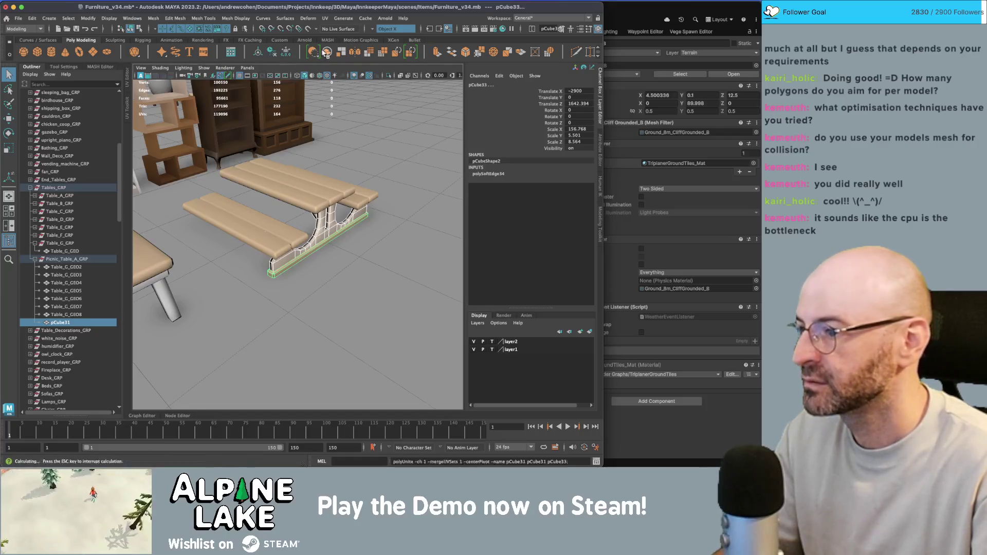
left_click(72, 259, "ctrl")
key("p")
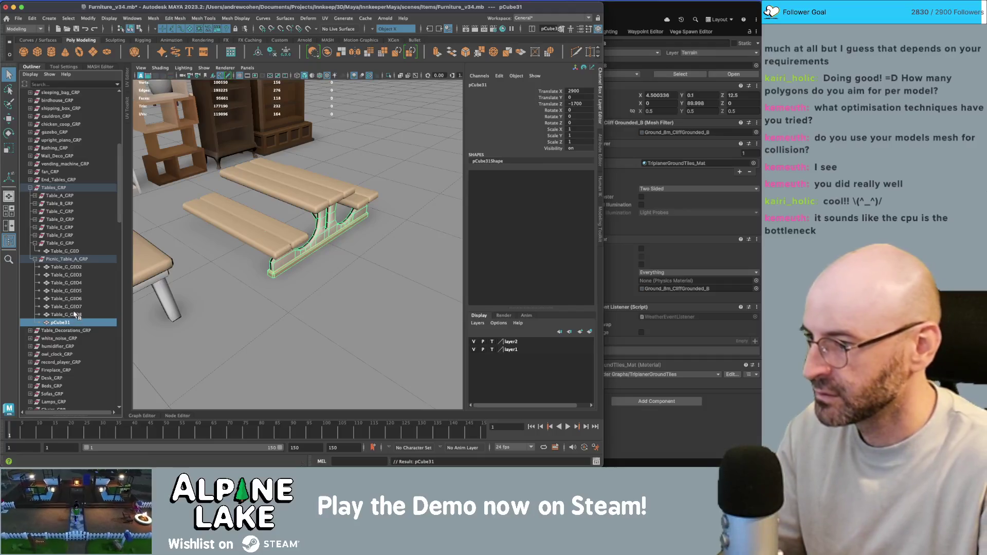
left_click(67, 314)
left_click(71, 321, "shift")
left_click(81, 322)
Duplicate the leg assembly and rotate the copy 180 degrees to the opposite end.
key("ctrl+d")
key("e")
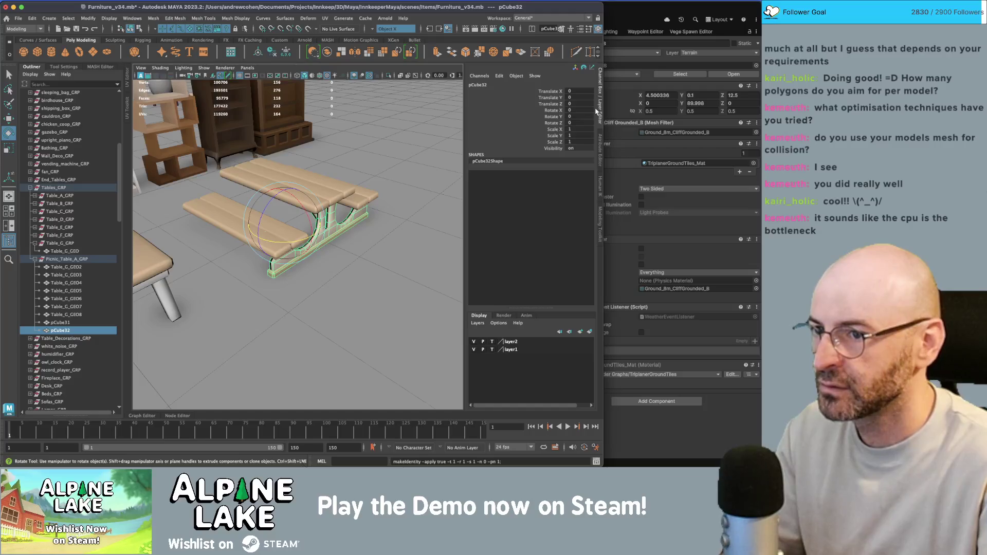
type("180")
key("Return")
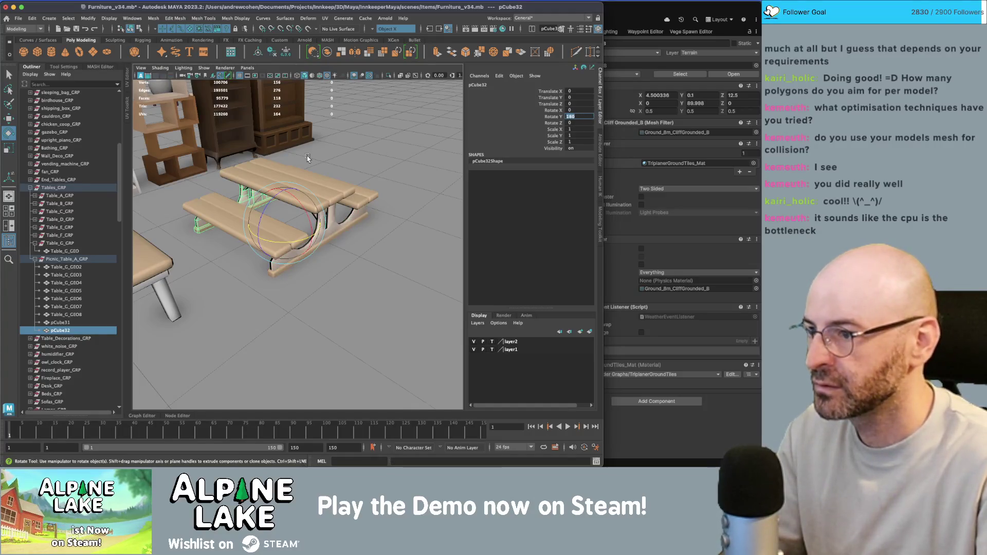
key("q")
key("w")
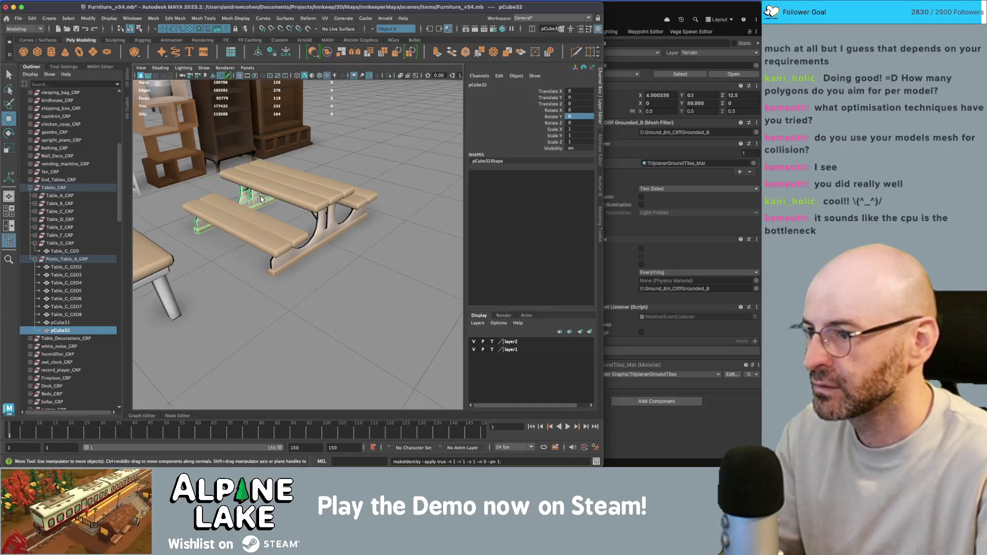
Combine all table pieces into one mesh in Picnic_Table_A_GRP and delete the leftovers.
left_click(66, 267, "shift")
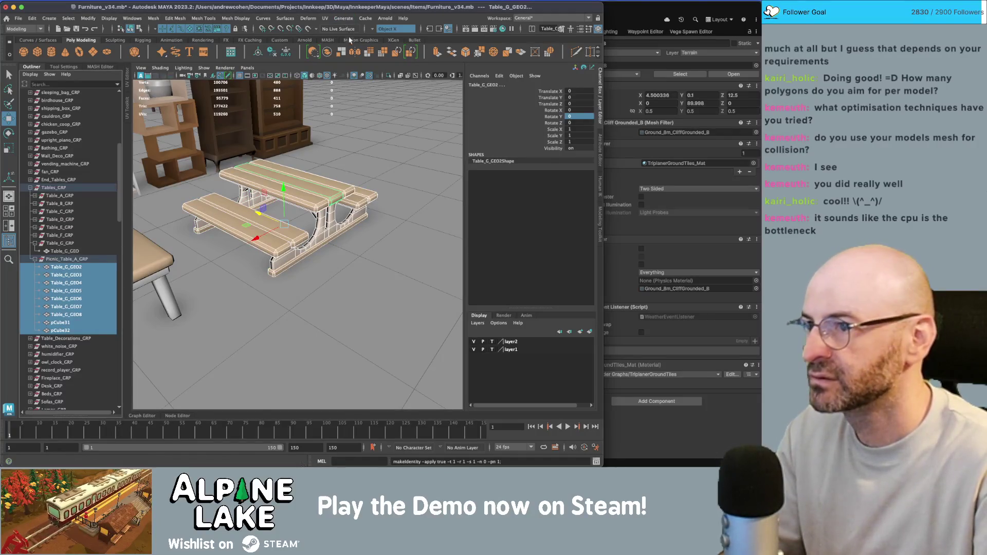
left_click(327, 54)
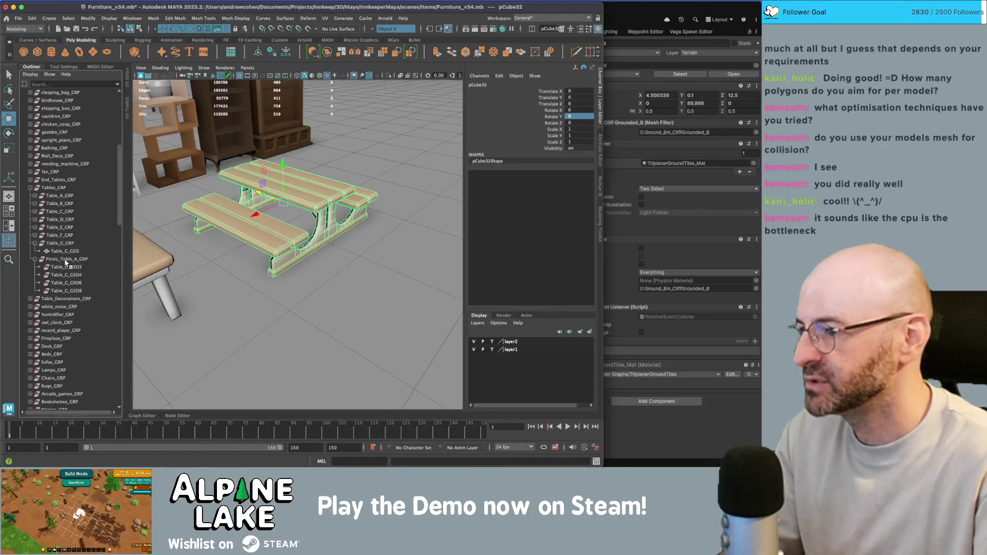
left_click(65, 291)
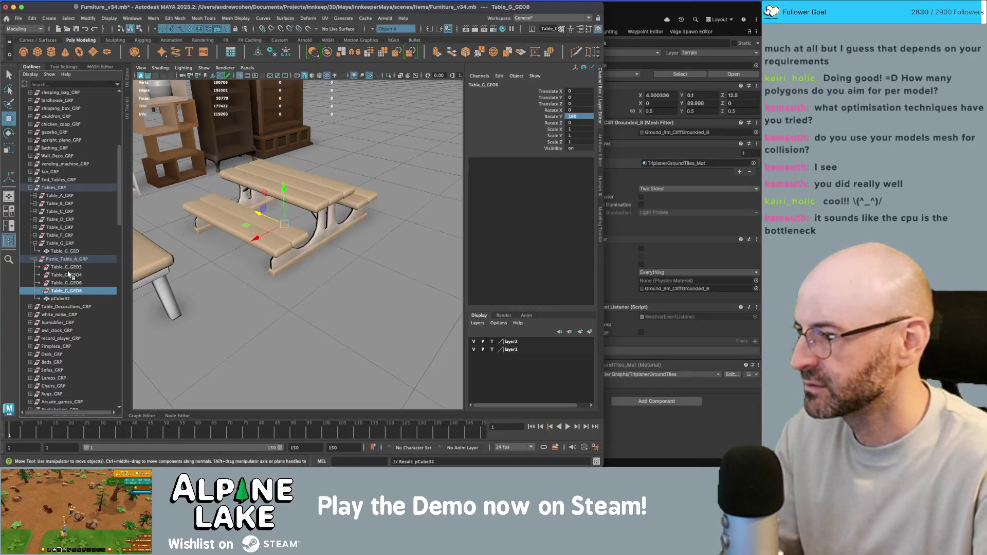
left_click(66, 267, "shift")
key("Delete")
left_click(53, 268)
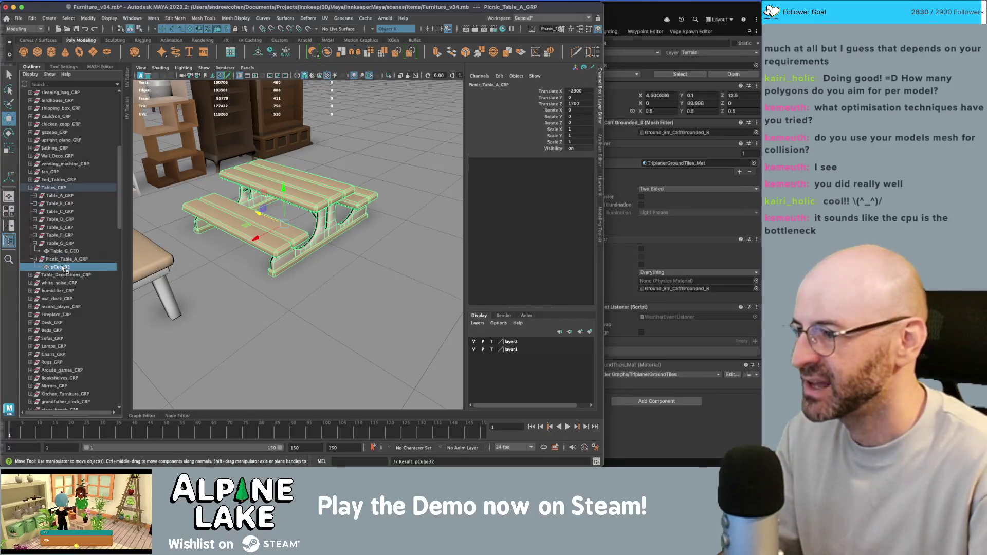
double_click(60, 267)
type("Picnic_Table_A_GEO")
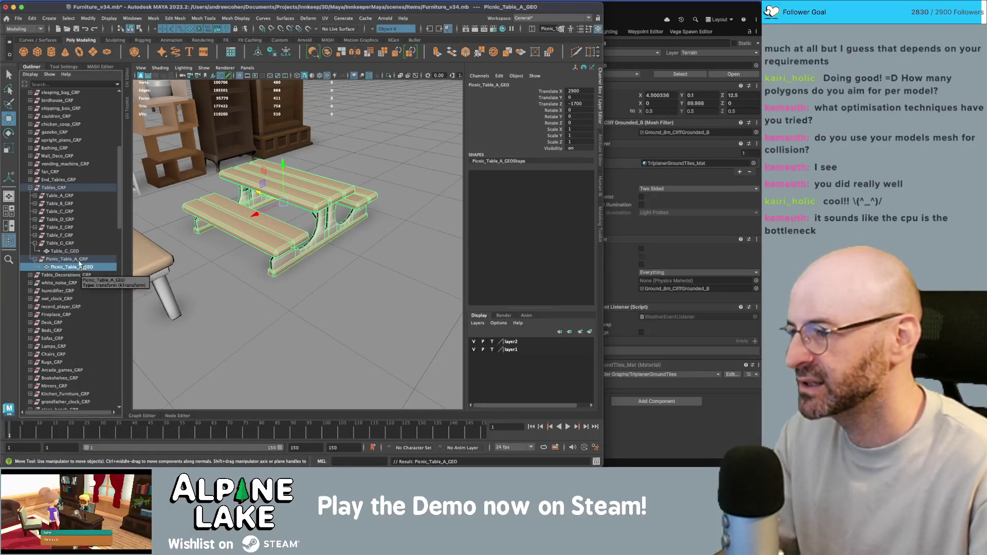
Select the picnic table and its parent group, inspecting it from several angles.
mouse_move(309, 191)
left_mouse_down("alt")
mouse_move(326, 185)
mouse_move(309, 191)
mouse_move(310, 178)
left_mouse_up("alt")
left_click(317, 178)
key("w")
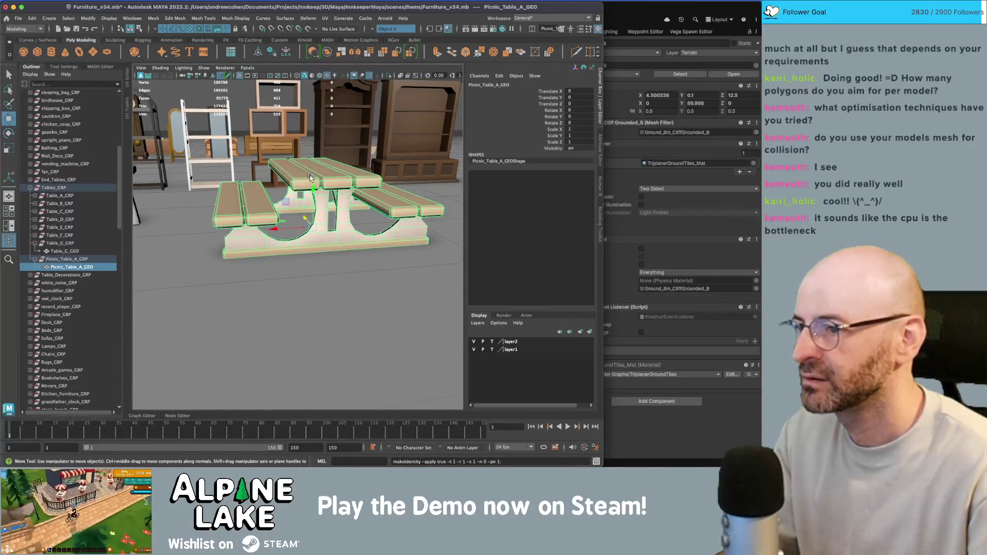
key("Up")
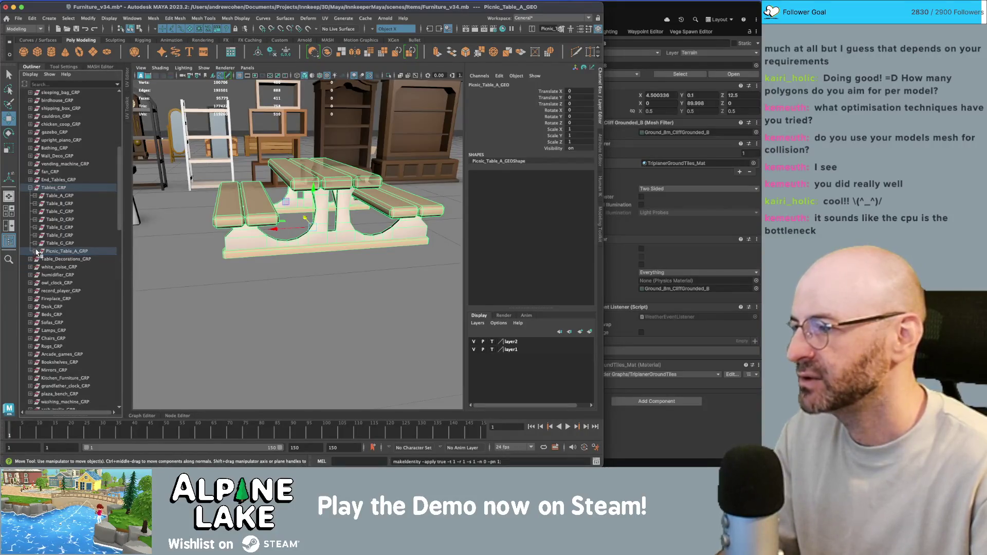
mouse_move(219, 220)
right_mouse_down("alt")
mouse_move(219, 194)
mouse_move(236, 190)
right_mouse_up("alt")
key("q")
left_click(246, 186)
mouse_move(247, 186)
left_mouse_down("alt")
mouse_move(280, 188)
mouse_move(288, 170)
left_mouse_up("alt")
scroll(309, 206, "up", 5)
mouse_move(309, 205)
left_mouse_down("alt")
mouse_move(375, 188)
mouse_move(338, 165)
left_mouse_up("alt")
scroll(362, 195, "up", 3)
scroll(338, 164, "down", 3)
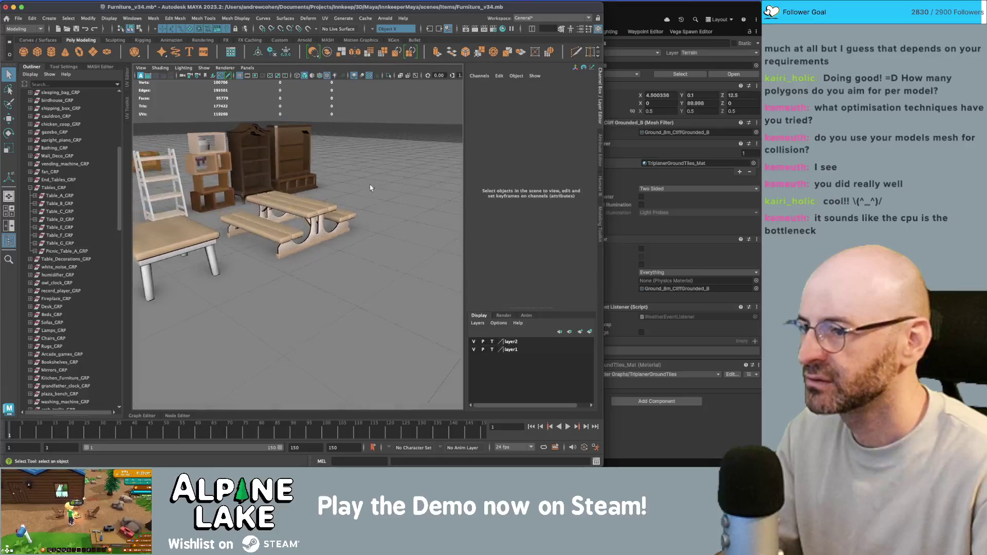
scroll(370, 188, "down", 5)
scroll(309, 216, "up", 5)
Duplicate Picnic_Table_A_GRP as Picnic_Table_A_GRP1 and shift it along X beside the original.
left_click(261, 234)
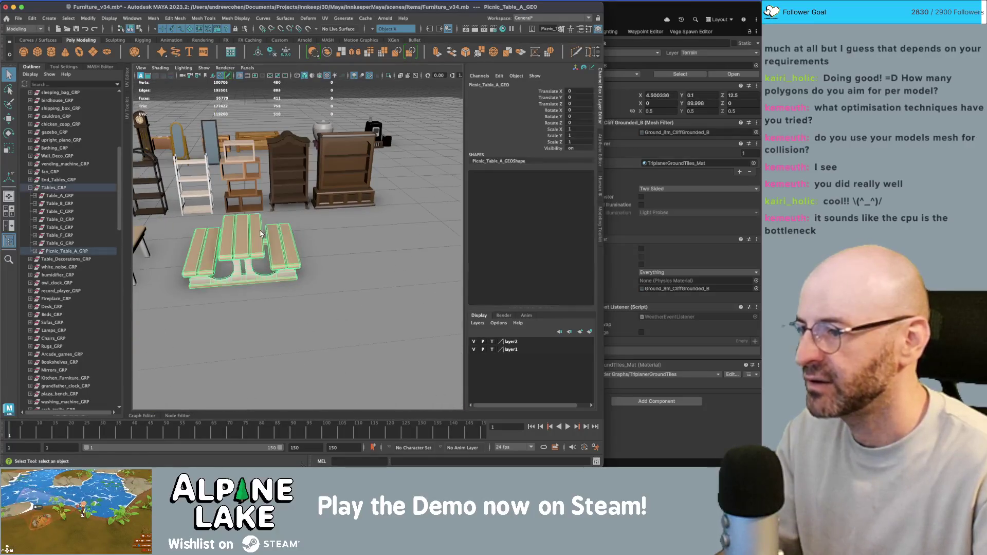
left_click(59, 251)
key("ctrl+d")
key("w")
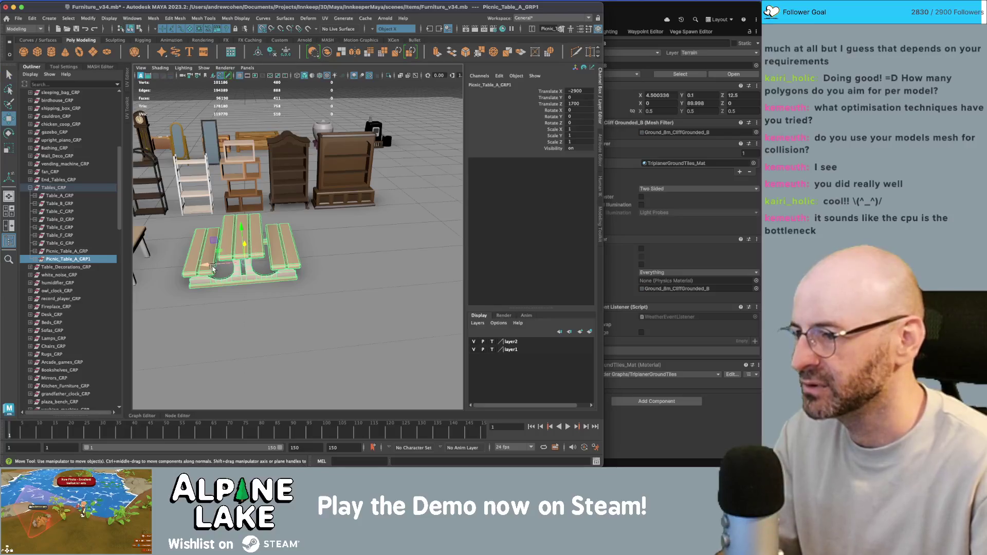
middle_click_drag(279, 252, 339, 230)
Frame the duplicated table and bring up the picnic table reference images in the browser.
key("f")
scroll(350, 242, "down", 4)
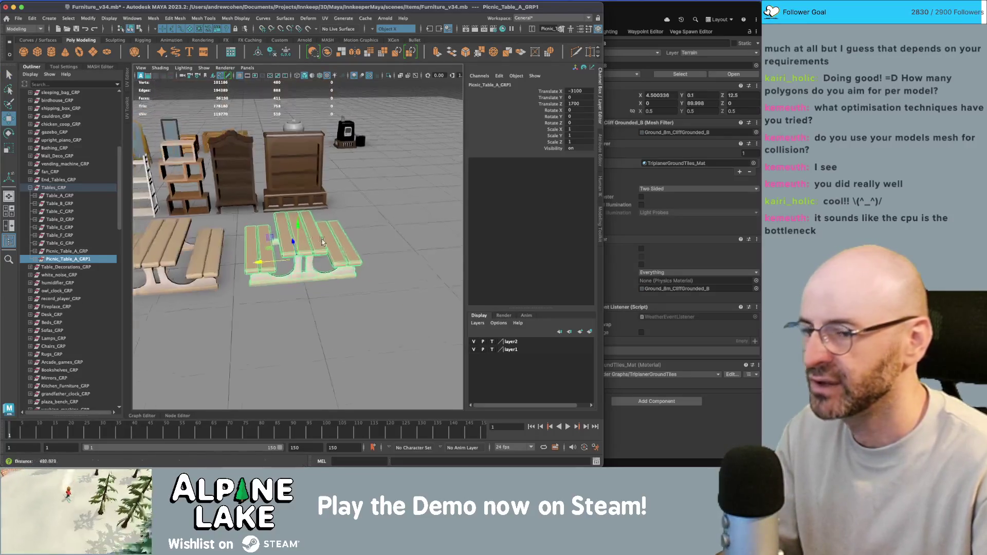
key("super+Tab")
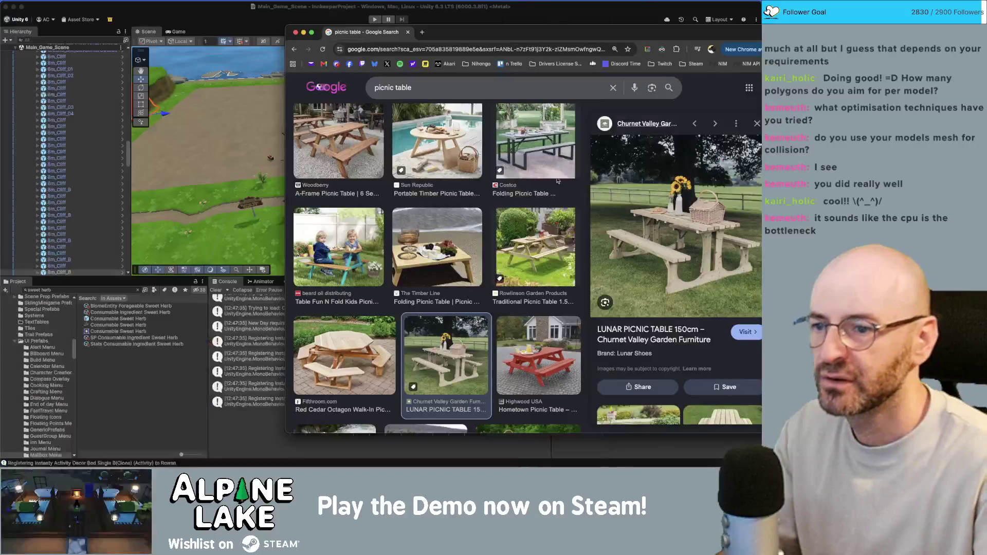
Preview the red Highwood USA Hometown Picnic Table photo in Chrome, then select the duplicated table in Maya.
left_click(541, 348)
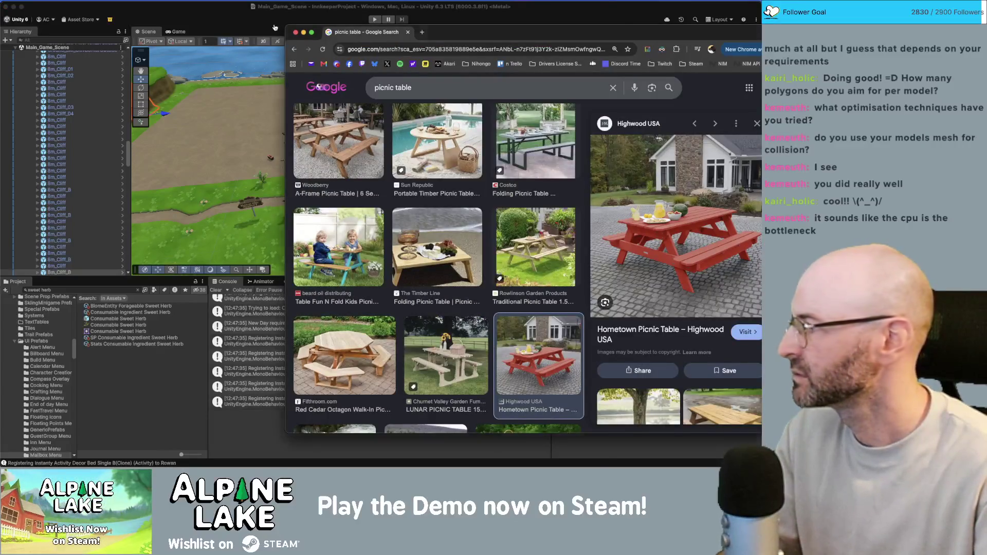
key("super+Tab")
mouse_move(288, 231)
left_mouse_down("alt")
mouse_move(318, 231)
mouse_move(381, 206)
mouse_move(316, 231)
mouse_move(333, 231)
mouse_move(295, 229)
left_mouse_up("alt")
left_click(299, 267)
scroll(310, 229, "up", 3)
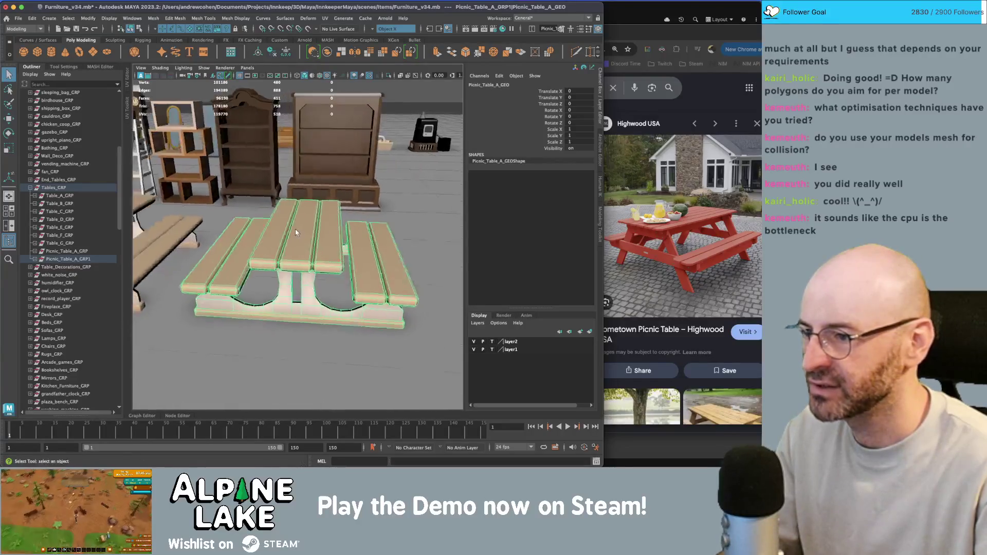
Narrow the left and right tabletop planks by scaling their faces to open gaps.
right_click_drag(295, 231, 325, 233, "alt")
scroll(329, 233, "down", 10)
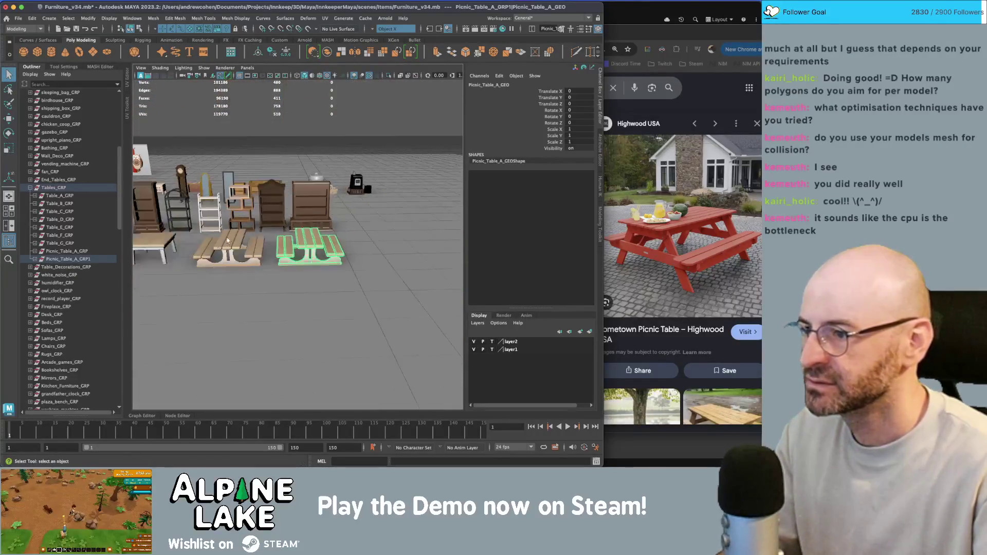
scroll(349, 230, "up", 10)
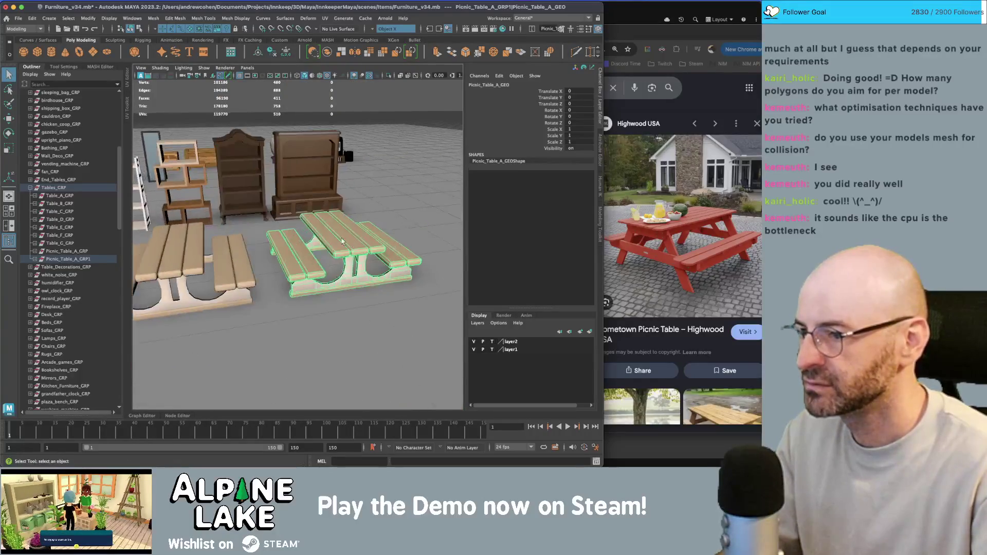
left_click_drag(358, 249, 324, 252, "alt")
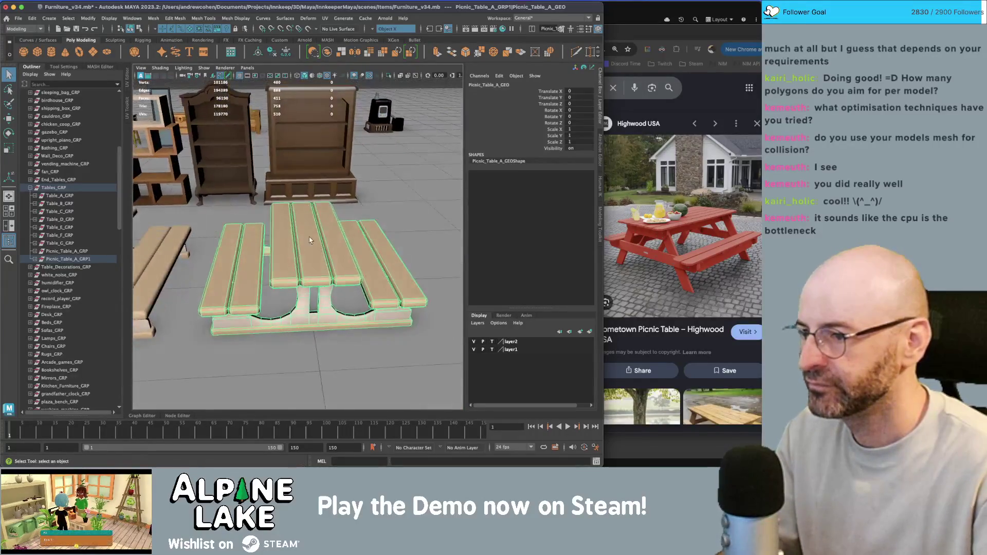
right_click_drag(312, 249, 308, 247)
left_click(334, 241)
left_click(288, 249, "shift")
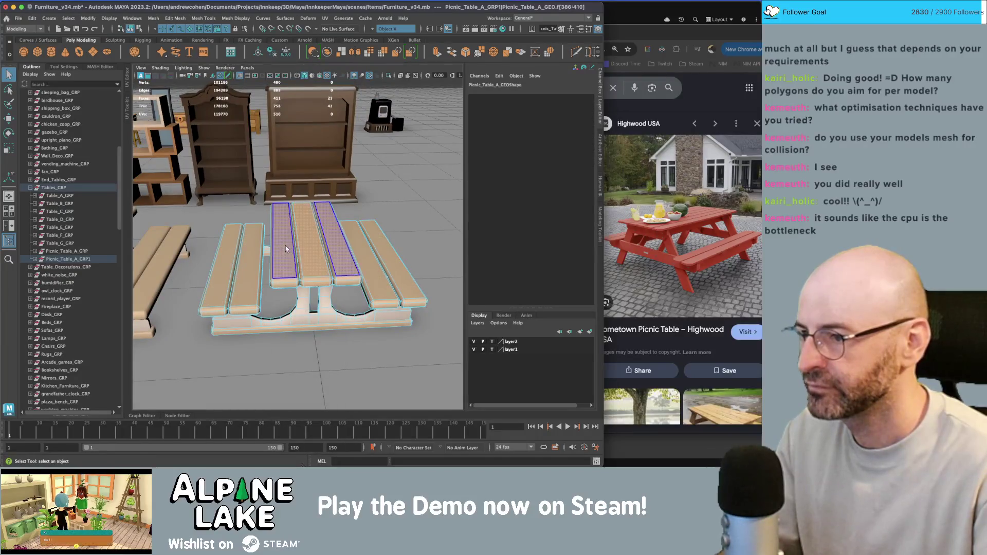
scroll(288, 250, "up", 3)
double_click(278, 255)
key("r")
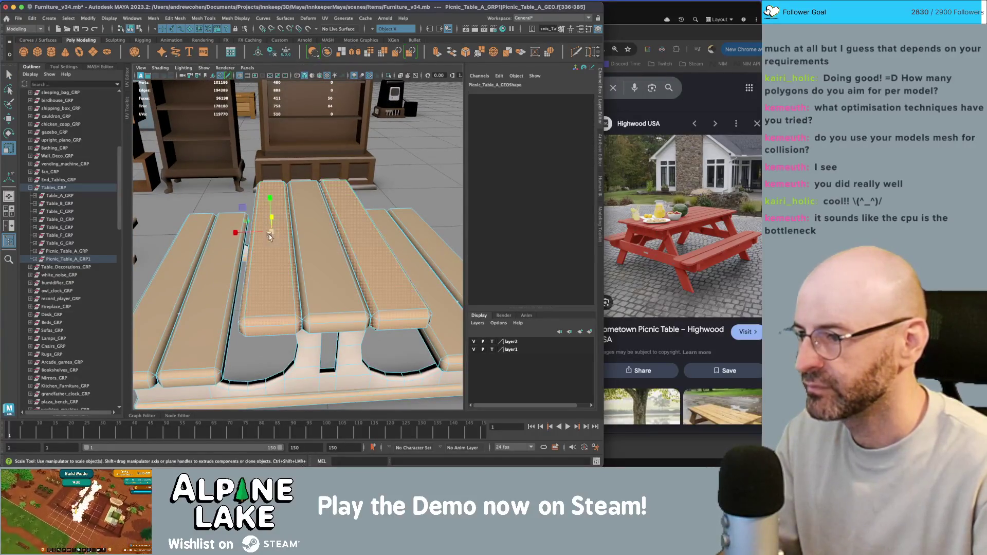
key("ctrl+e")
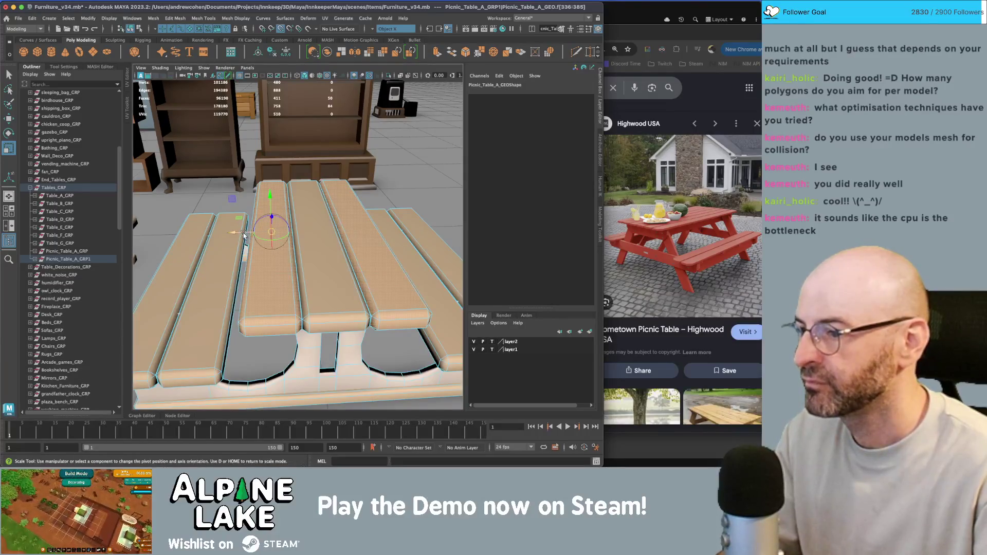
left_click_drag(213, 233, 242, 238)
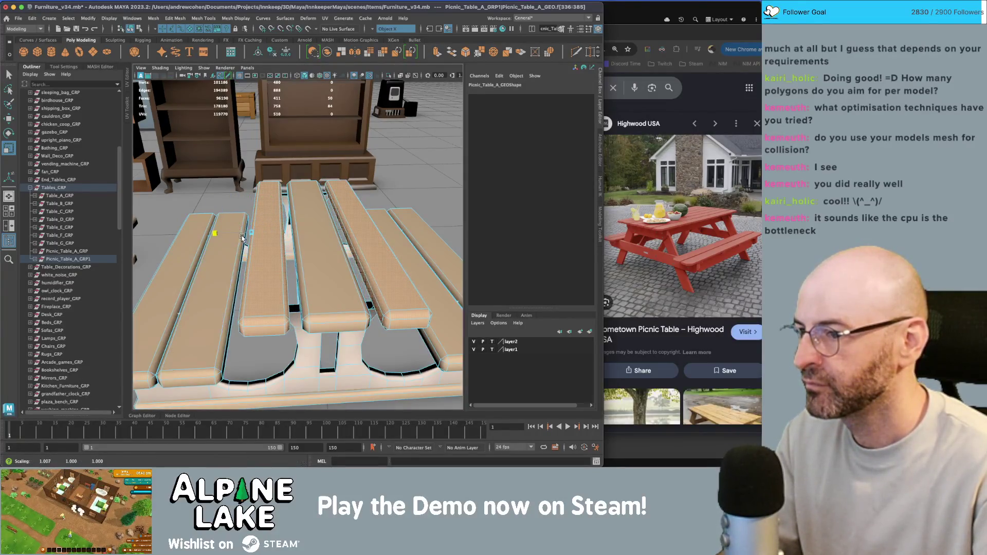
Reset the scale pivot to default and narrow the middle tabletop plank.
double_click(306, 238)
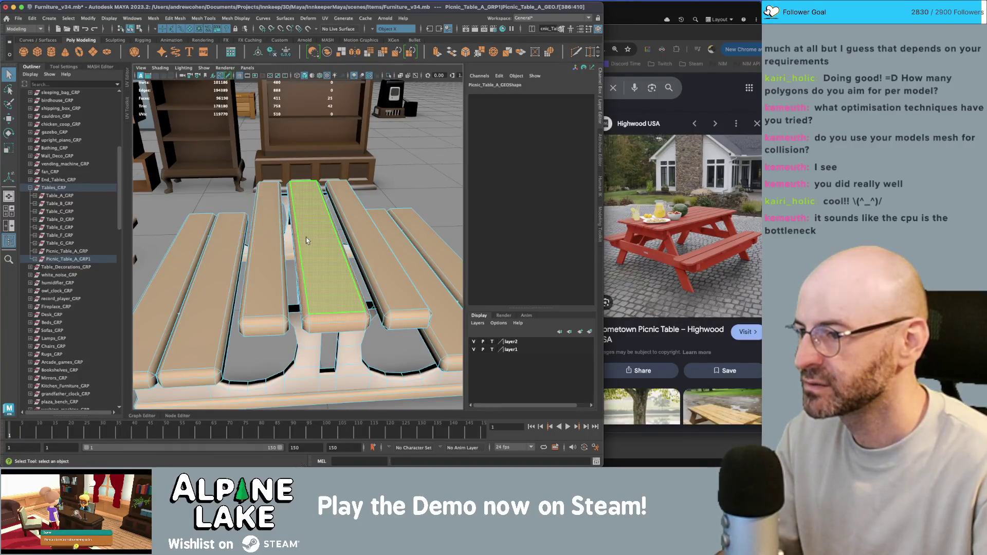
left_click(64, 67)
left_click(126, 120)
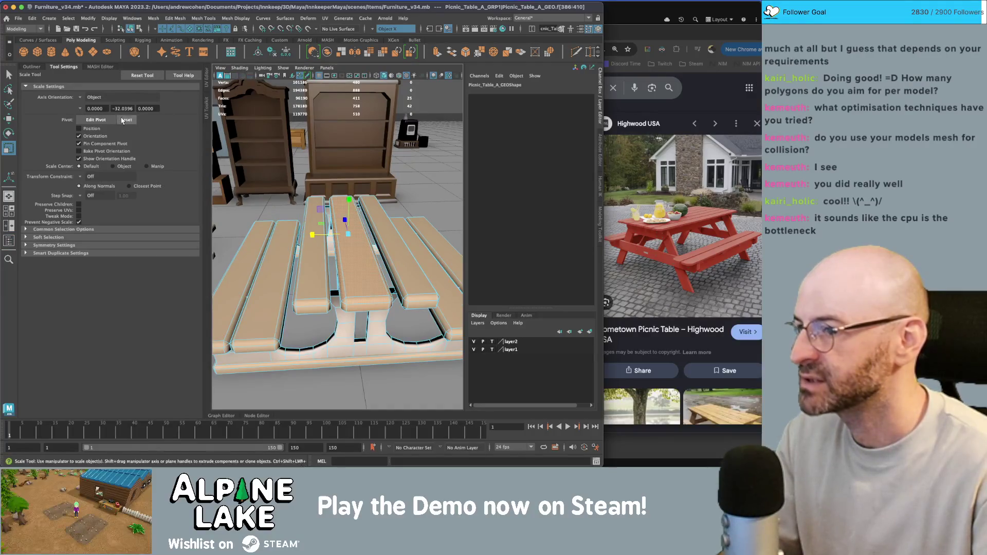
left_click_drag(317, 235, 323, 237)
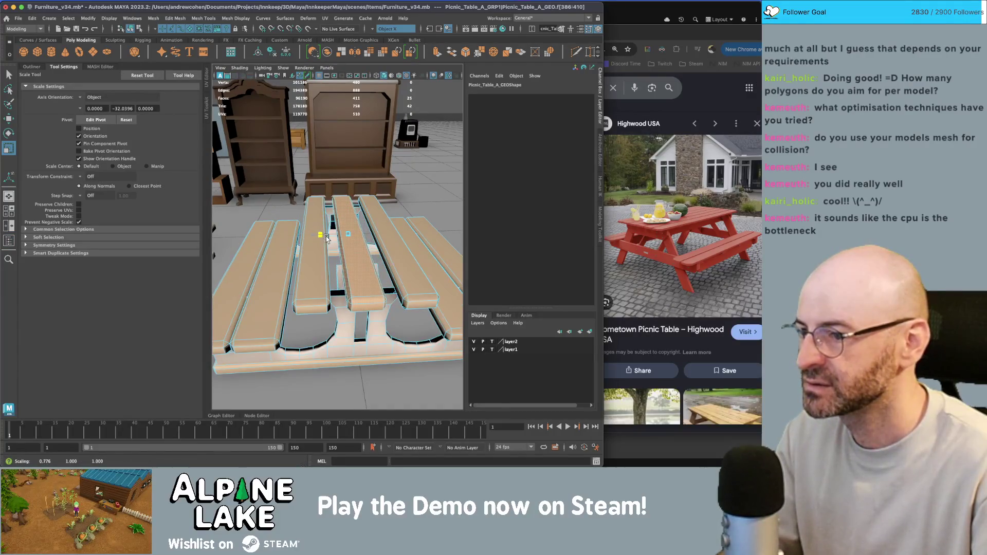
left_click(49, 40)
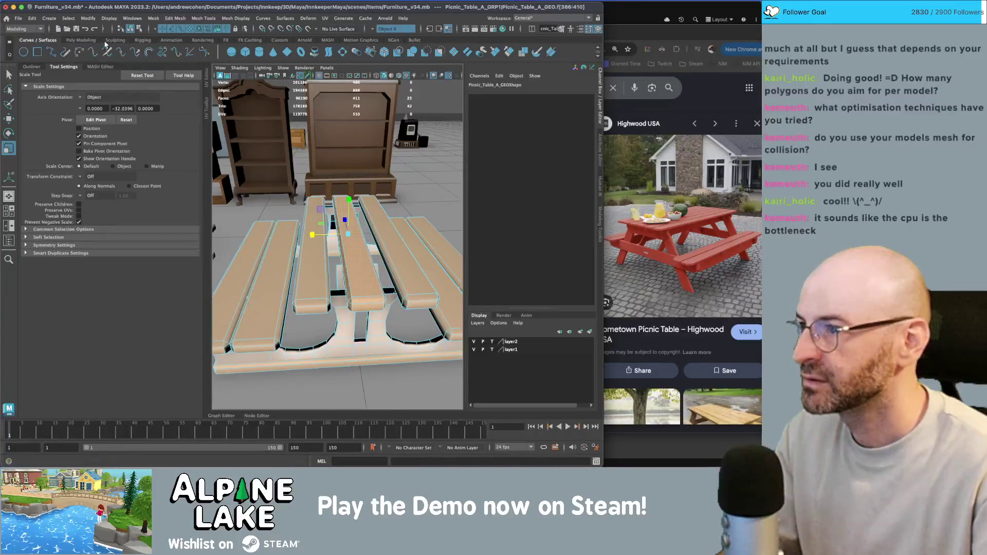
scroll(104, 43, "down", 1)
left_click(132, 29)
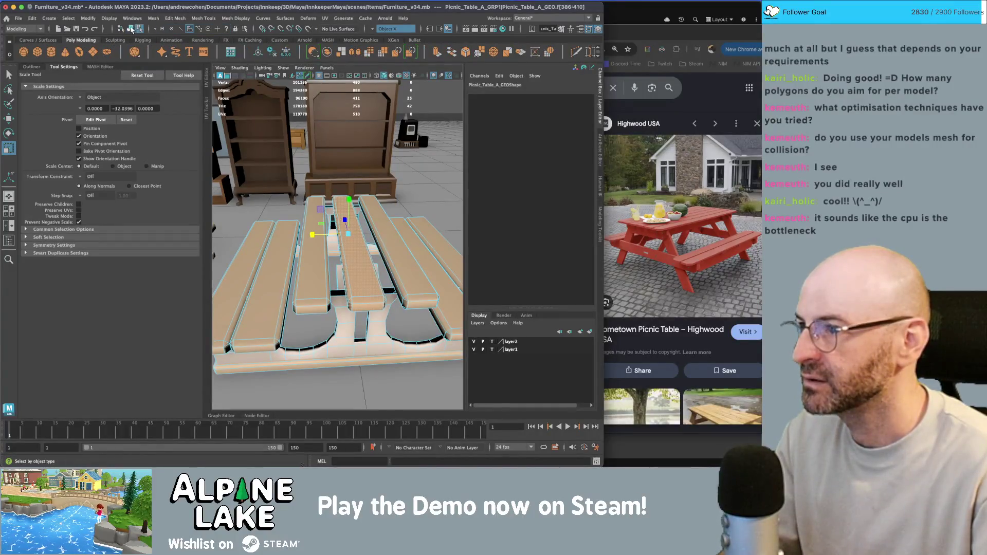
left_click(42, 68)
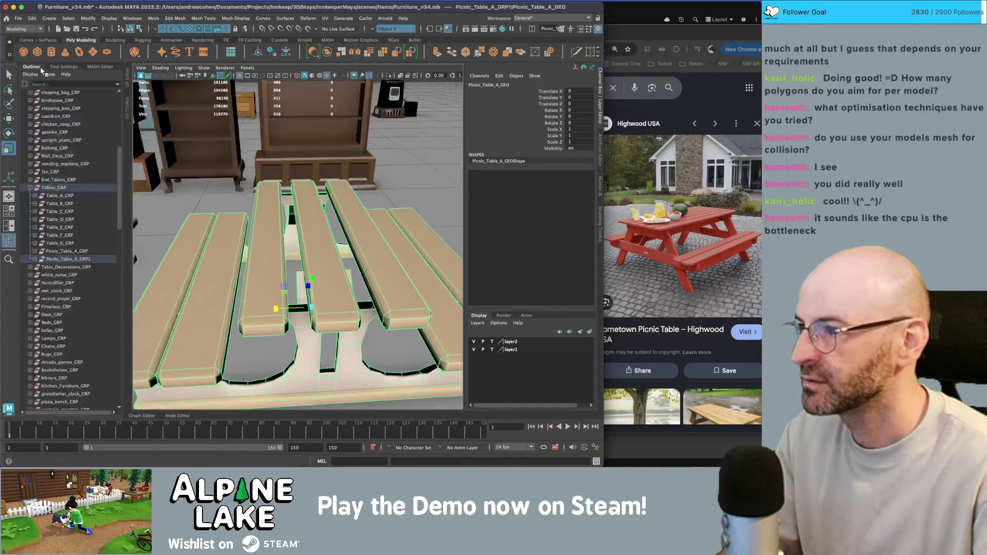
Select the middle plank's faces and try a sideways nudge along X, then undo it.
right_click_drag(321, 249, 329, 242)
left_click(332, 239)
scroll(332, 239, "down", 5)
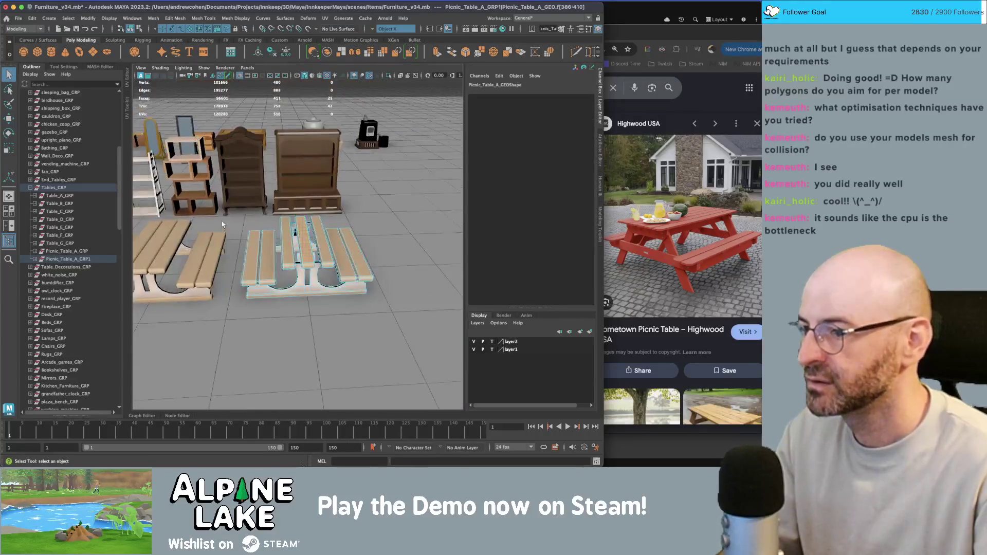
left_click(327, 262)
scroll(327, 262, "up", 4)
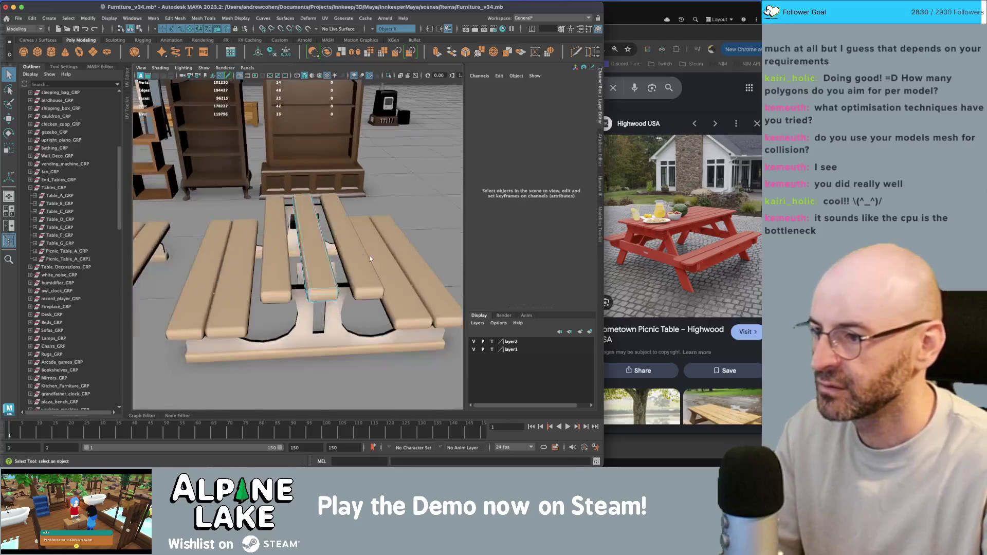
left_click(298, 242)
key("w")
left_click_drag(288, 236, 287, 239)
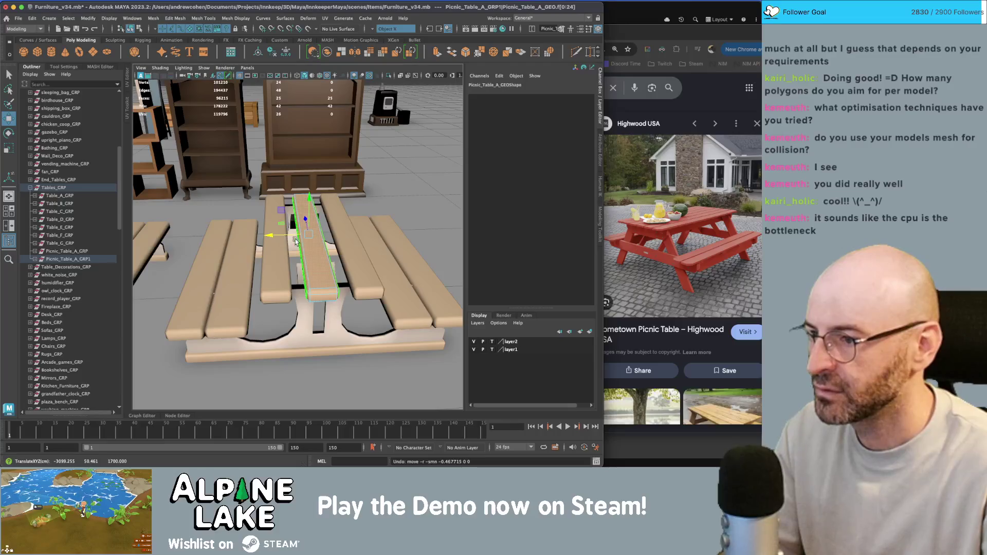
key("q")
Turn symmetry off and return to plain object selection.
left_click(378, 31)
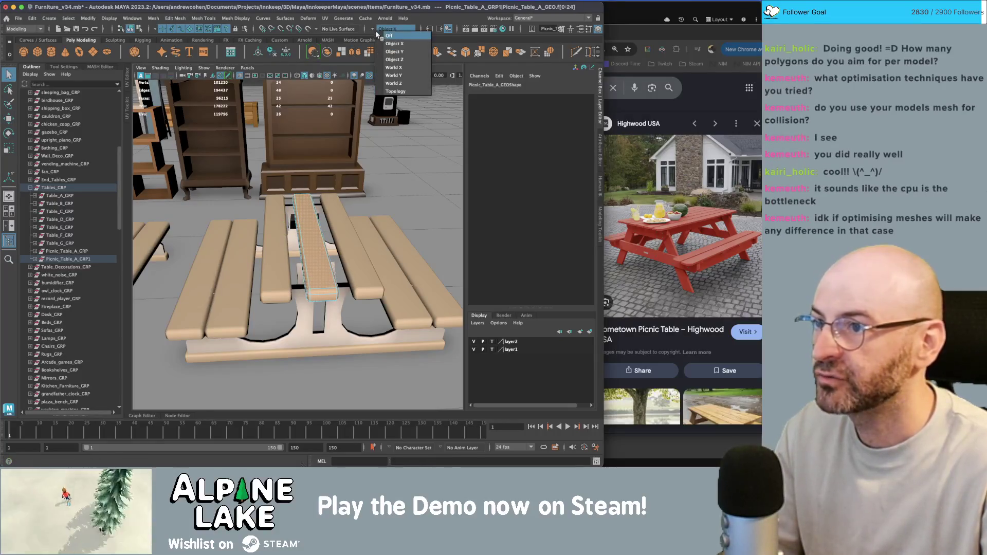
left_click(380, 36)
key("w")
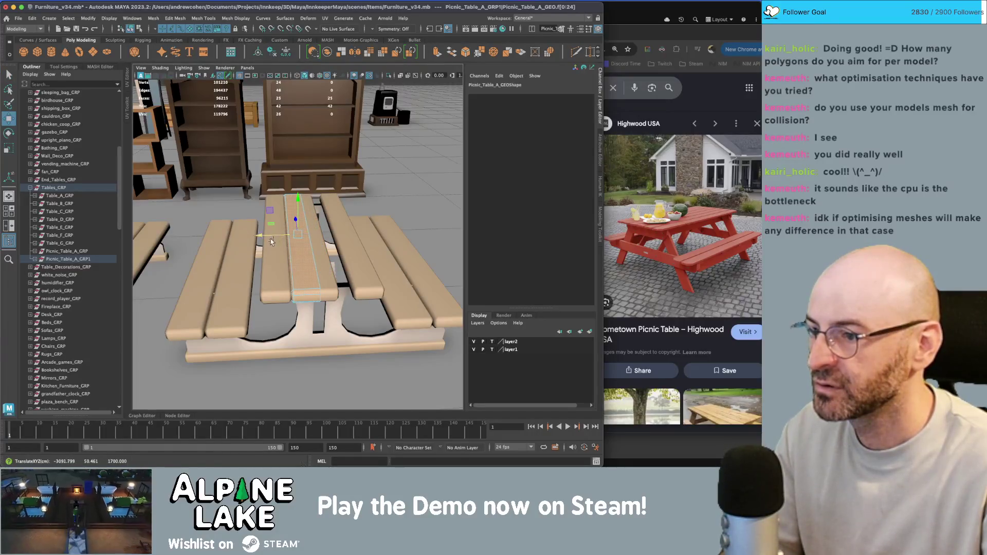
scroll(272, 241, "up", 5)
key("q")
key("F8")
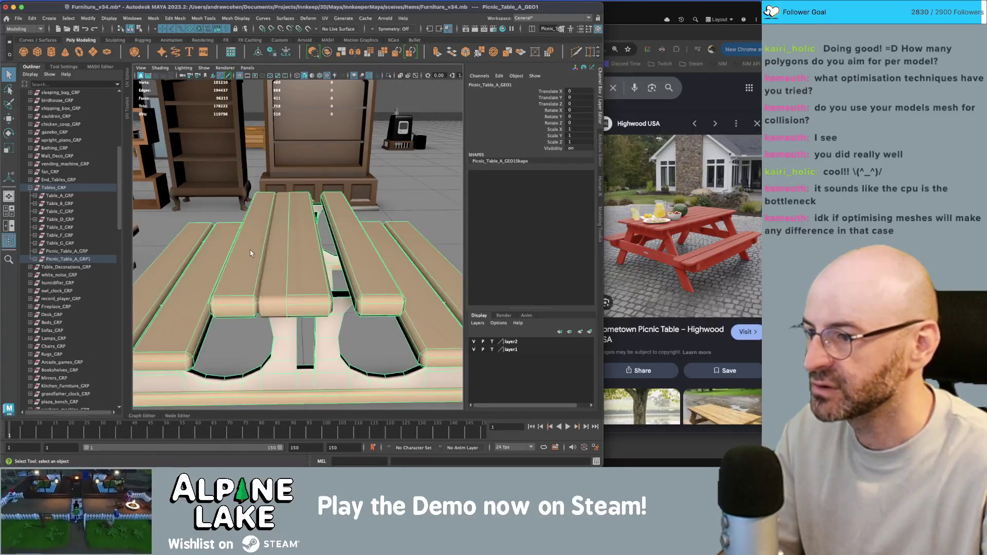
From a new angle, pick plank components and narrow the selected plank slightly.
left_click_drag(251, 253, 280, 221, "alt")
mouse_move(281, 221)
right_mouse_down()
mouse_move(281, 235)
mouse_move(261, 221)
right_mouse_up()
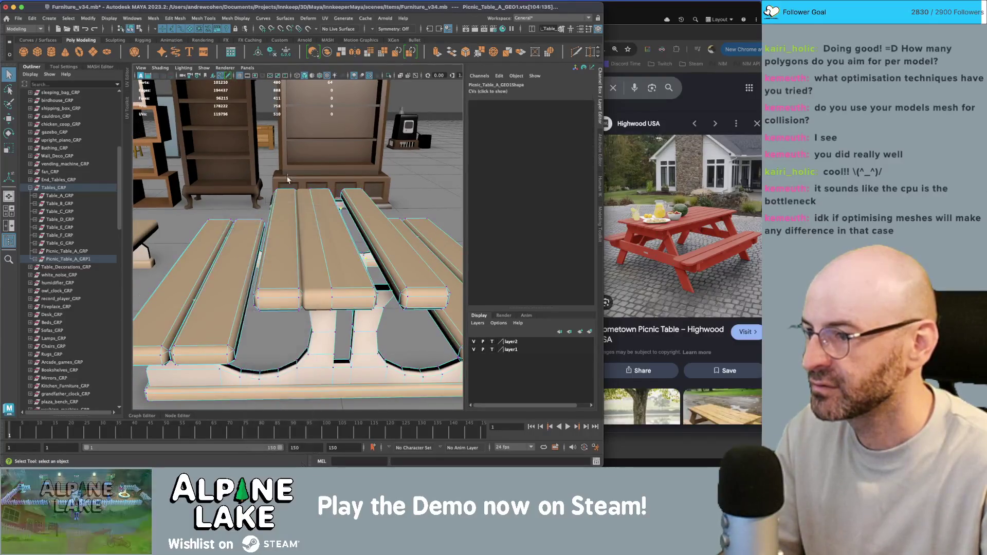
left_click_drag(323, 249, 320, 243)
key("w")
key("q")
left_click(276, 221)
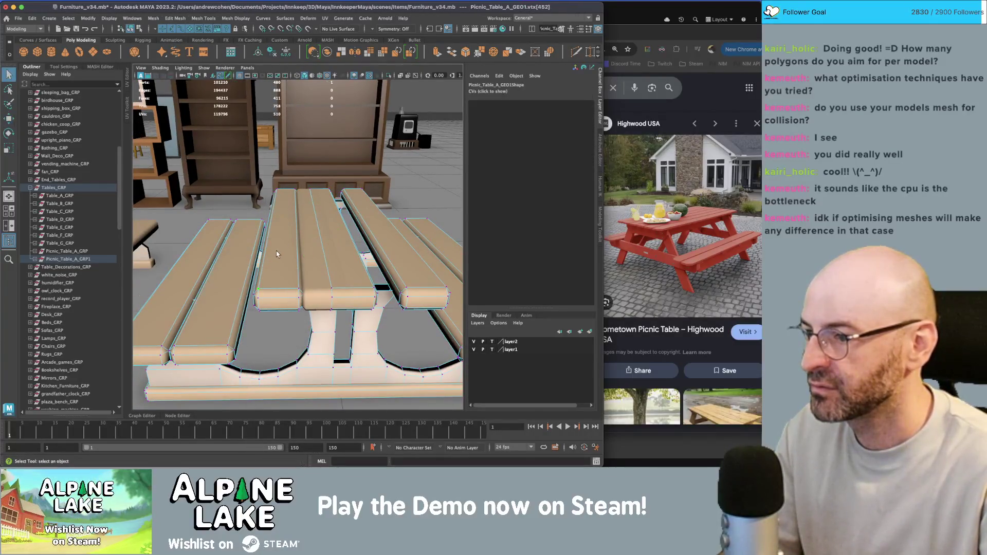
mouse_move(276, 221)
right_mouse_down()
mouse_move(277, 258)
mouse_move(277, 248)
right_mouse_up()
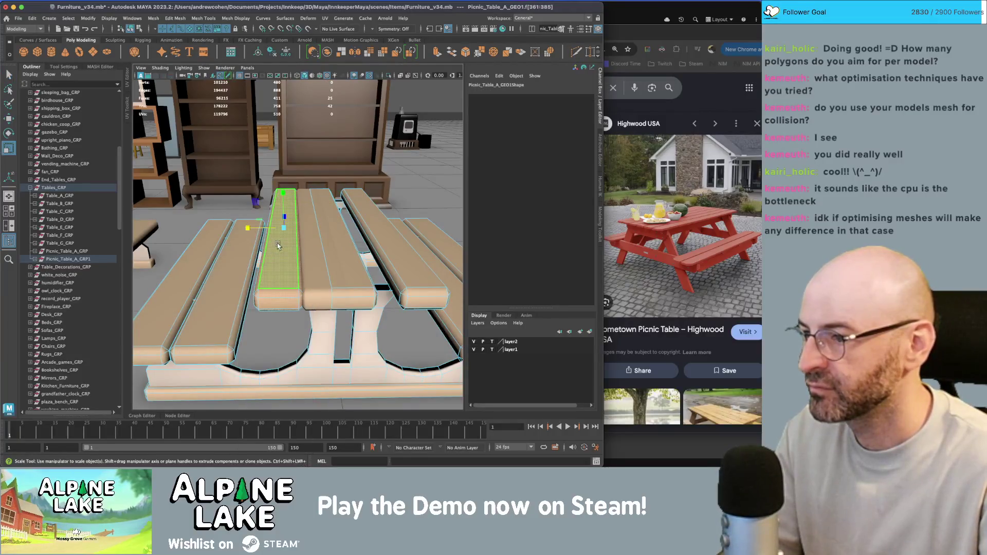
mouse_move(278, 246)
left_mouse_down("alt")
mouse_move(282, 238)
mouse_move(258, 285)
left_mouse_up("alt")
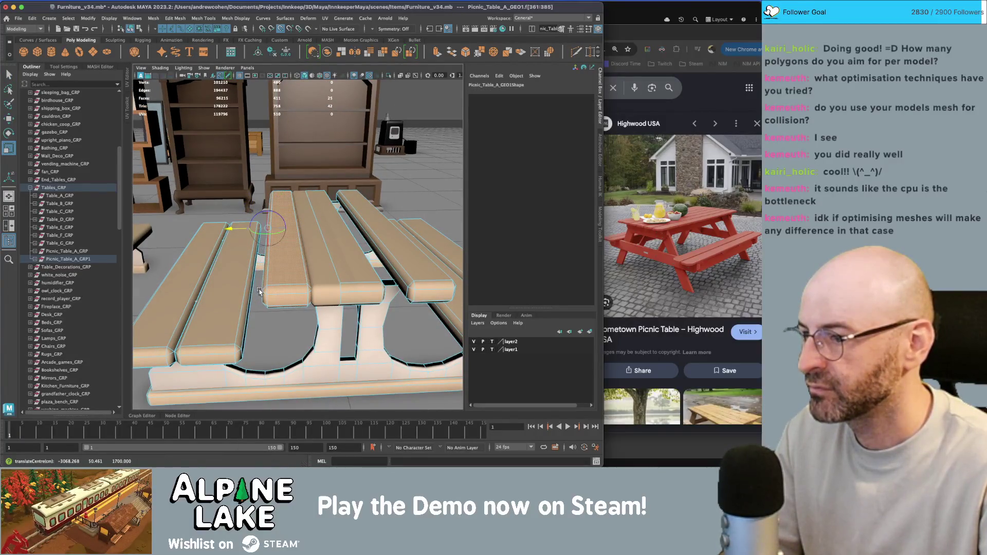
left_click_drag(240, 232, 304, 238)
key("q")
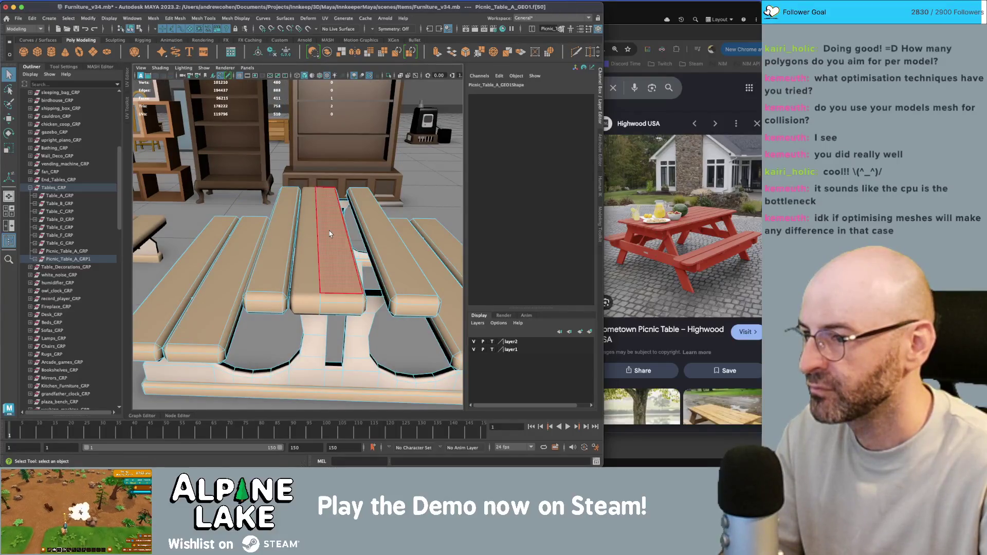
Narrow the middle plank's top faces along X, delete them from the table mesh, and select the separate plank.
left_click(330, 234)
key("r")
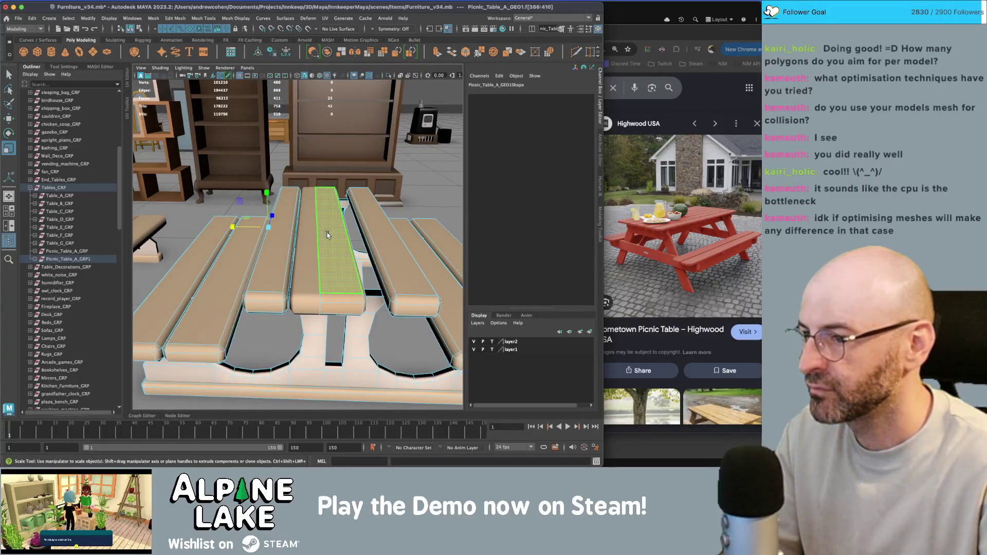
left_click_drag(249, 229, 255, 231)
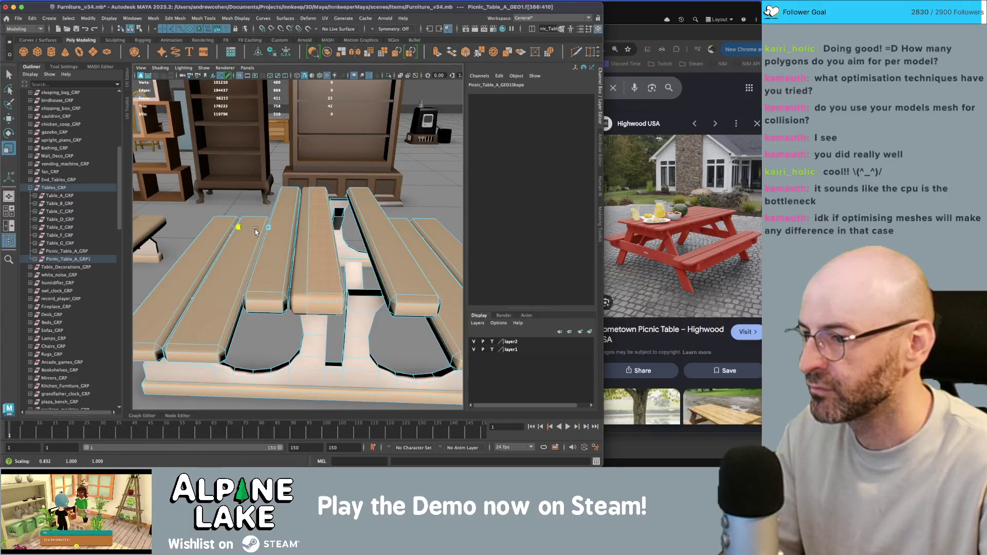
key("Delete")
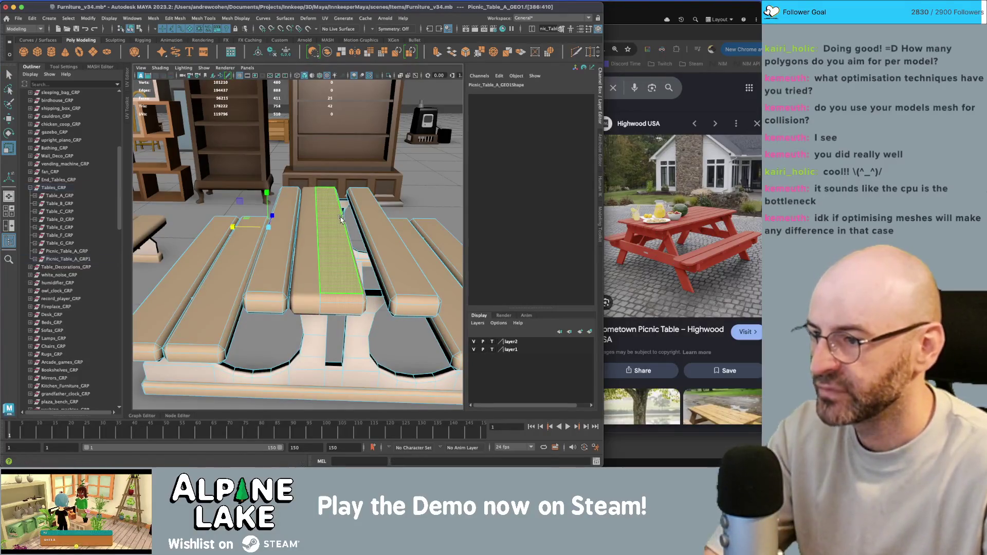
left_click(308, 195)
Narrow the separate centre plank's faces slightly, centre its pivot, isolate it, and return to Object mode.
right_click(308, 192)
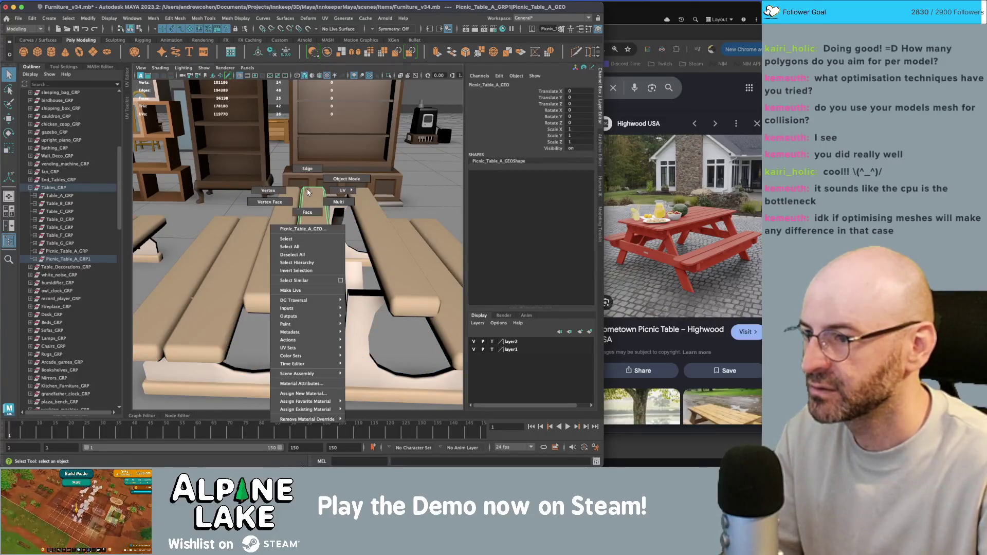
left_click(307, 211)
key("r")
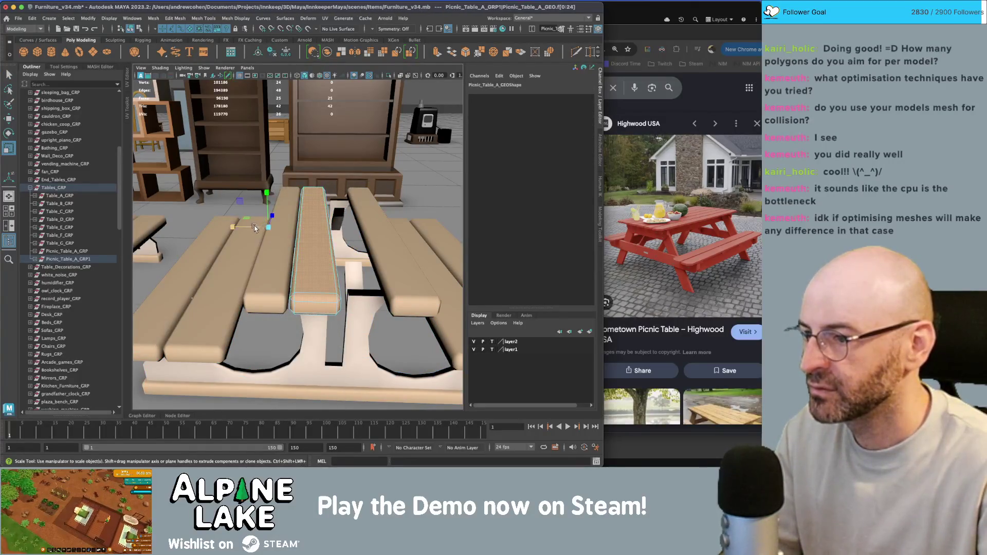
middle_click_drag(256, 228, 260, 229)
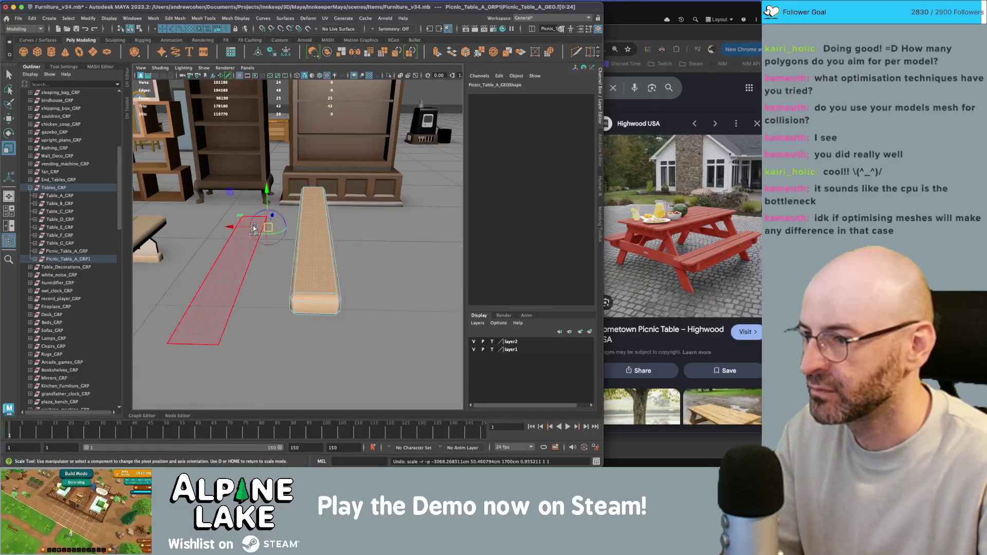
key("d")
key("ctrl+1")
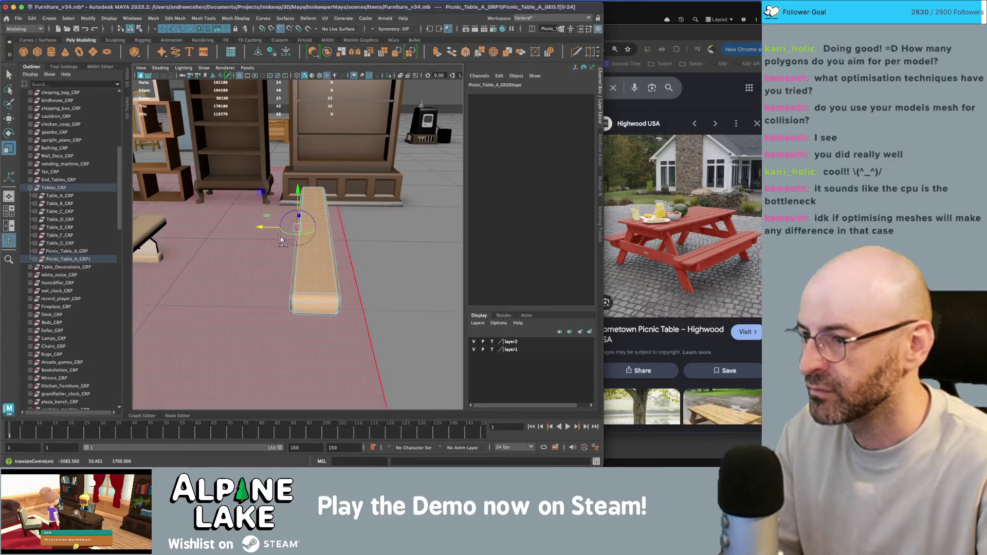
key("w")
key("ctrl+z")
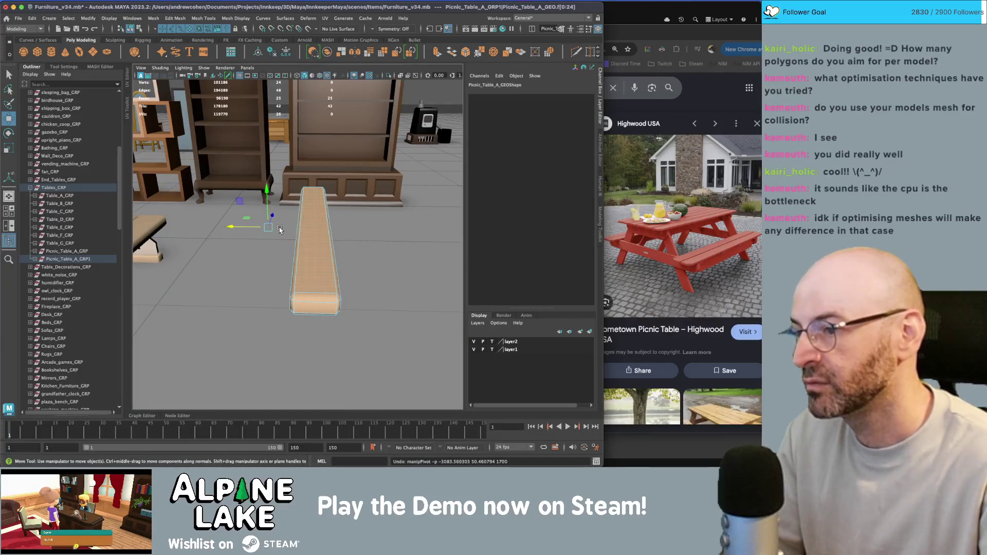
key("F8")
key("q")
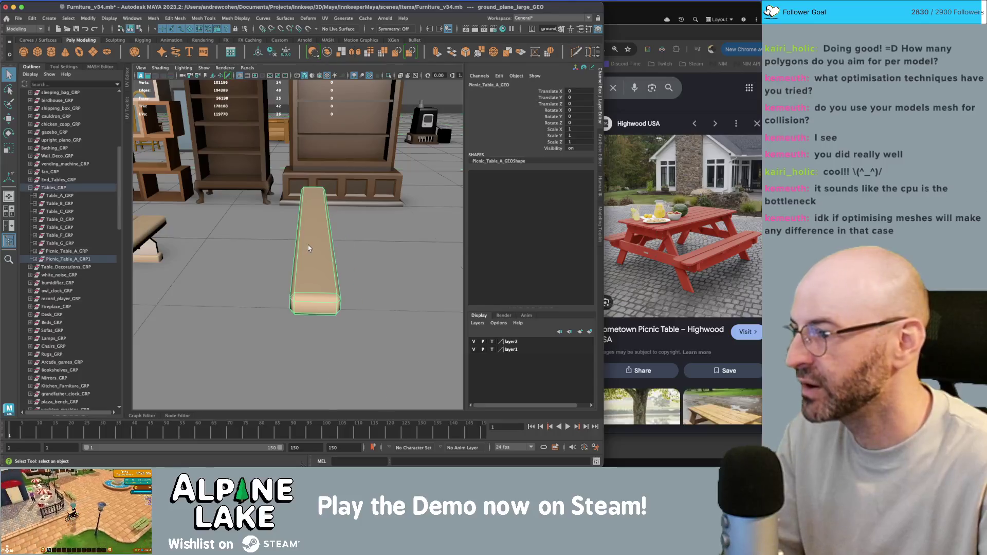
Duplicate Picnic_Table_A_GEO1 as Picnic_Table_A_GEO2 and delete the original GEO1.
scroll(67, 275, "up", 10)
scroll(47, 360, "down", 8)
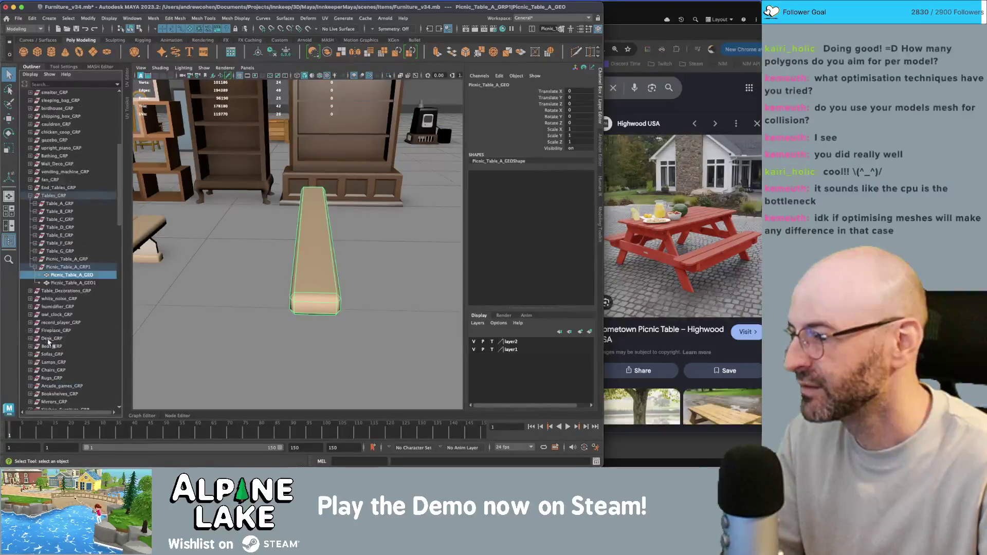
left_click(67, 283)
key("w")
mouse_move(309, 216)
left_mouse_down("alt")
mouse_move(323, 226)
mouse_move(300, 247)
mouse_move(332, 222)
mouse_move(297, 239)
left_mouse_up("alt")
key("ctrl+d")
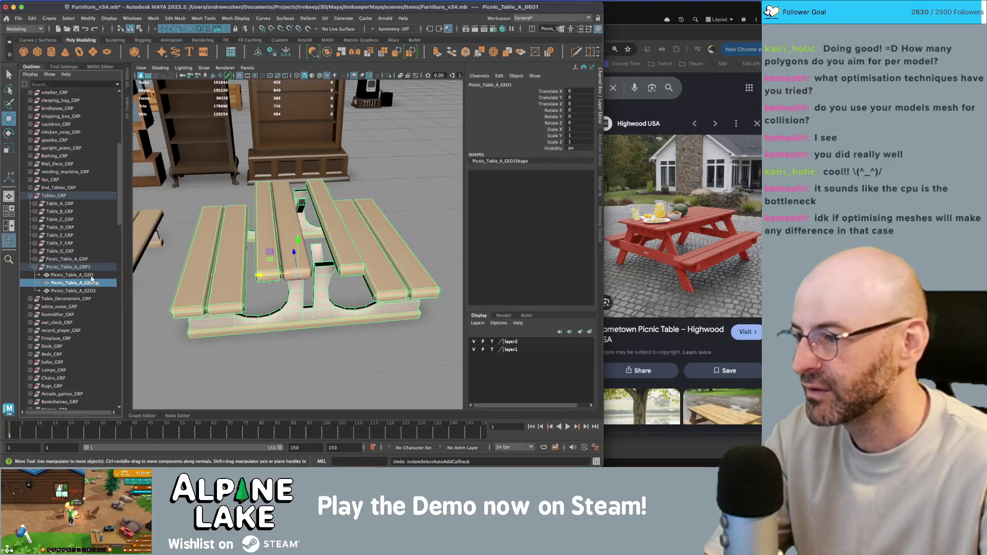
left_click_drag(99, 283, 94, 291)
key("Delete")
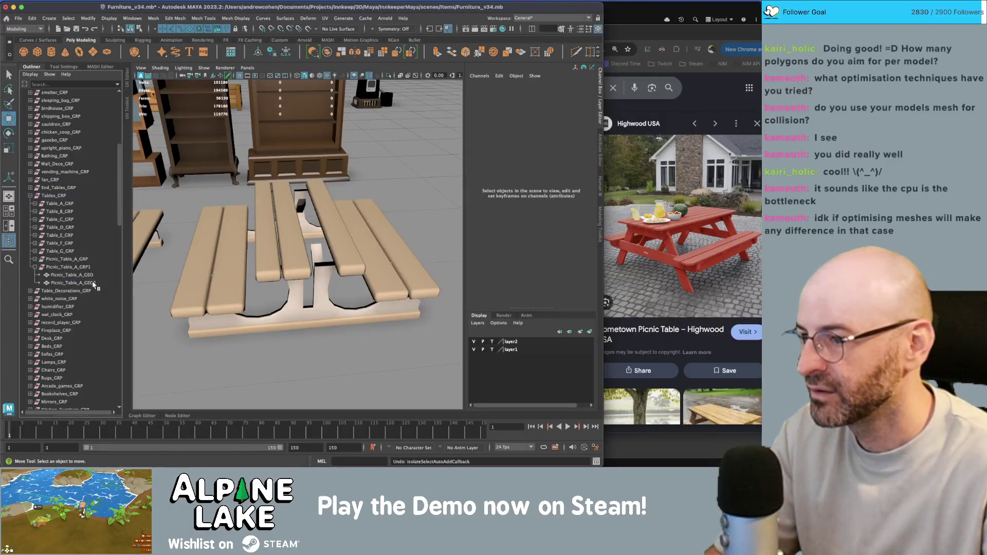
Frame the separate centre plank Picnic_Table_A_GEO and scale it to about 0.978 in X.
key("q")
left_click(284, 238)
left_click(296, 230)
key("f")
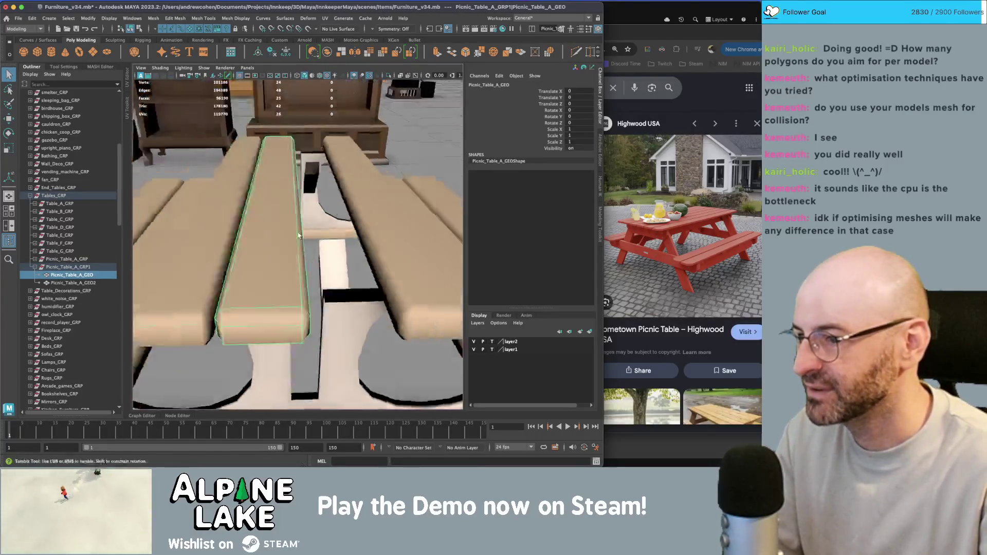
scroll(296, 229, "down", 5)
mouse_move(296, 230)
left_mouse_down("alt")
mouse_move(264, 238)
mouse_move(285, 227)
mouse_move(284, 252)
mouse_move(302, 207)
mouse_move(268, 206)
left_mouse_up("alt")
scroll(285, 227, "up", 2)
key("w")
key("r")
Select vertices at a plank's near end on Picnic_Table_A_GEO2, then return to Object mode and reselect GEO2.
left_click(252, 219)
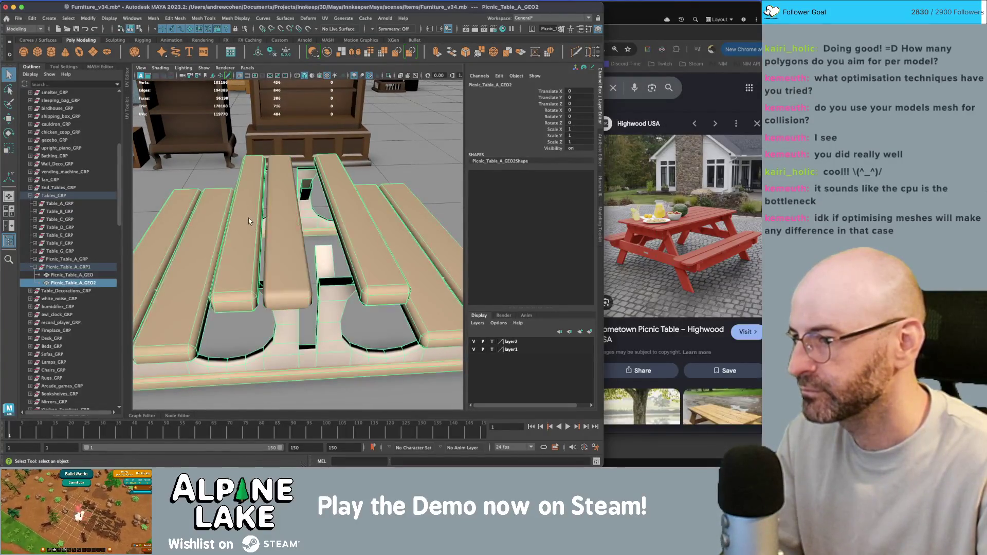
mouse_move(248, 218)
right_mouse_down()
mouse_move(234, 220)
mouse_move(243, 237)
right_mouse_up()
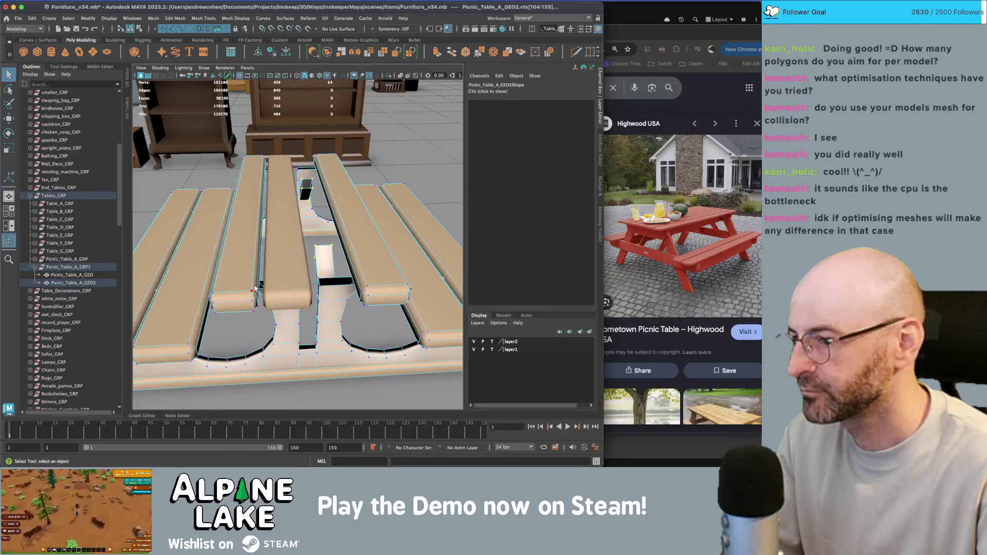
mouse_move(259, 285)
left_mouse_down()
mouse_move(211, 314)
mouse_move(257, 216)
mouse_move(261, 145)
left_mouse_up()
left_click(261, 146, "ctrl")
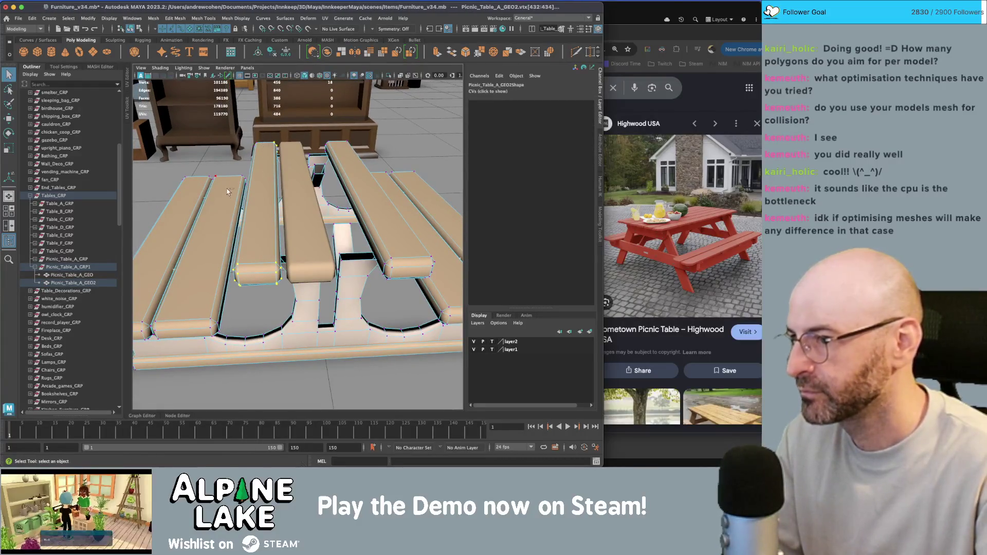
key("w")
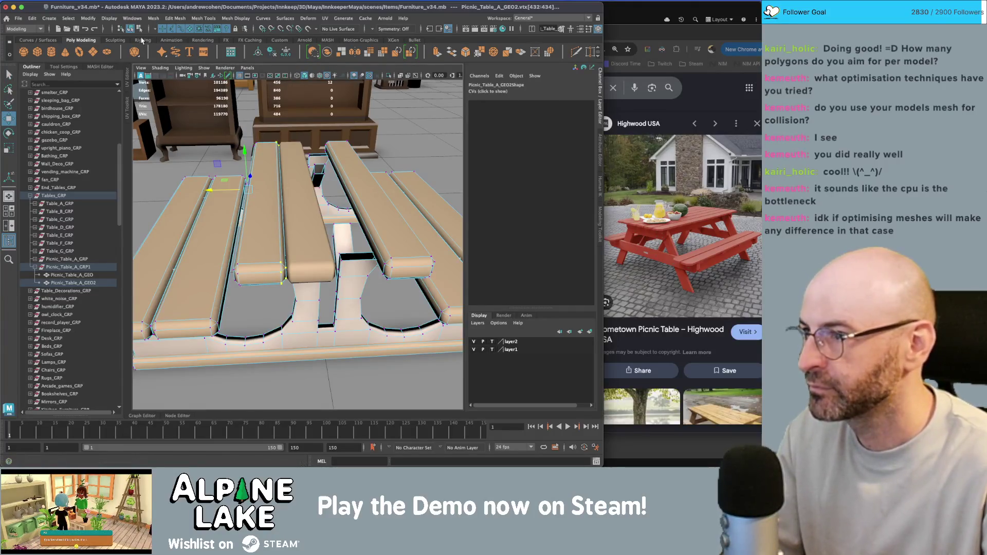
left_click(142, 40)
key("F8")
key("q")
left_click(291, 187)
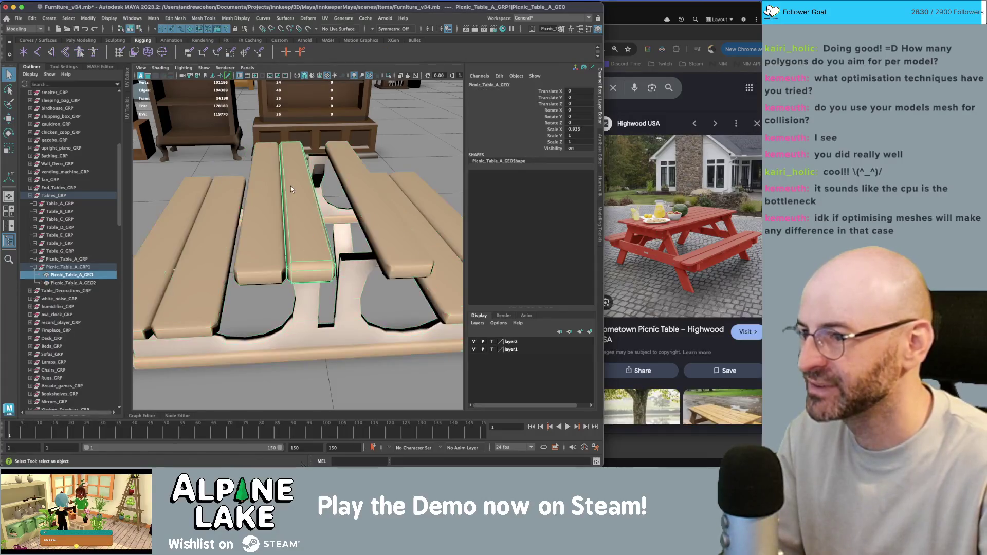
left_click(291, 188)
right_click(330, 194)
Delete the right-hand planks' faces from Picnic_Table_A_GEO2.
left_click(330, 215)
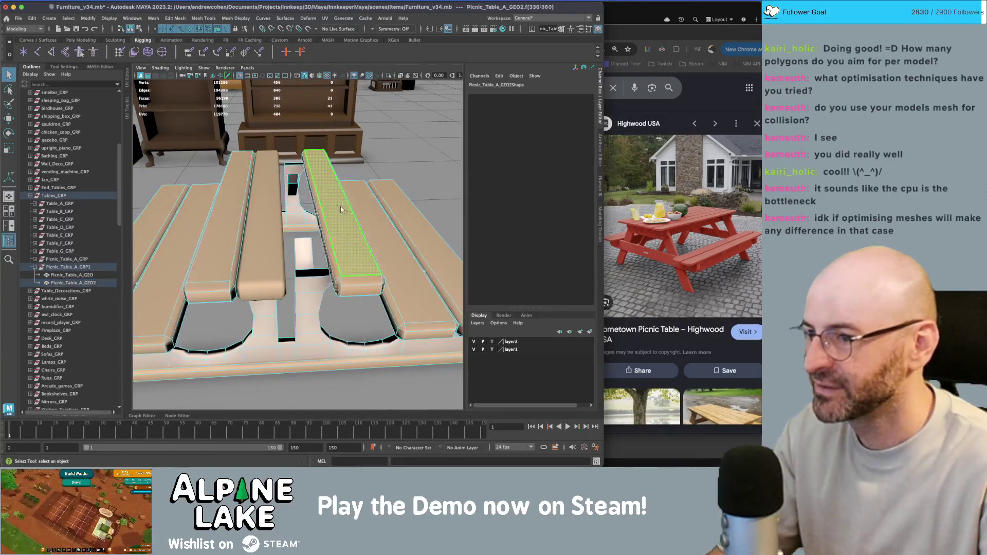
left_click(388, 234)
key("Delete")
left_click(359, 229)
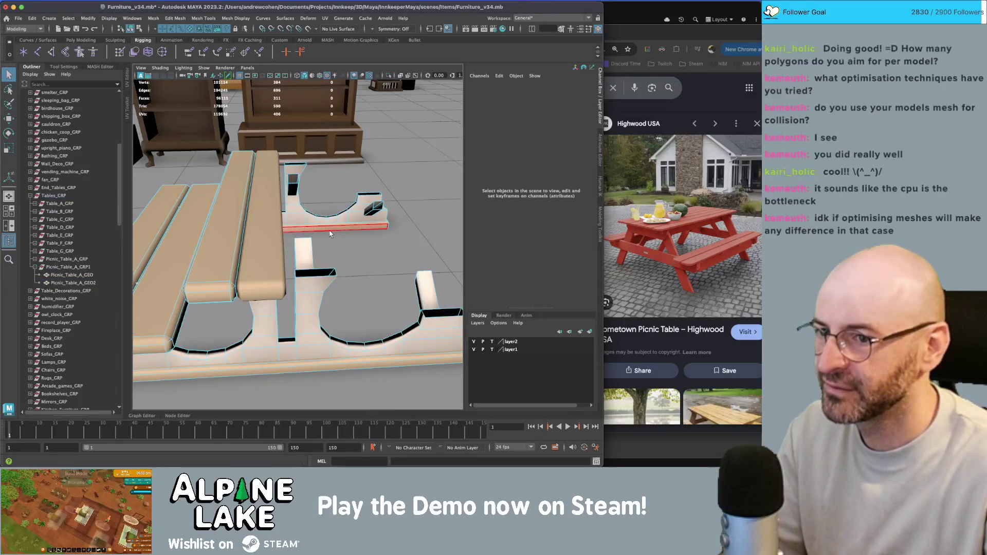
scroll(285, 235, "down", 5)
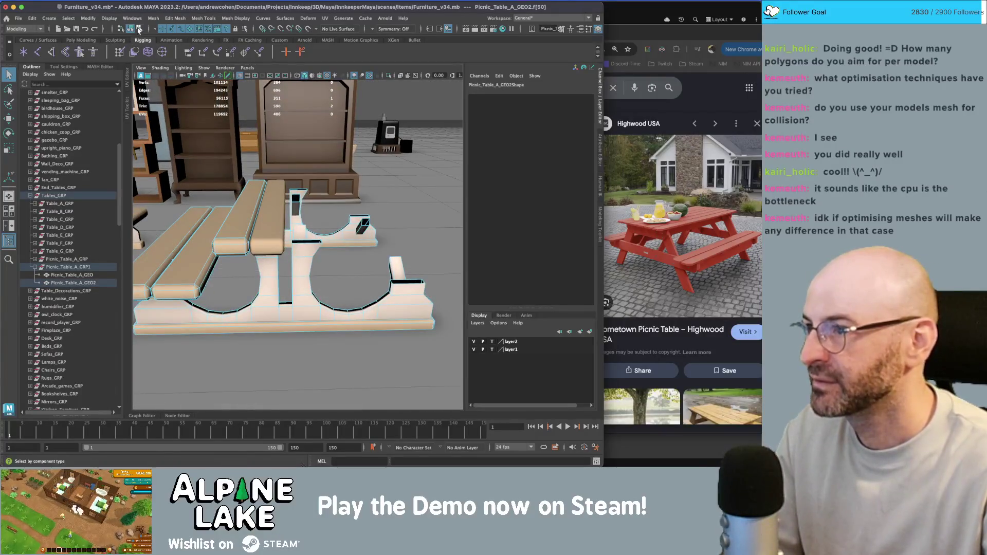
left_click(138, 30)
left_click(276, 206)
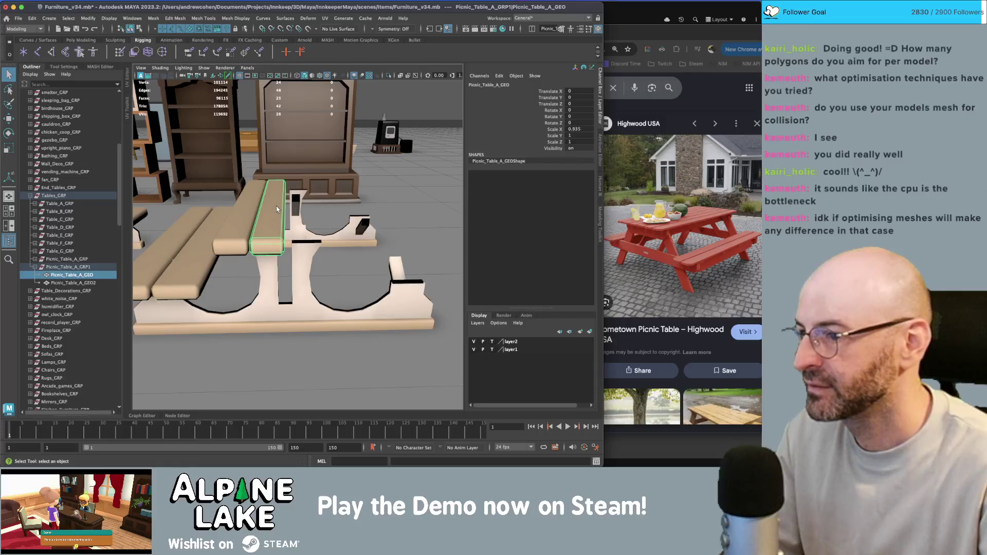
left_click(311, 257)
Delete the curved leg arc faces, a top-edge face strip and the long bottom board.
right_click_drag(311, 257, 304, 253)
double_click(304, 252)
key("Delete")
double_click(312, 246)
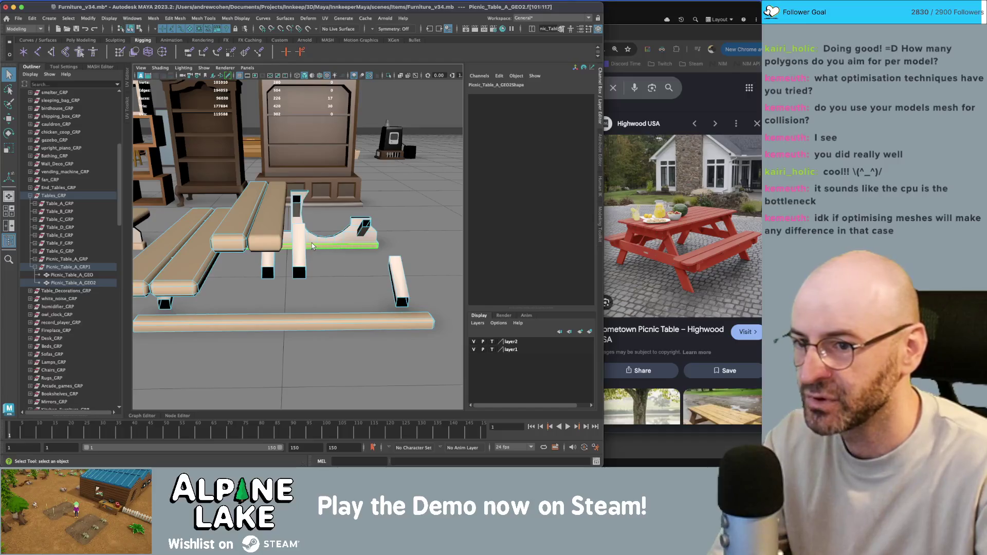
key("Delete")
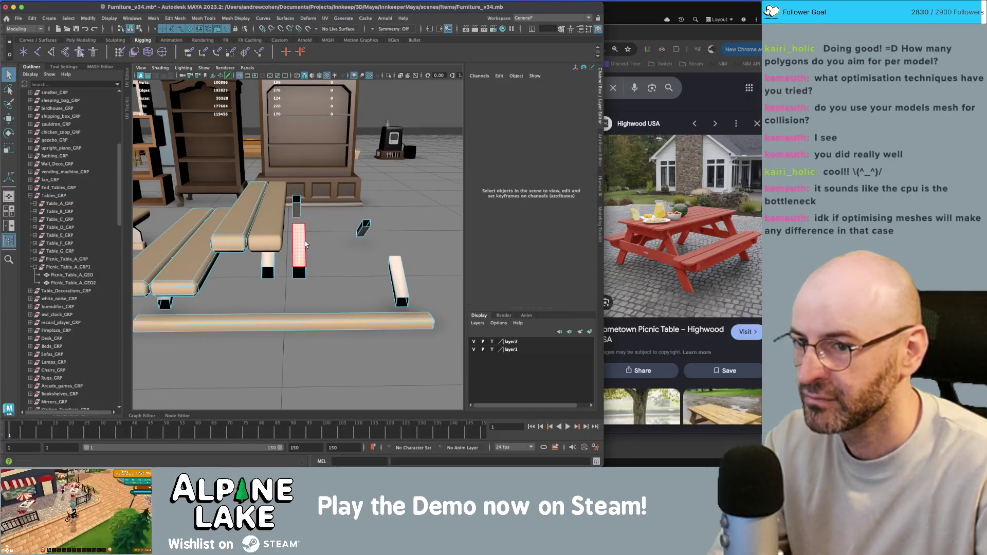
left_click(306, 324)
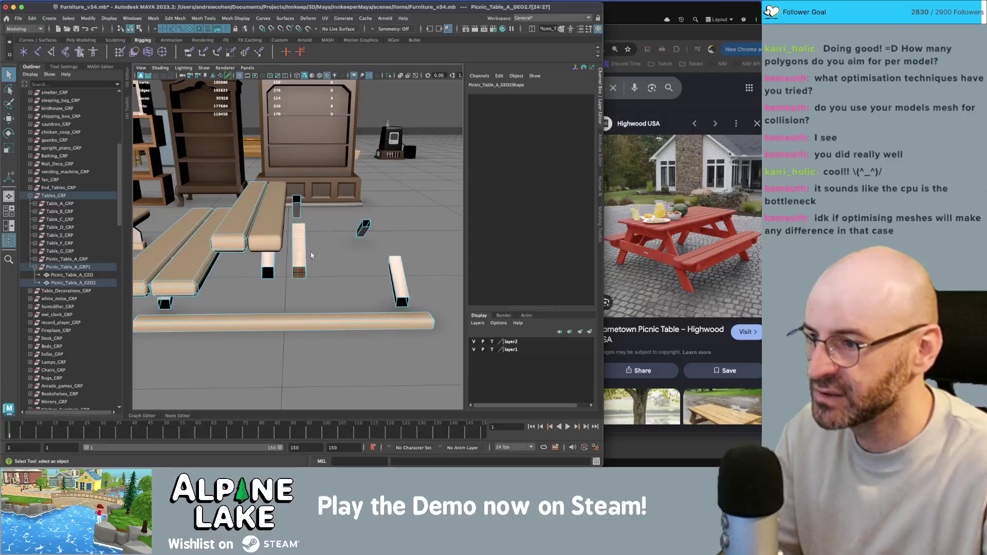
key("Delete")
mouse_move(304, 289)
left_mouse_down("alt")
mouse_move(322, 281)
mouse_move(298, 276)
mouse_move(272, 247)
mouse_move(314, 192)
left_mouse_up("alt")
left_click(271, 215)
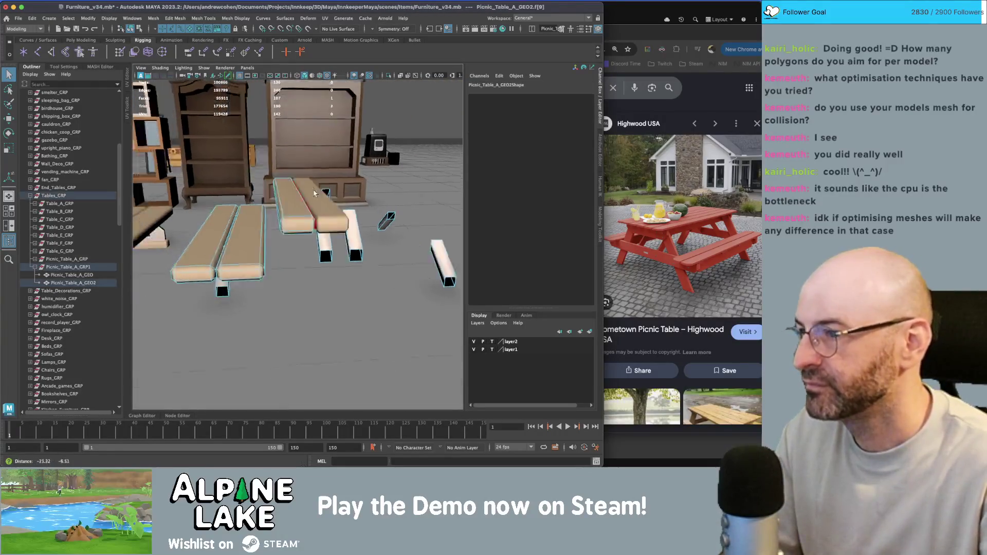
left_click(130, 29)
In wireframe, select the centre plank's vertices and raise them slightly along Y.
left_click(307, 192, "shift")
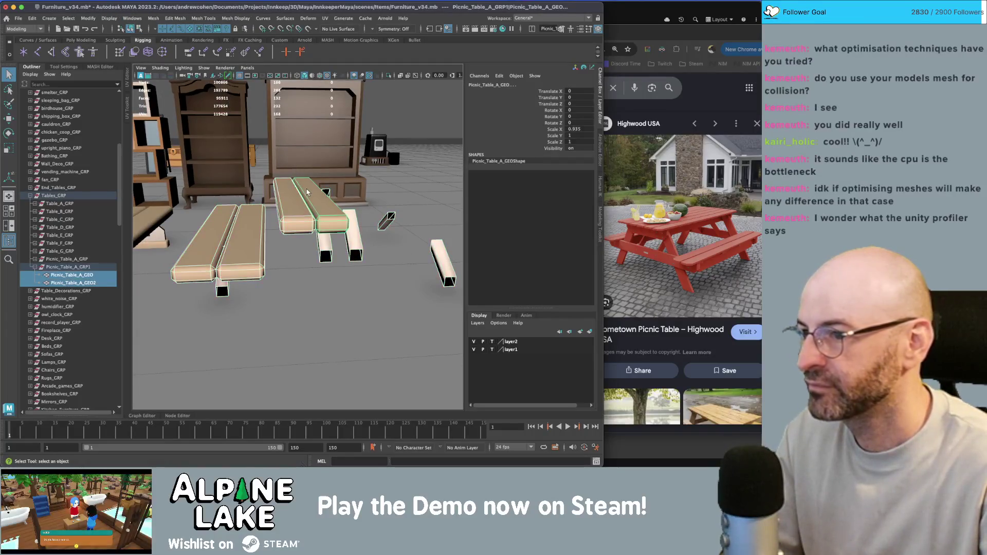
left_click_drag(309, 191, 277, 195, "alt")
left_click(141, 29)
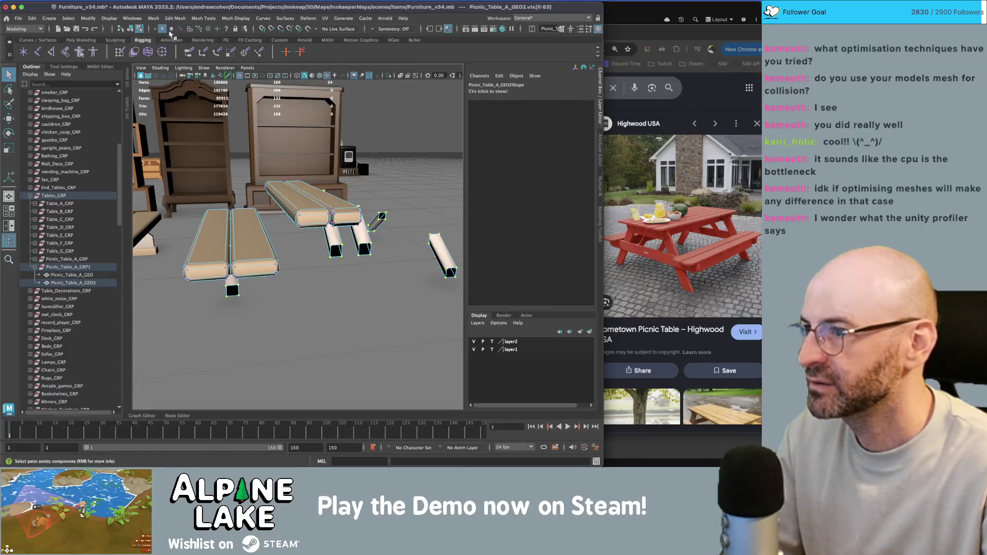
key("4")
mouse_move(376, 214)
left_mouse_down("alt")
mouse_move(276, 185)
mouse_move(253, 161)
left_mouse_up("alt")
scroll(276, 185, "up", 5)
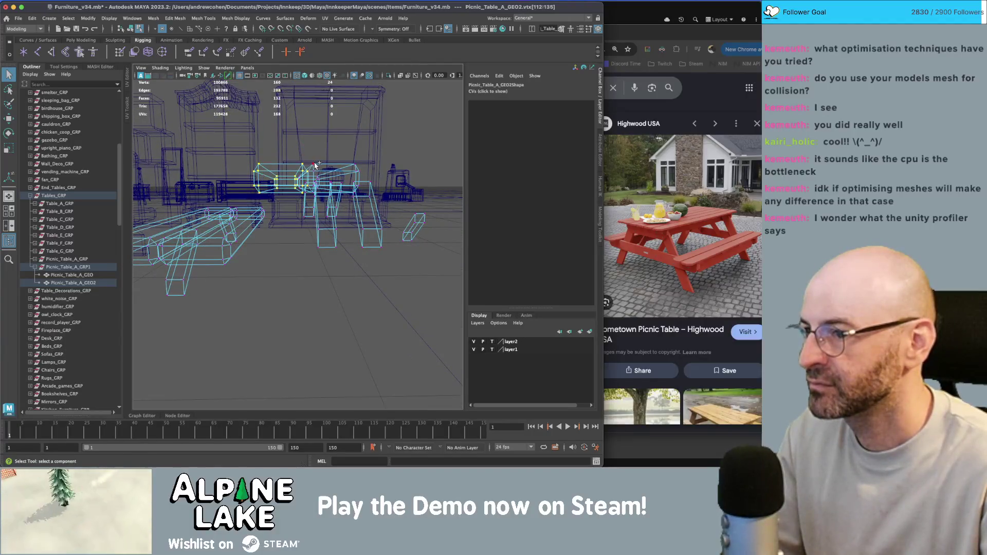
left_click_drag(363, 198, 293, 166, "shift")
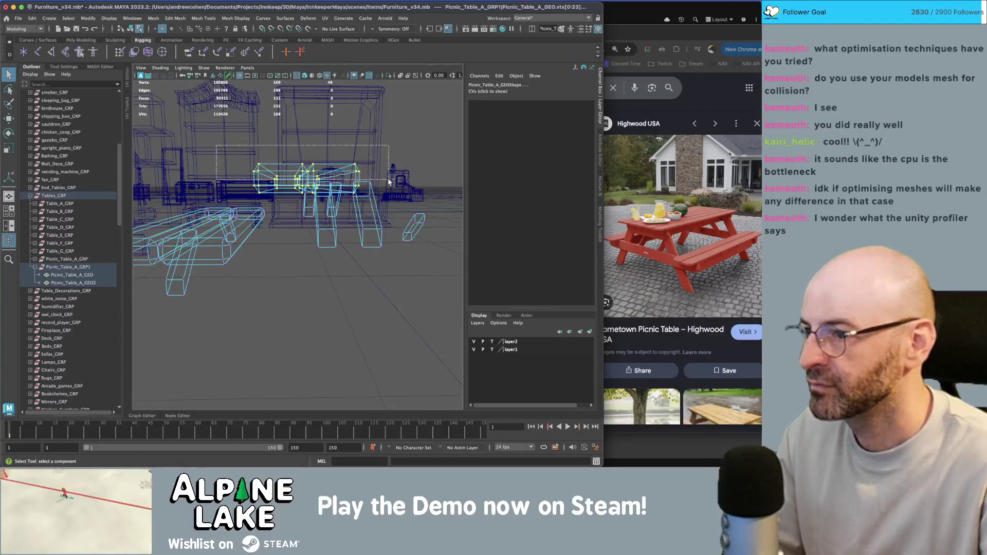
key("w")
key("6")
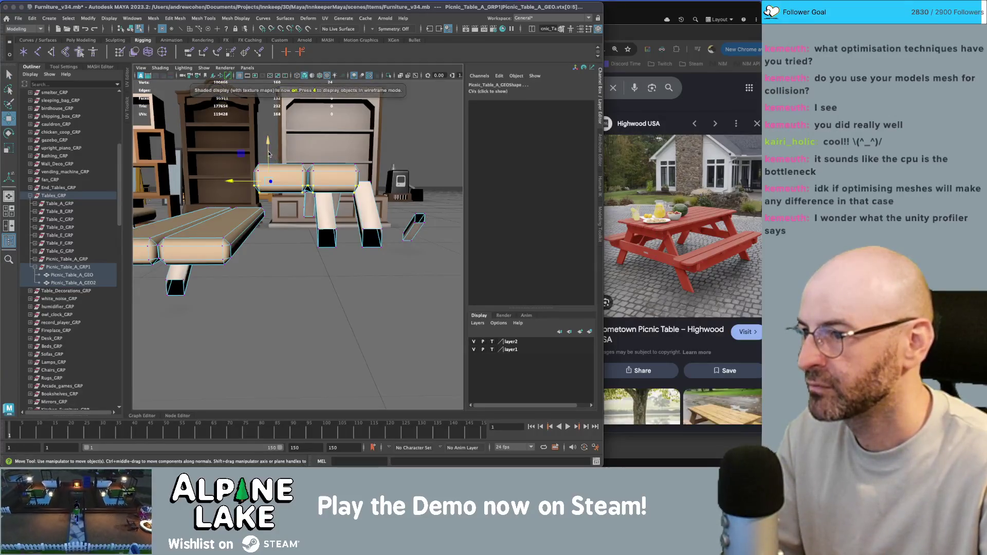
left_click_drag(269, 149, 271, 148)
Select another band of bench and plank vertices and raise them slightly.
mouse_move(289, 147)
left_mouse_down("alt")
mouse_move(229, 264)
mouse_move(254, 221)
mouse_move(233, 224)
left_mouse_up("alt")
key("4")
key("q")
left_click(277, 218)
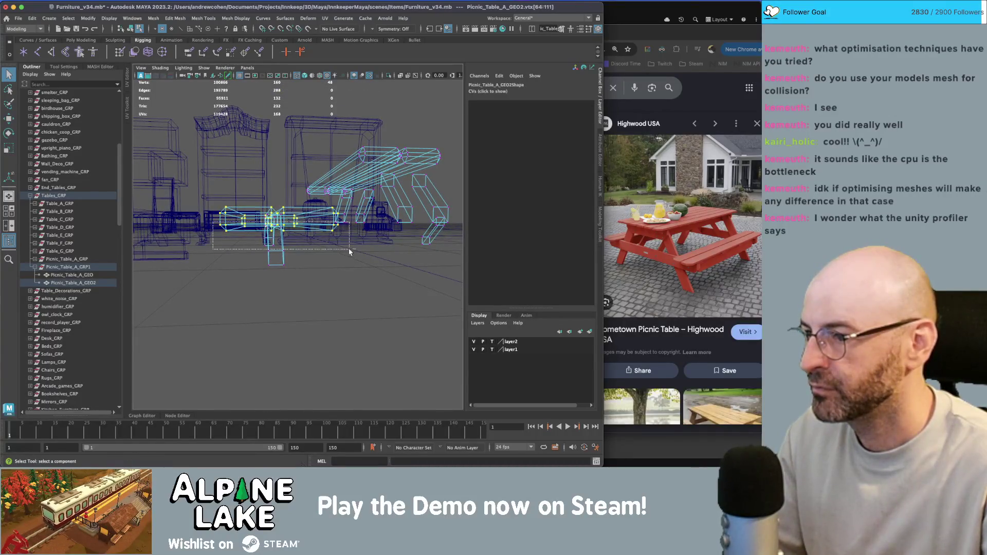
left_click_drag(361, 251, 331, 239)
key("5")
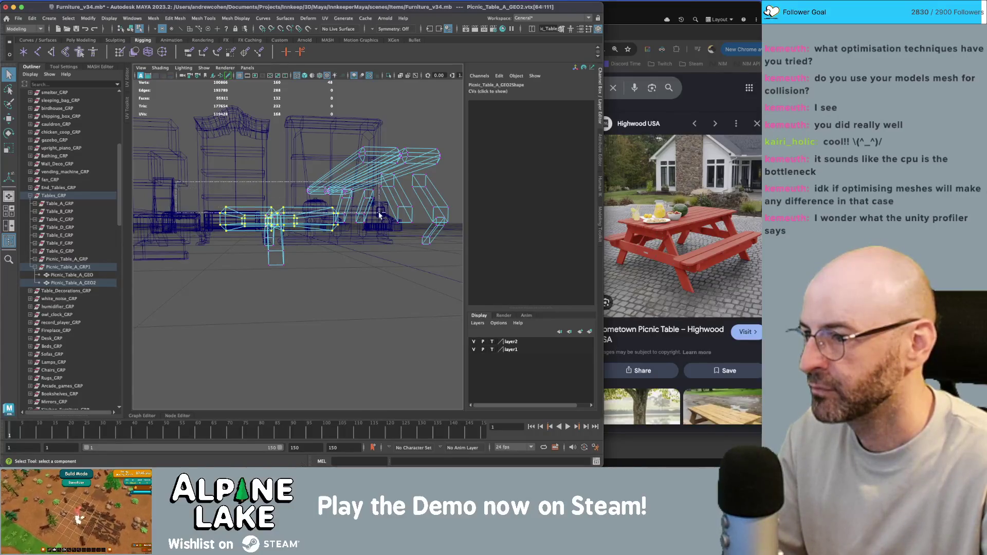
key("w")
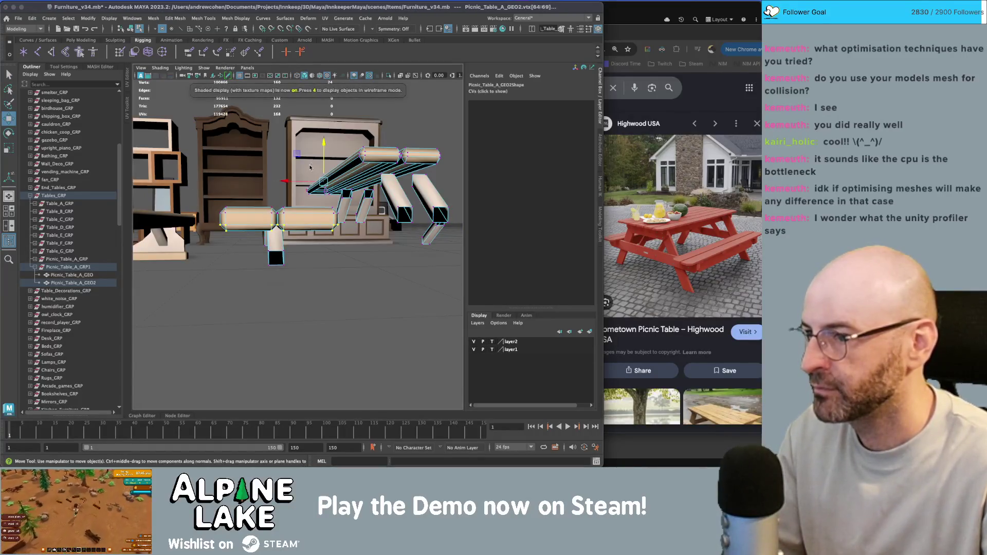
left_click_drag(323, 156, 324, 152)
Return to Object mode and select Picnic_Table_A_GEO2 together with Picnic_Table_A_GEO.
left_click(135, 29)
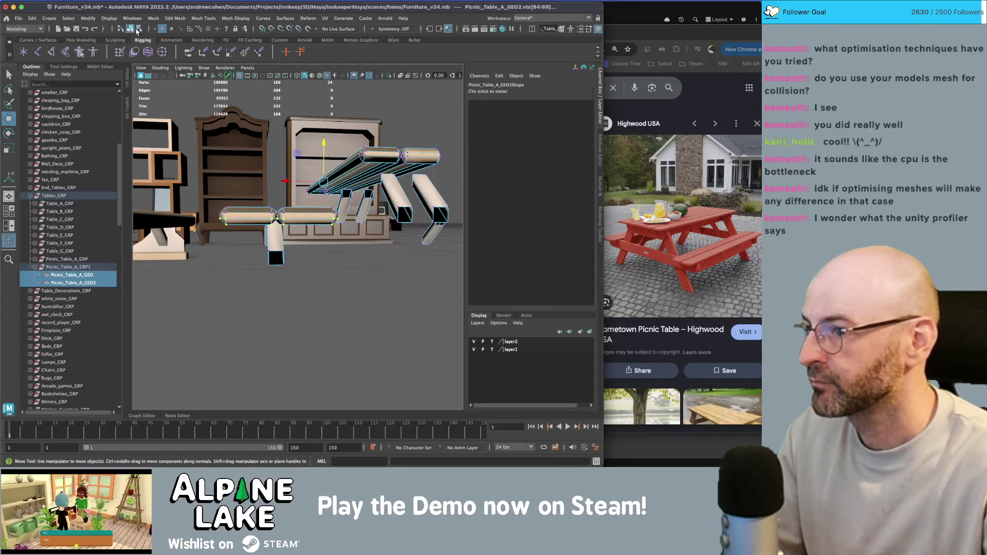
key("q")
left_click(296, 218)
mouse_move(296, 218)
left_mouse_down("alt")
mouse_move(366, 201)
mouse_move(319, 220)
left_mouse_up("alt")
left_click(335, 205, "shift")
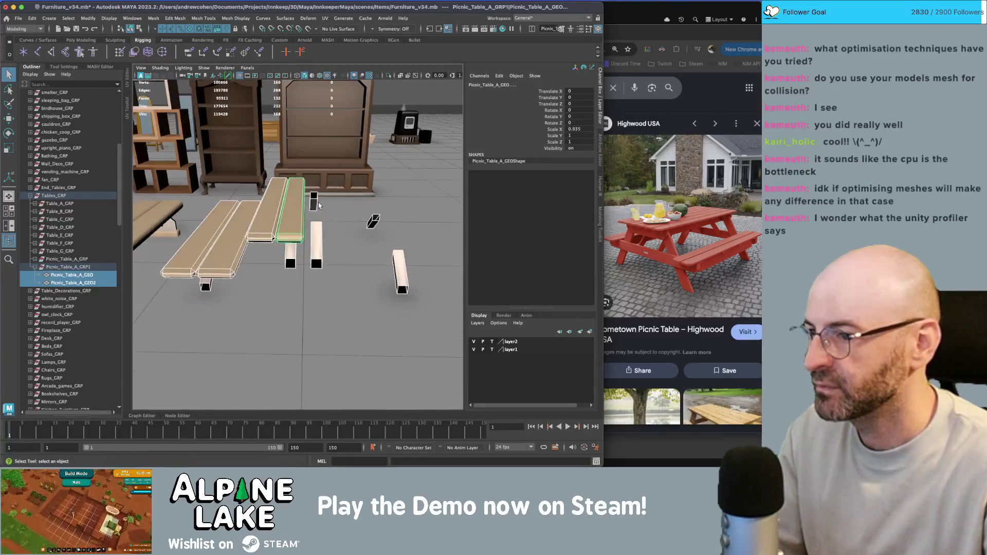
Delete the stray leg blocks and the thin leftover piece from Picnic_Table_A_GEO2.
left_click(318, 220)
right_click(319, 220)
left_click(316, 206)
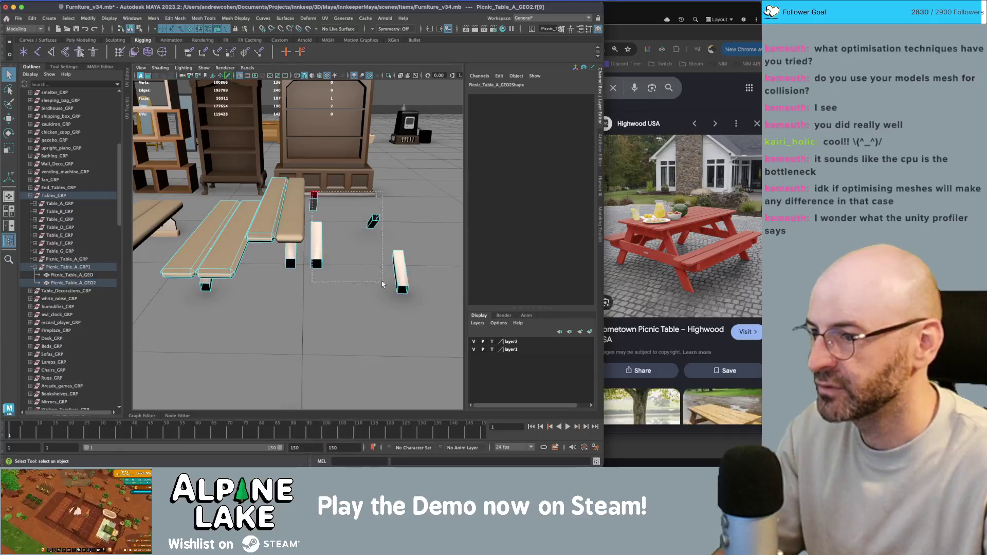
key("Delete")
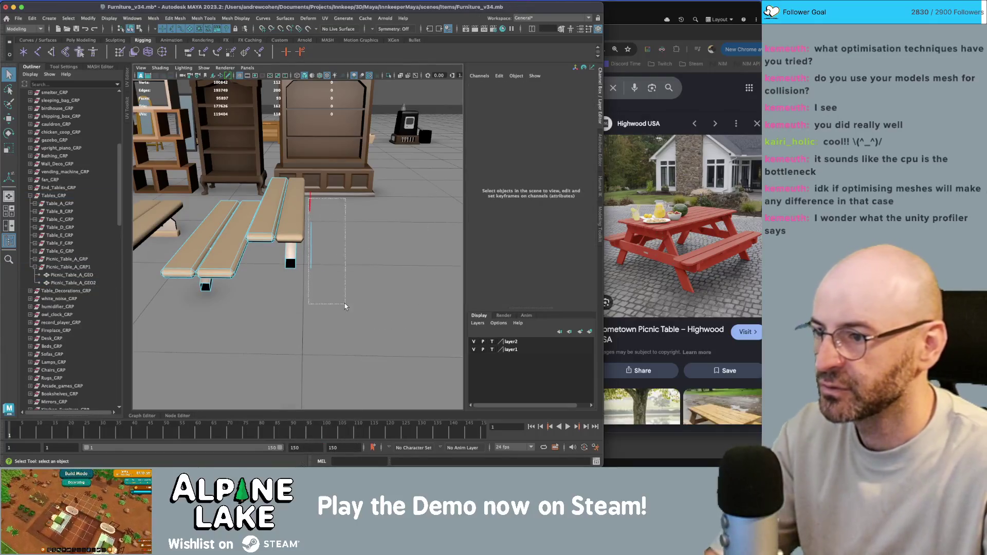
left_click(311, 247)
key("Delete")
mouse_move(320, 220)
left_mouse_down("alt")
mouse_move(328, 212)
mouse_move(262, 207)
mouse_move(300, 219)
left_mouse_up("alt")
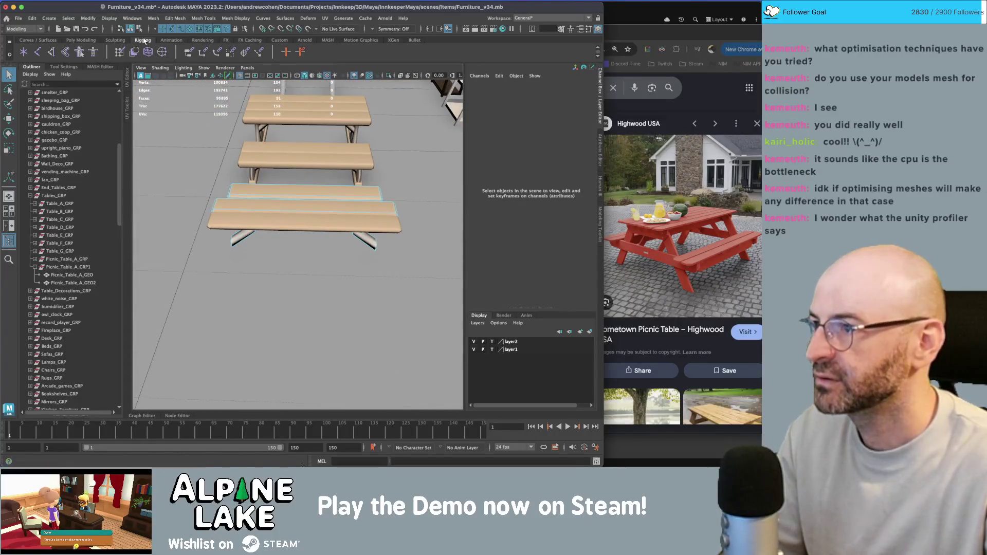
left_click(131, 28)
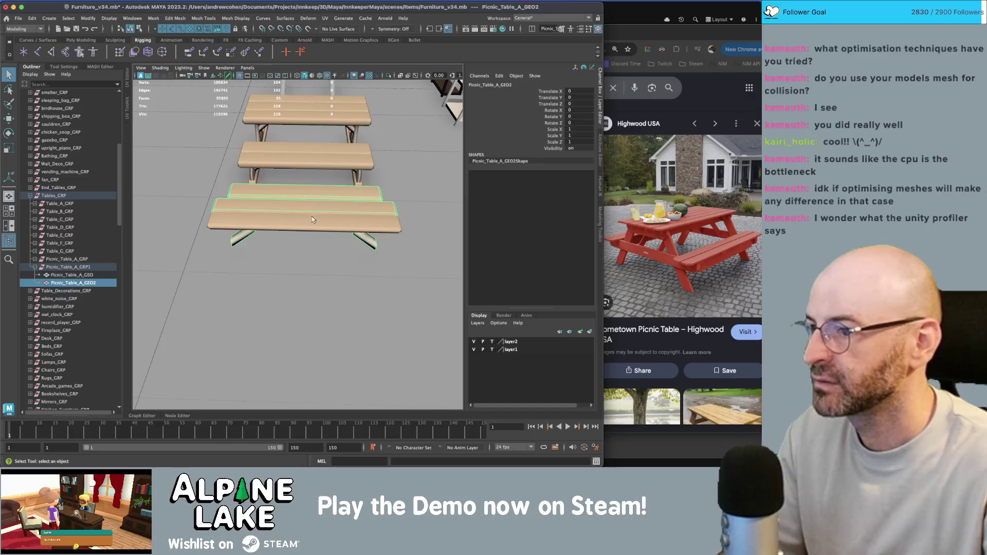
left_click_drag(312, 217, 263, 83, "alt")
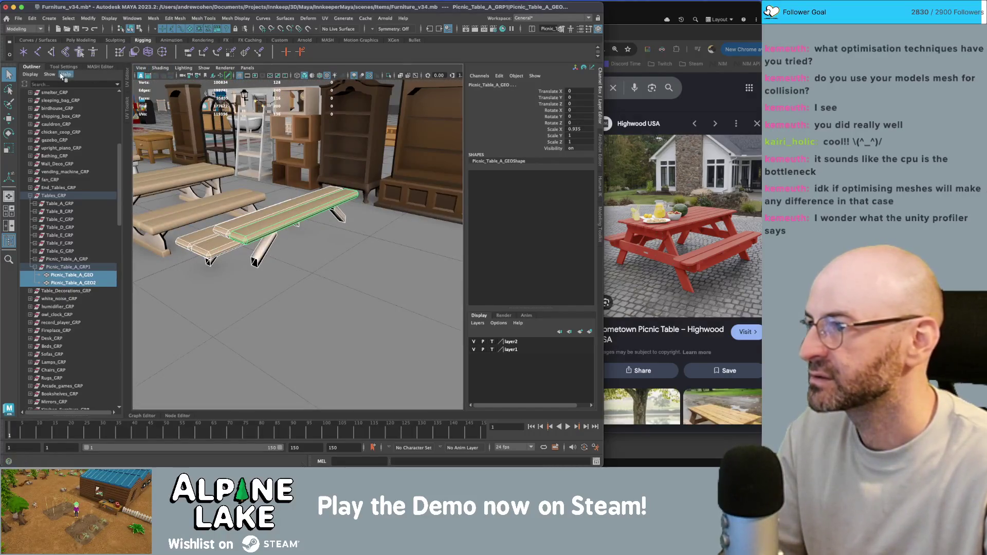
Switch to the Poly Modeling shelf and view down the row of tables.
left_click(93, 40)
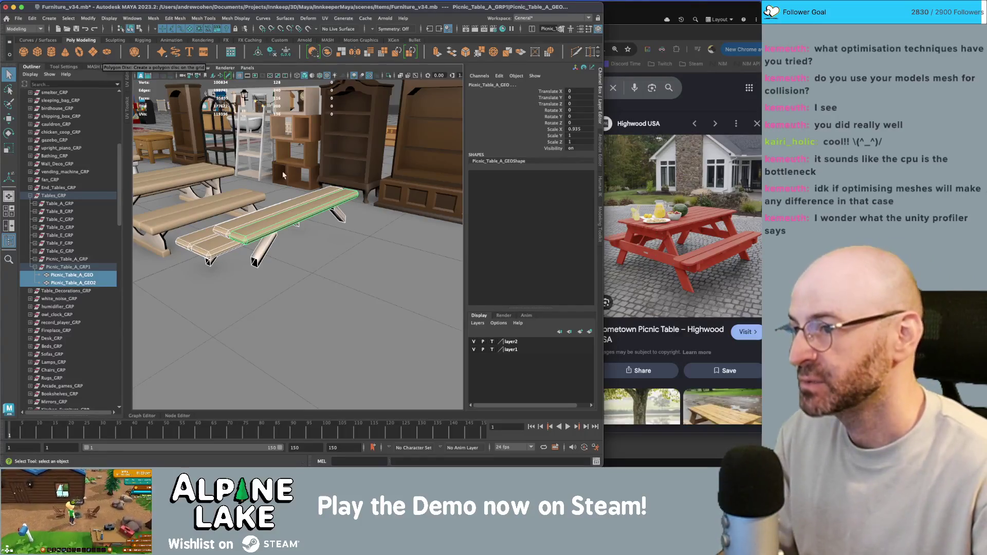
scroll(247, 186, "down", 4)
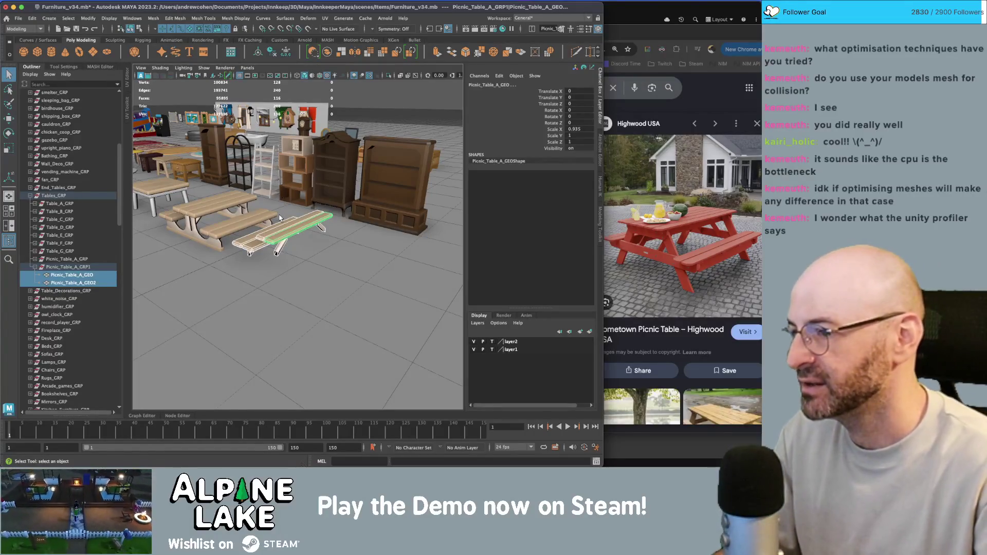
mouse_move(279, 218)
left_mouse_down("alt")
mouse_move(295, 254)
mouse_move(258, 208)
mouse_move(301, 209)
left_mouse_up("alt")
Select vertices across the middle of the picnic table and frame it in the view.
key("y")
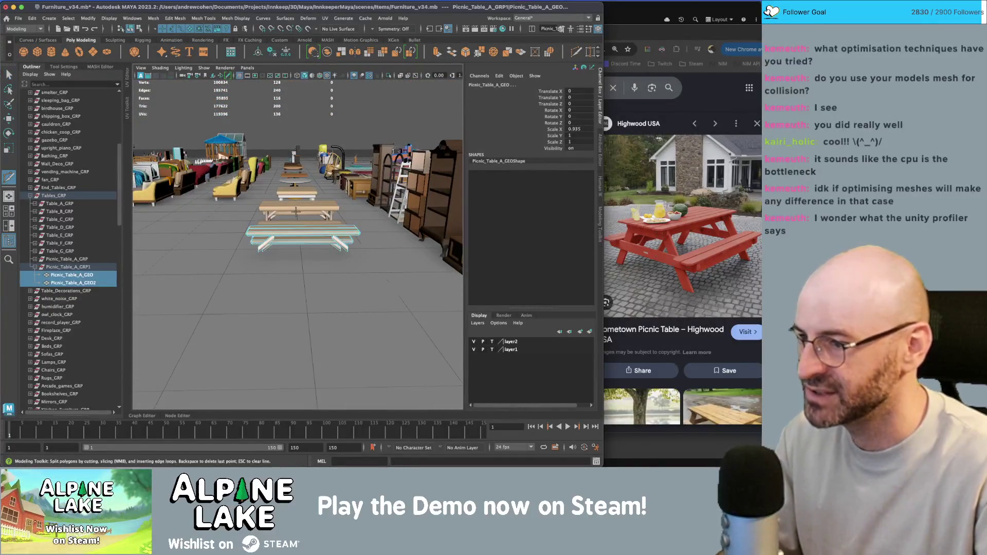
key("q")
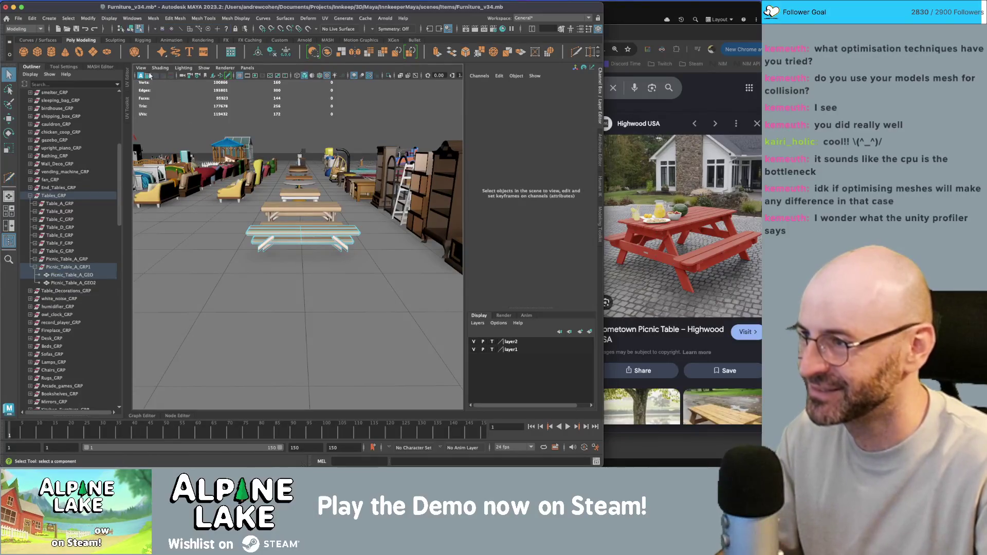
key("F8")
left_click(141, 29)
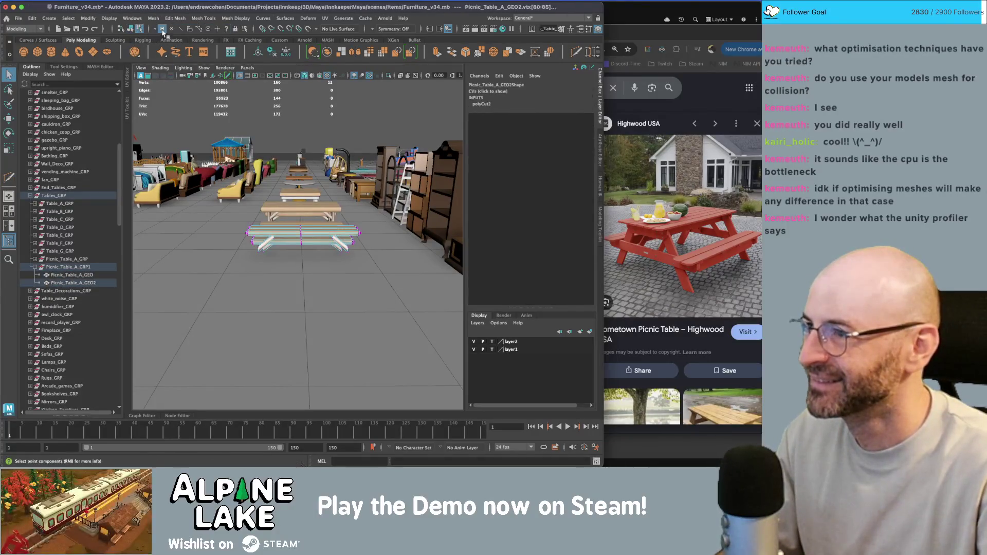
left_click_drag(312, 266, 282, 237)
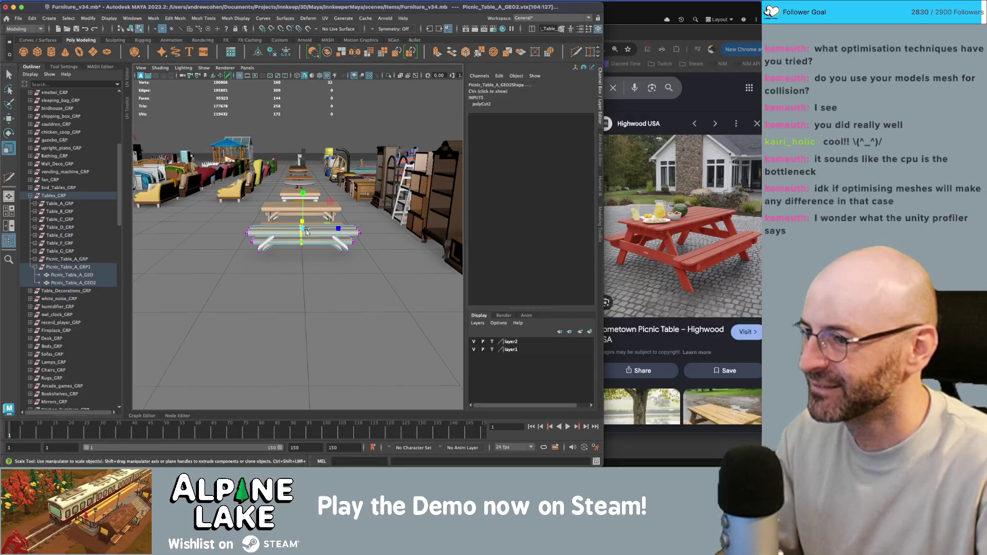
key("r")
key("w")
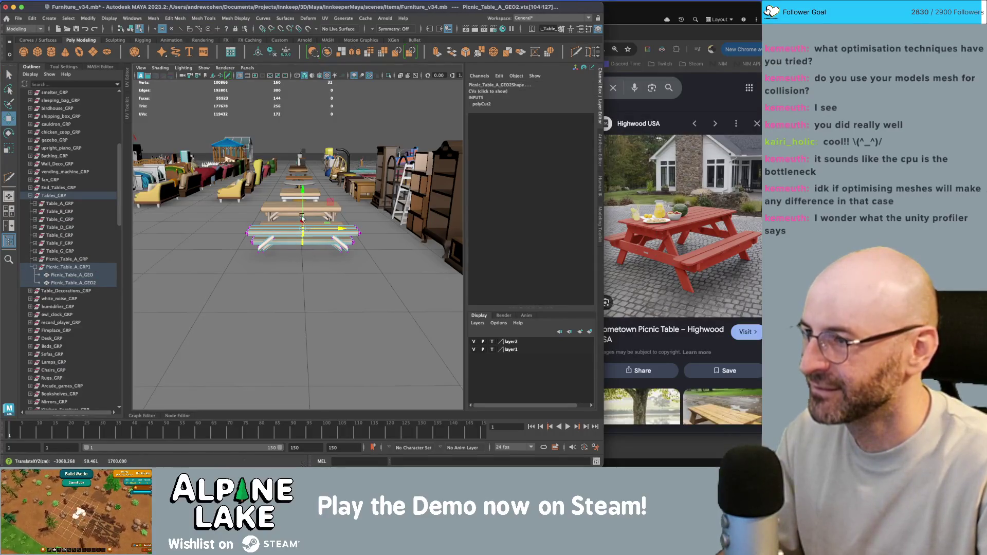
left_click(130, 29)
key("f")
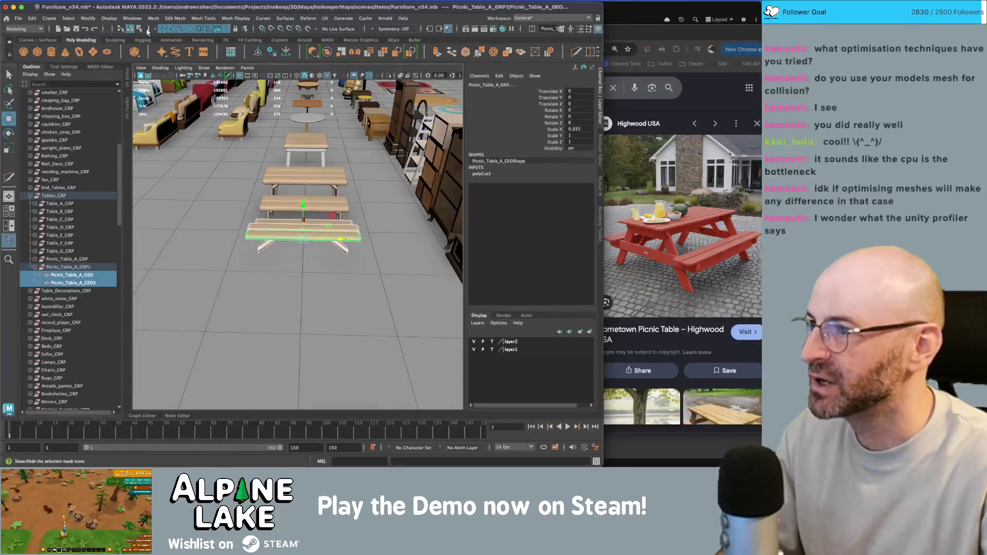
Delete the faces of the table's right half and freeze transforms so Scale X reads 1.
left_click(139, 29)
left_click(189, 28)
key("q")
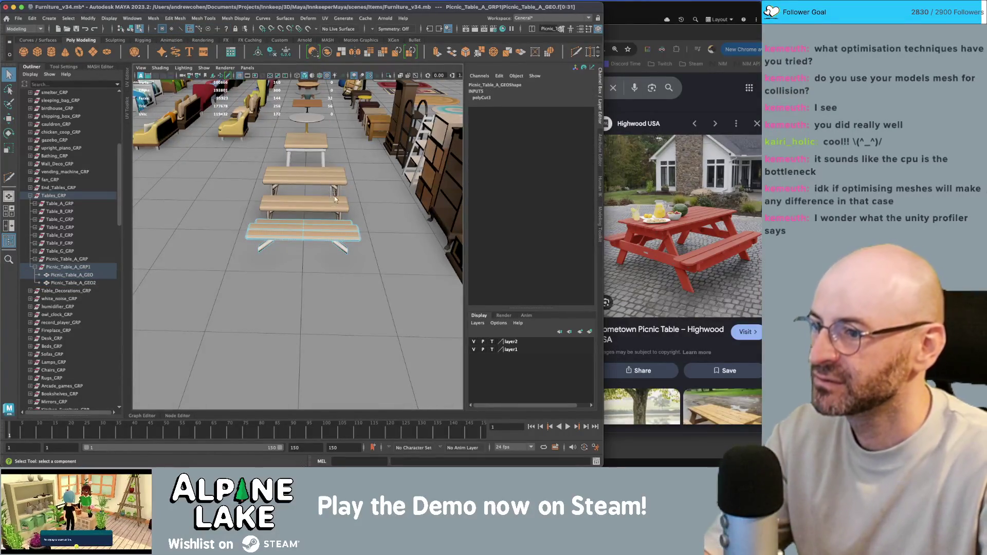
left_click_drag(308, 200, 390, 275)
key("Delete")
left_click(130, 29)
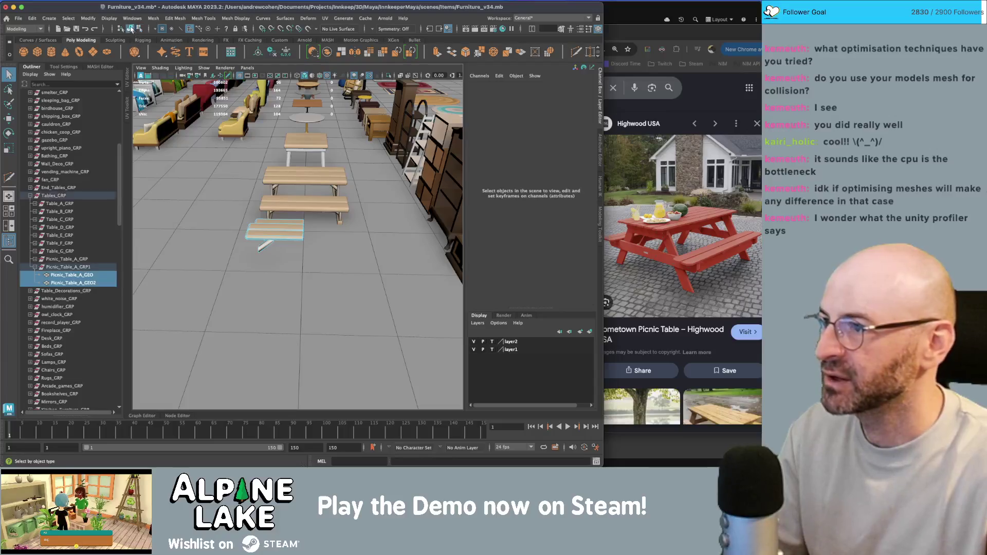
key("w")
key("f")
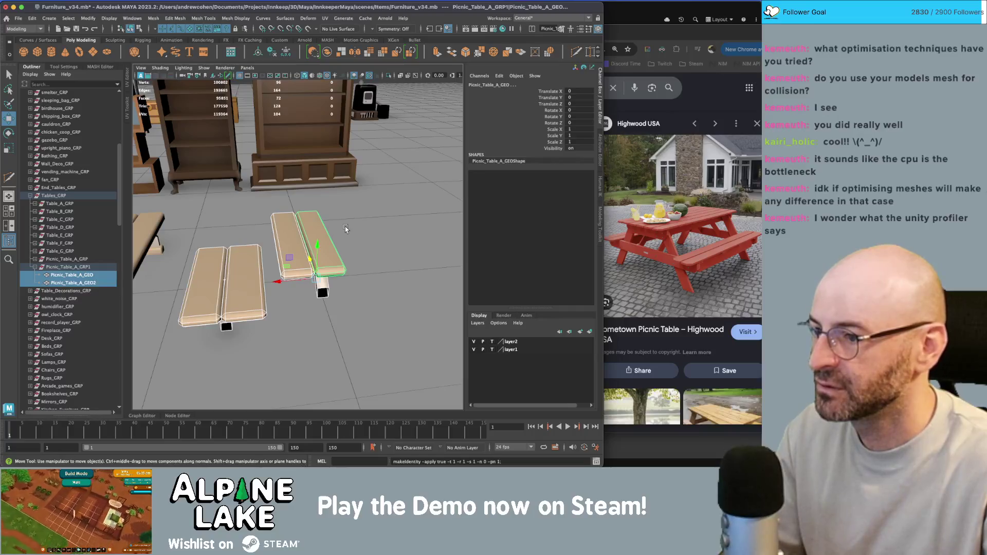
Combine the two plank pieces into one mesh, freeze its transforms and delete history.
left_click_drag(344, 229, 290, 231, "alt")
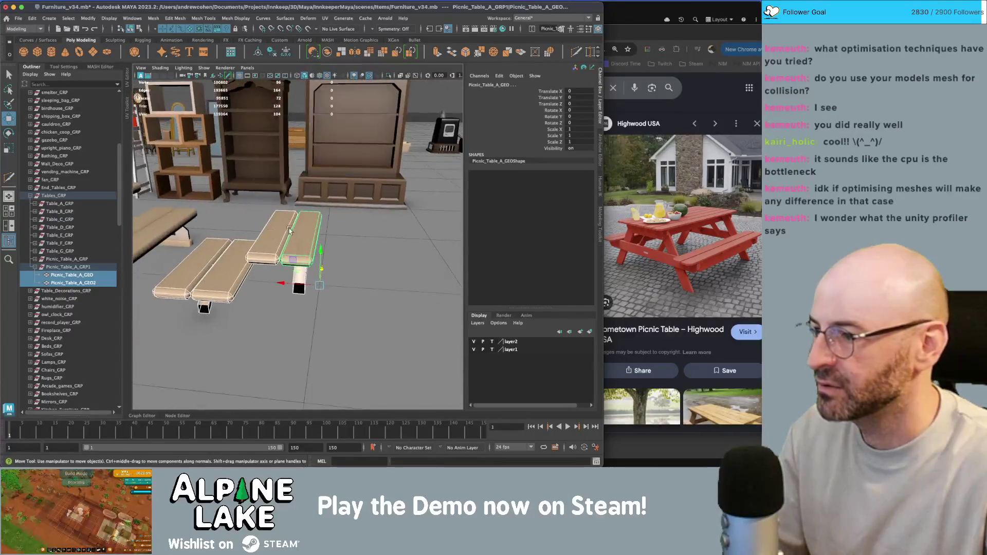
key("q")
left_click(72, 275)
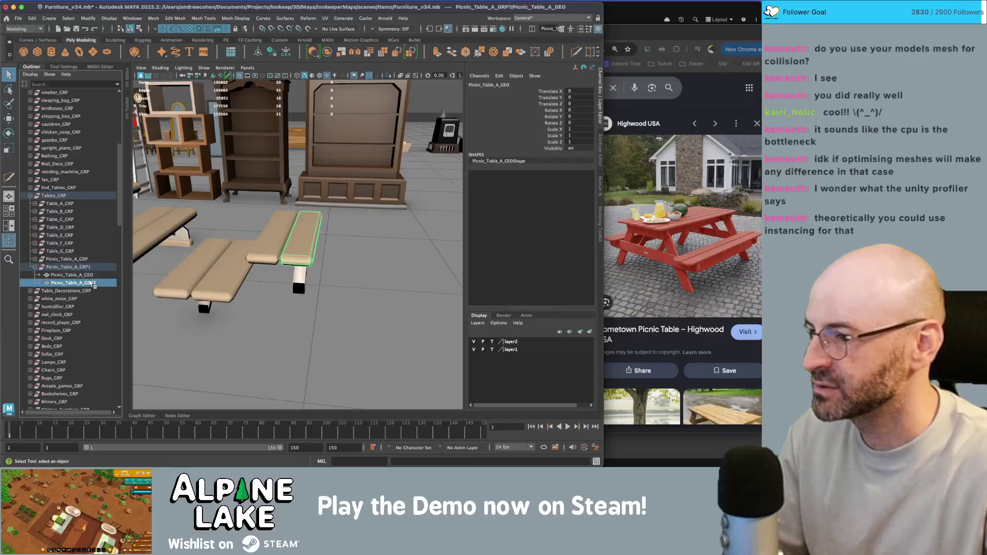
left_click(100, 282, "shift")
left_click(327, 50)
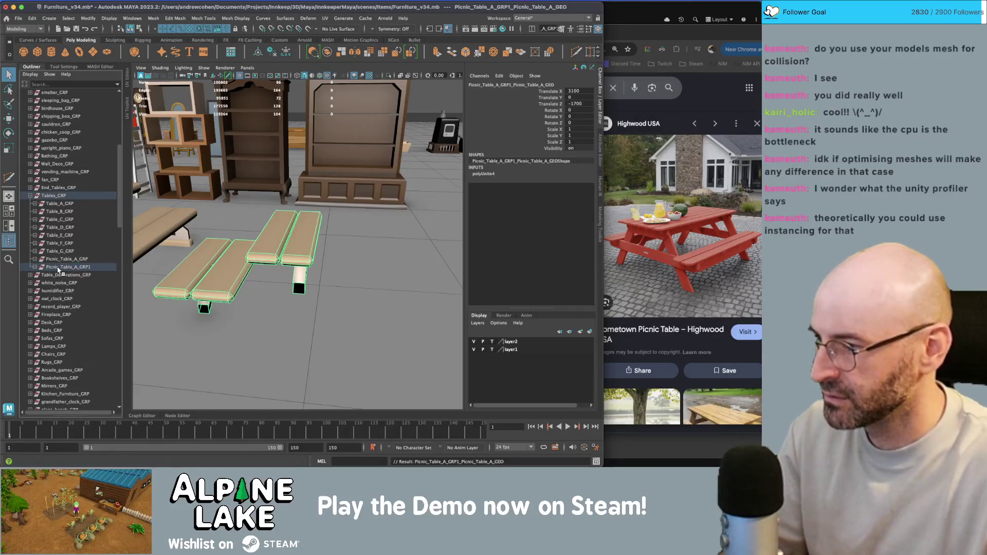
key("ctrl+z")
key("w")
scroll(72, 205, "down", 5)
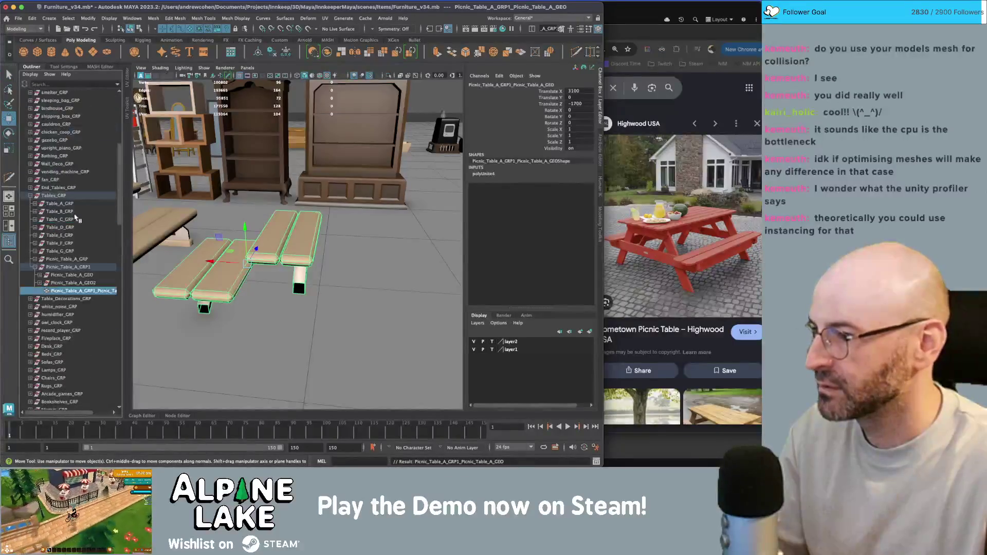
key("ctrl+shift+f")
key("alt+shift+d")
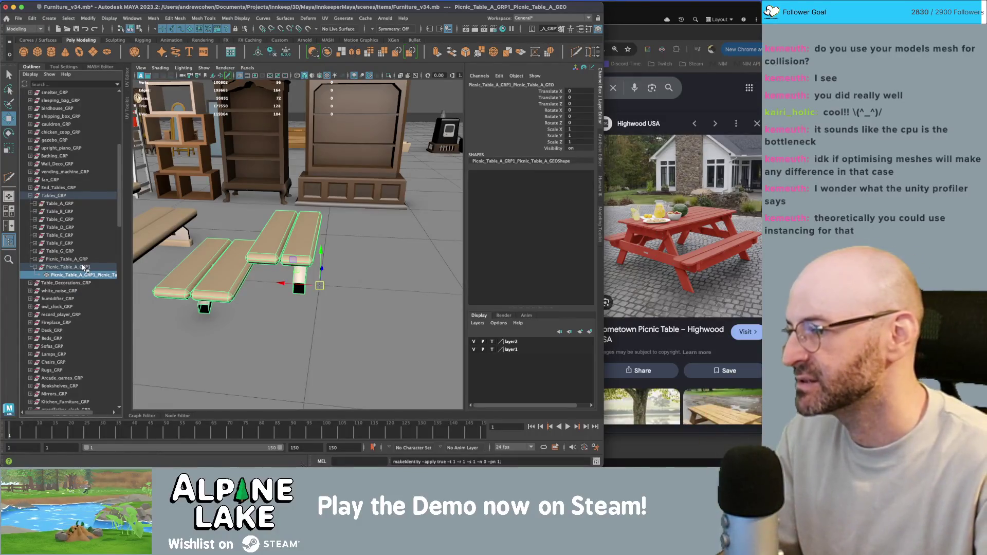
Rename the group to Picnic_Table_B_GRP and the mesh to Picnic_Table_B_GEO.
double_click(84, 268)
type("B")
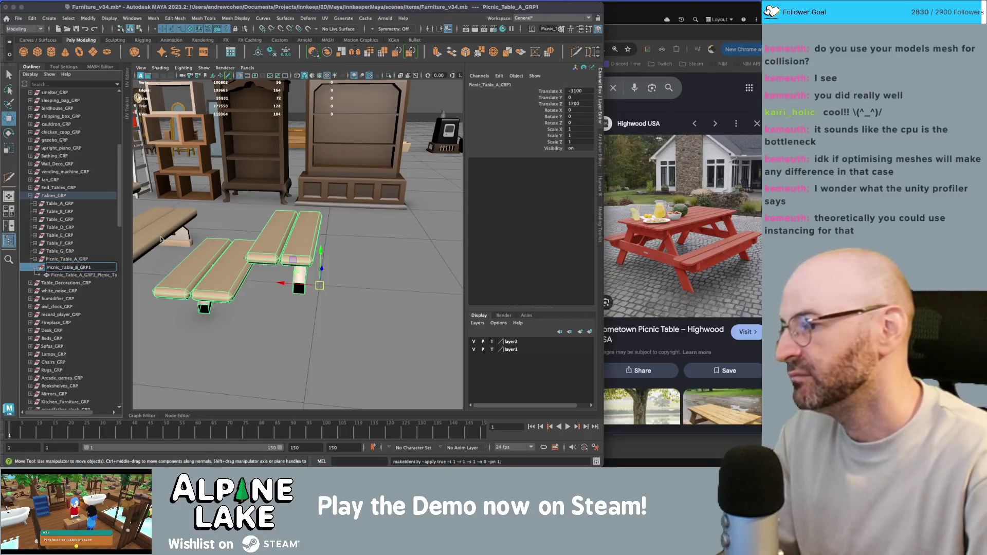
key("BackSpace")
key("Return")
double_click(87, 276)
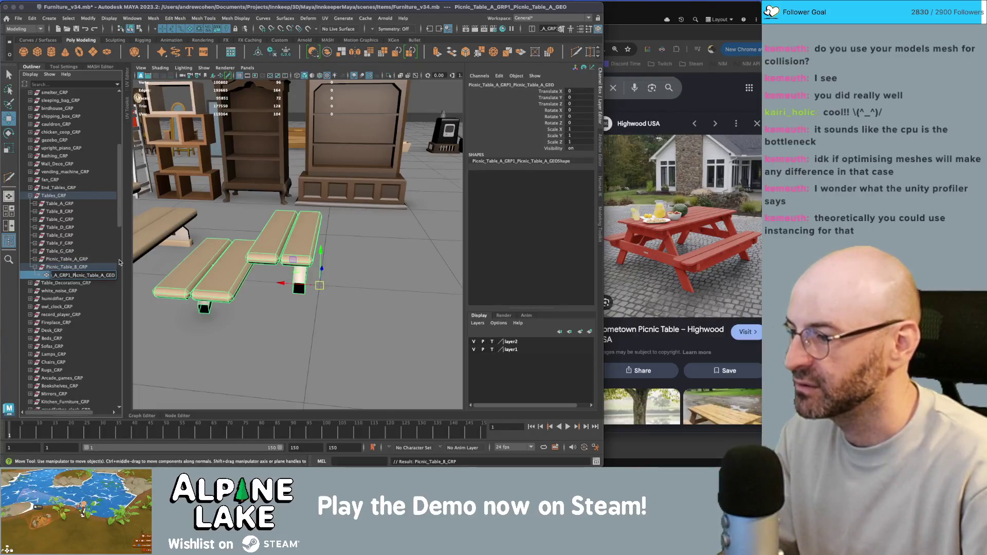
key("BackSpace")
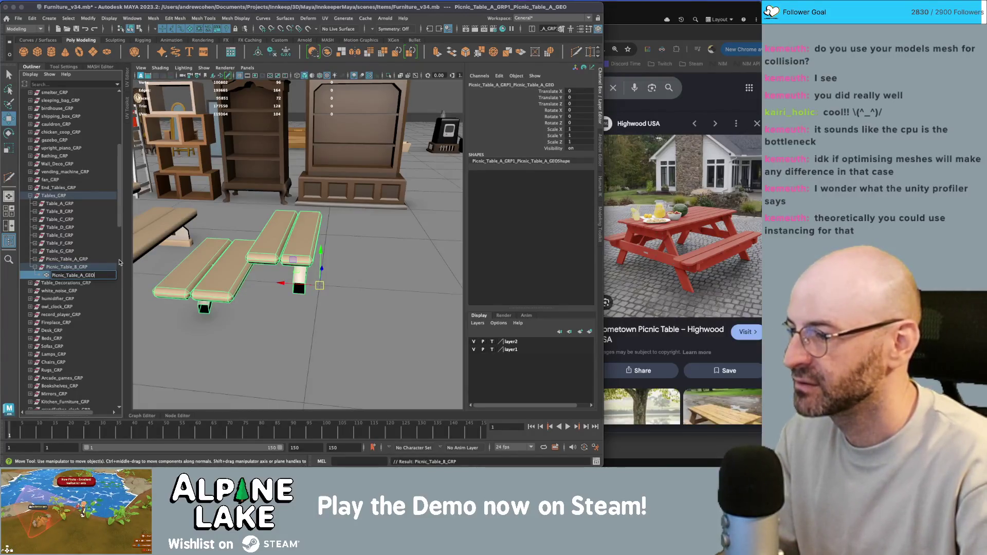
type("B")
key("Return")
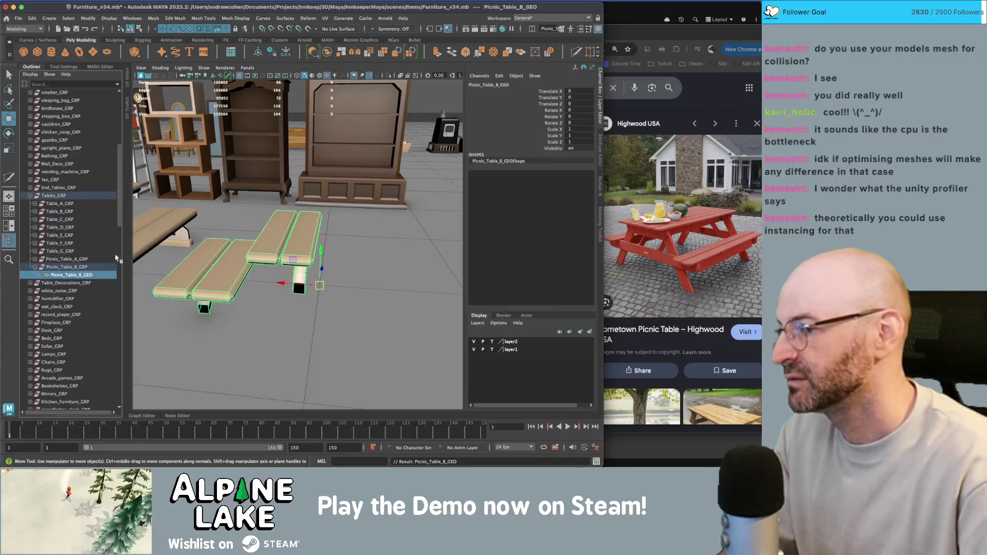
left_click(64, 267)
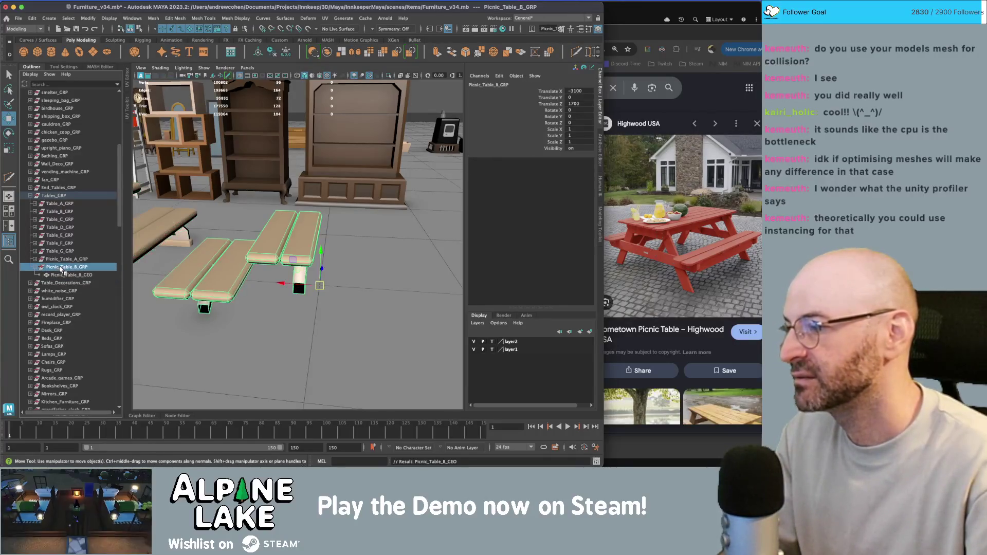
left_click(64, 275)
scroll(300, 224, "up", 1)
left_click_drag(300, 224, 271, 205, "alt")
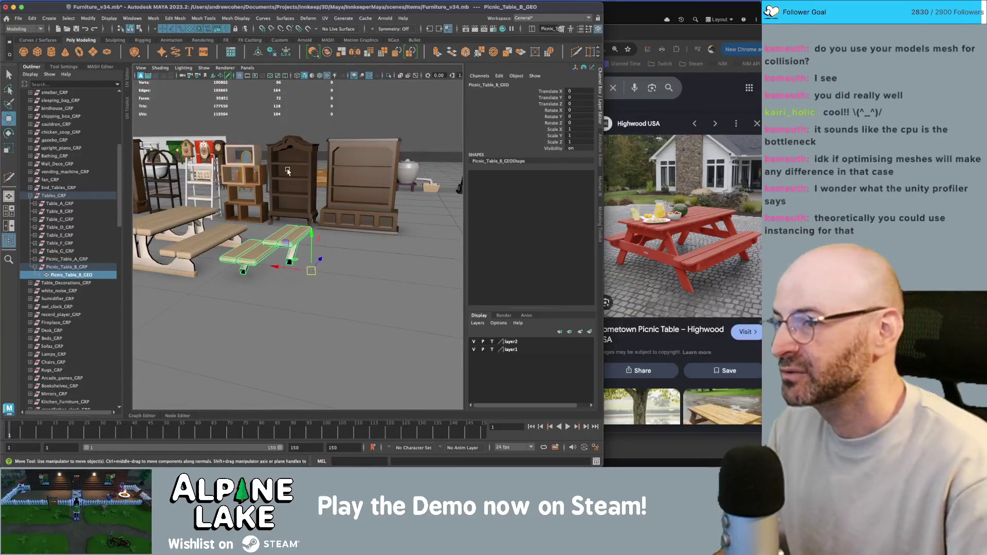
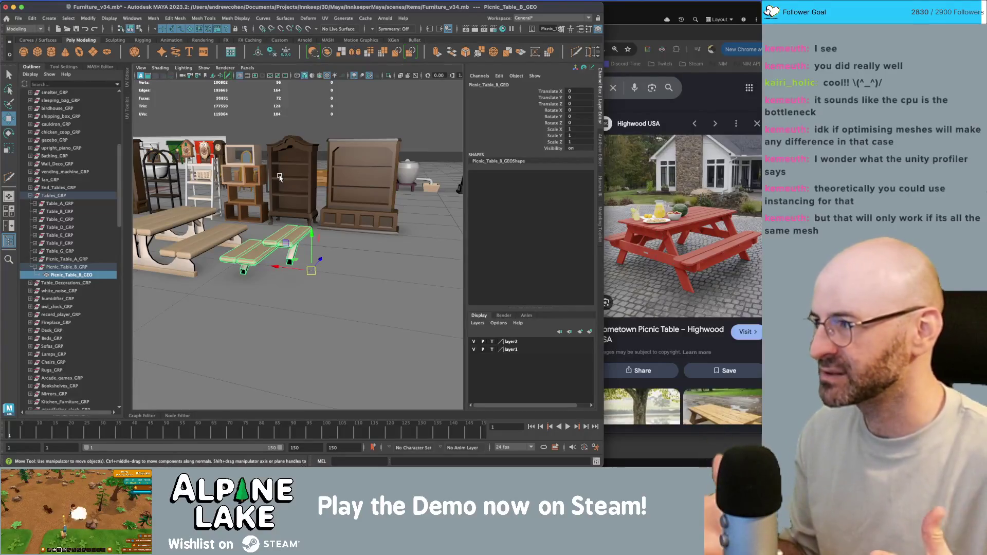
Select a group of Picnic_Table_B_GEO board vertices and shift them sideways along X.
left_click_drag(293, 205, 323, 207, "alt")
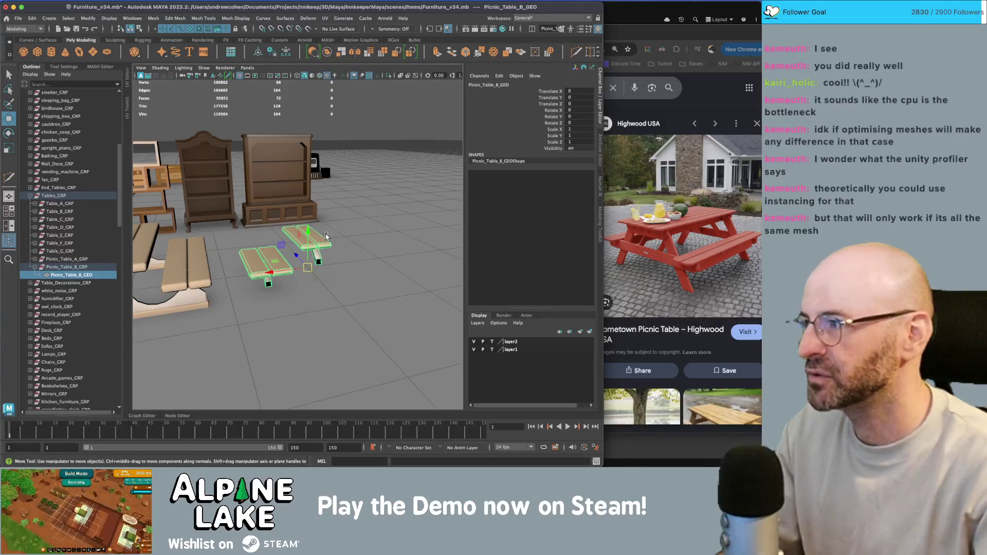
left_click_drag(326, 234, 302, 231, "alt")
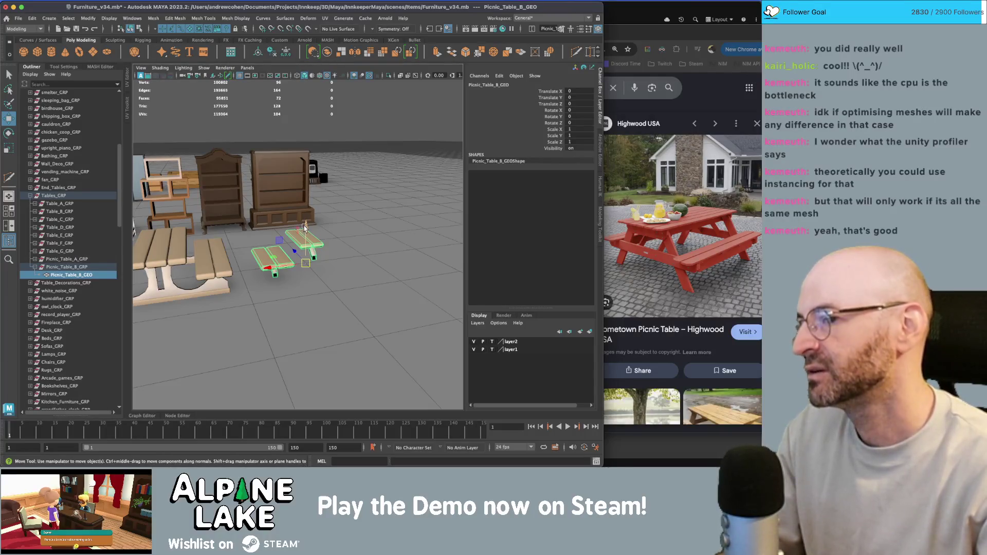
mouse_move(304, 228)
left_mouse_down("alt")
mouse_move(319, 246)
mouse_move(279, 250)
left_mouse_up("alt")
key("q")
key("w")
key("q")
scroll(320, 238, "down", 2)
mouse_move(273, 220)
right_mouse_down()
mouse_move(271, 238)
mouse_move(241, 215)
right_mouse_up()
left_click_drag(261, 266, 263, 261, "alt")
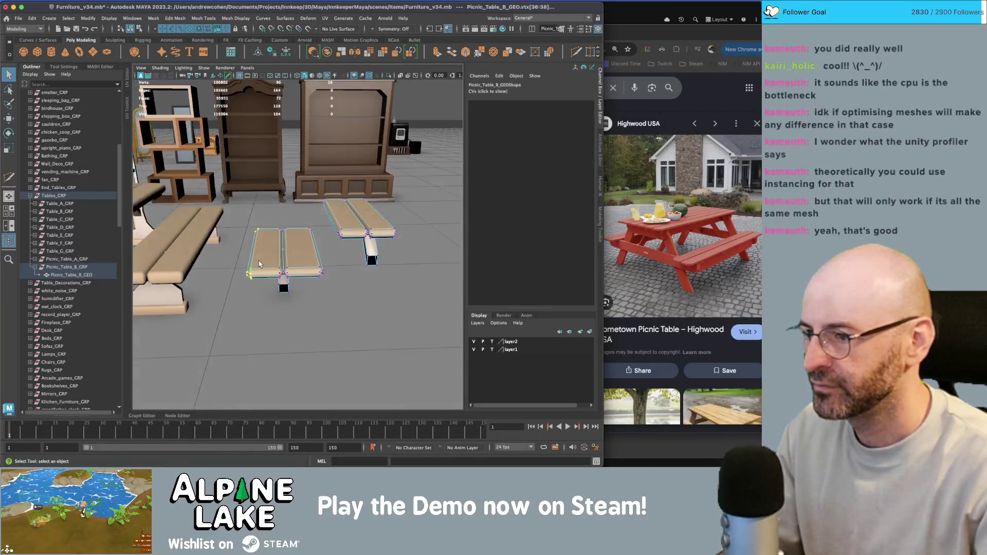
key("w")
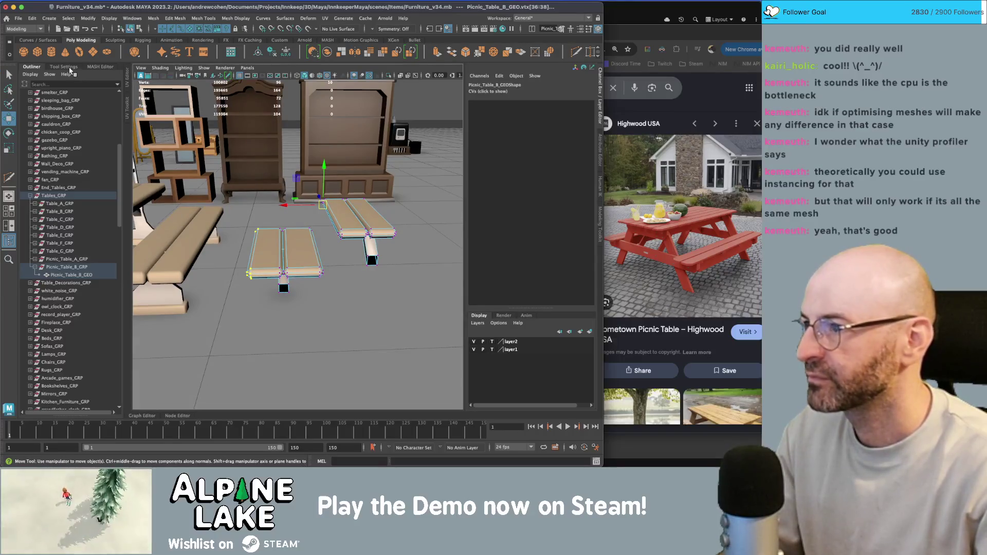
left_click(67, 68)
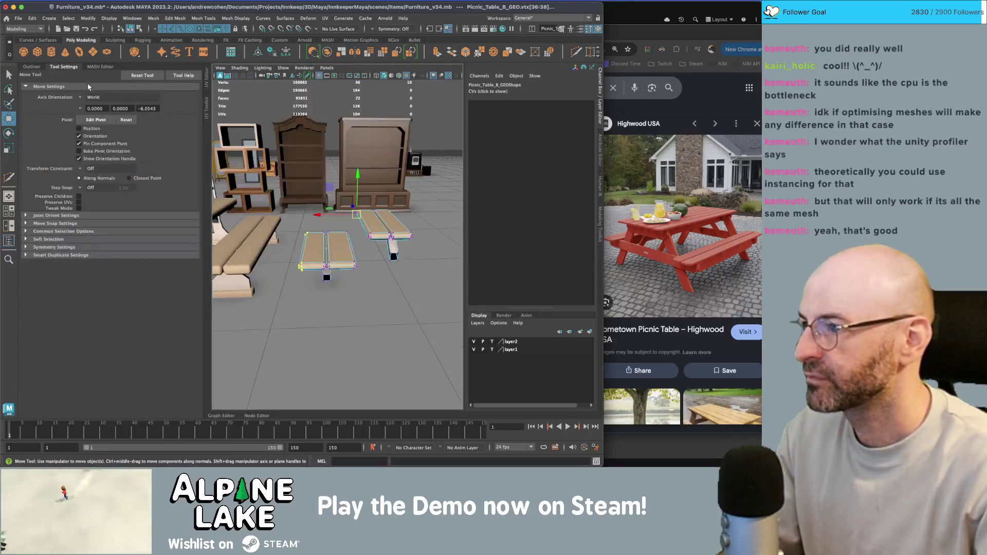
left_click(31, 67)
left_click_drag(222, 256, 228, 256)
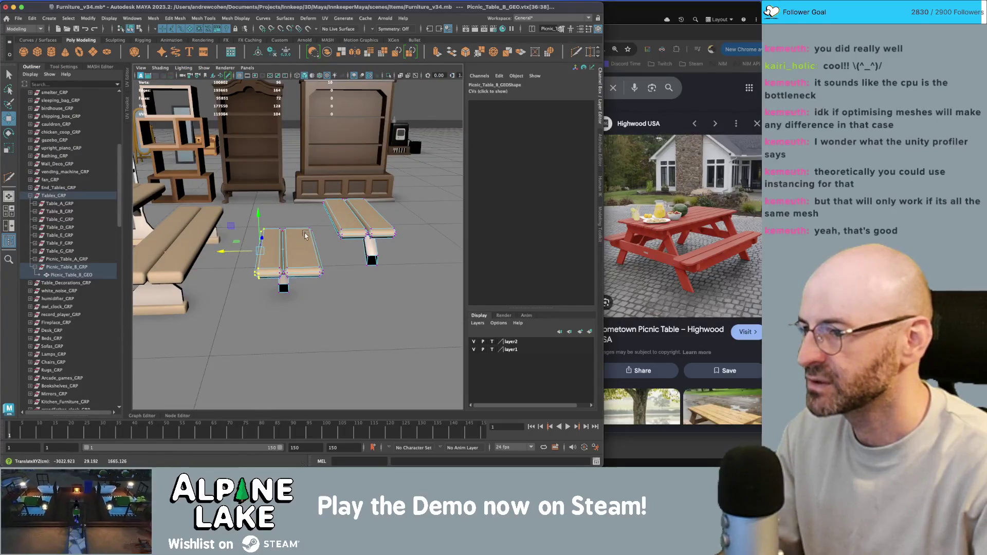
Box-select a second set of board vertices to move.
key("q")
left_click_drag(301, 208, 315, 241)
key("w")
mouse_move(327, 303)
left_mouse_down()
mouse_move(280, 236)
mouse_move(245, 214)
mouse_move(245, 195)
left_mouse_up()
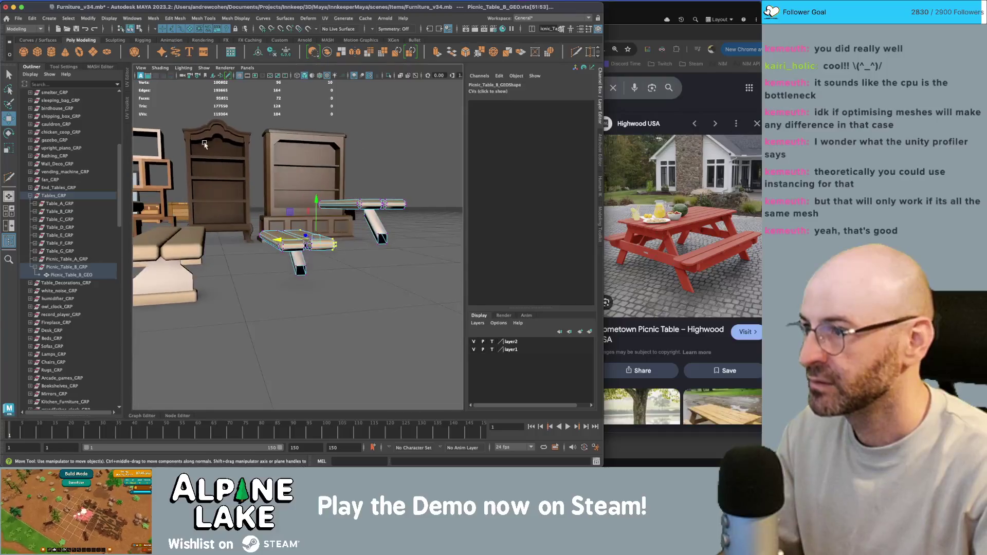
Create a polygon cube and scale and move it into a long board.
left_click(42, 54)
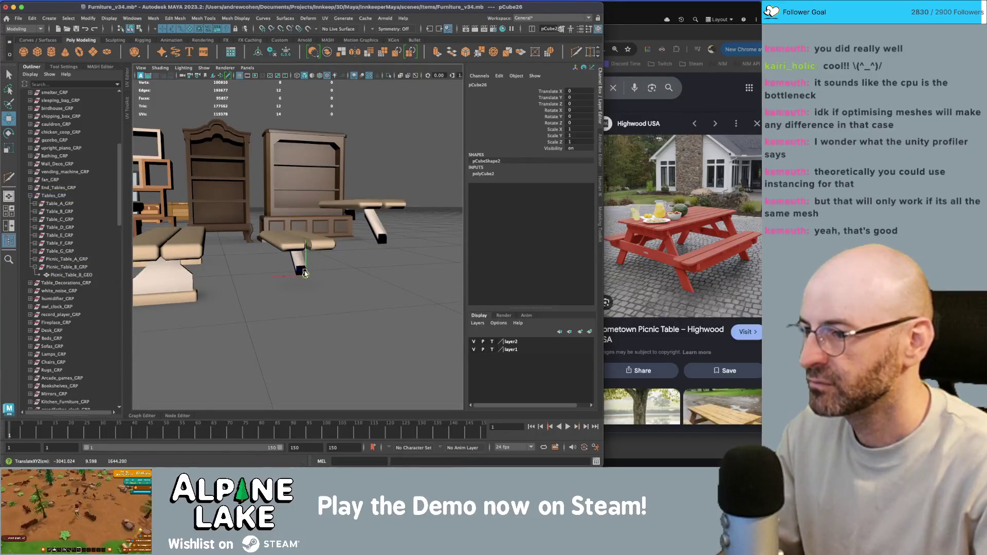
key("r")
mouse_move(313, 276)
left_mouse_down("alt")
mouse_move(296, 269)
mouse_move(314, 286)
mouse_move(188, 344)
left_mouse_up("alt")
key("w")
key("r")
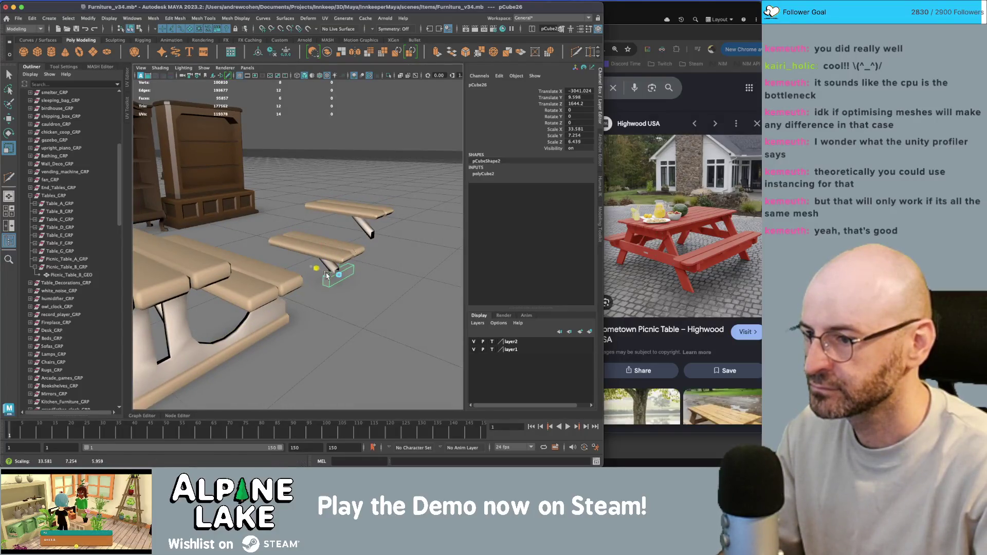
key("w")
mouse_move(337, 233)
left_mouse_down()
mouse_move(339, 250)
mouse_move(341, 236)
mouse_move(288, 254)
mouse_move(291, 237)
left_mouse_up()
scroll(339, 246, "down", 5)
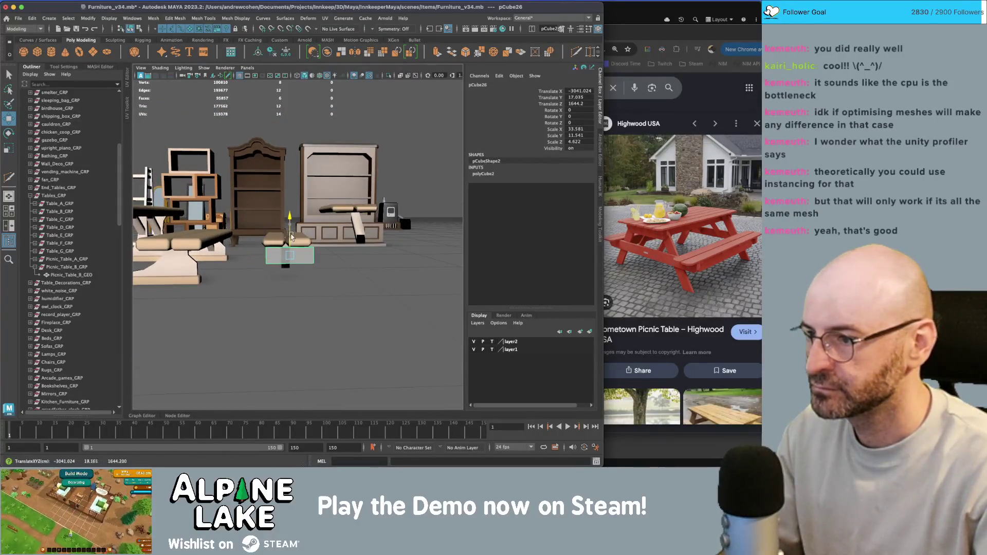
key("q")
scroll(299, 252, "up", 5)
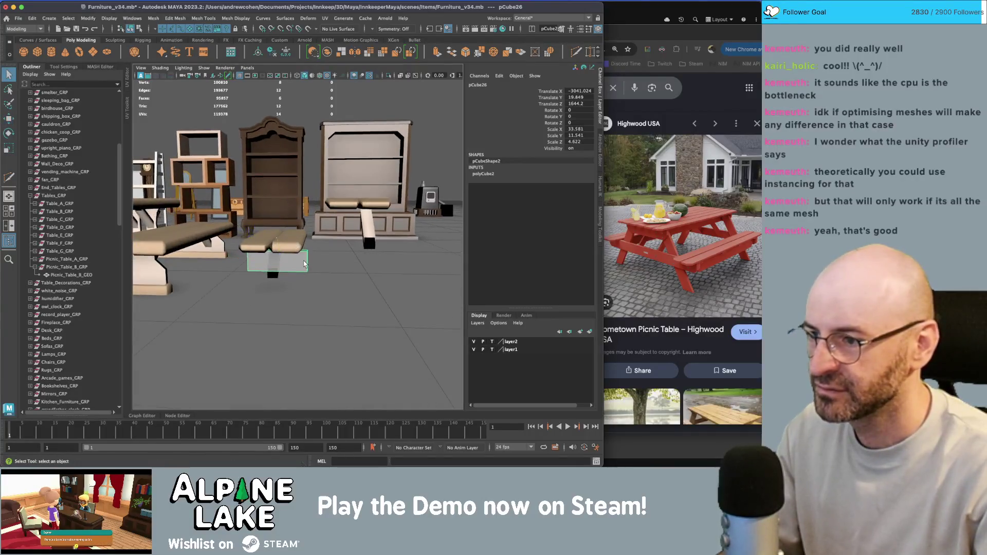
Bevel one edge of the new board with Ctrl+B.
right_click_drag(304, 264, 288, 264)
left_click(309, 270)
key("w")
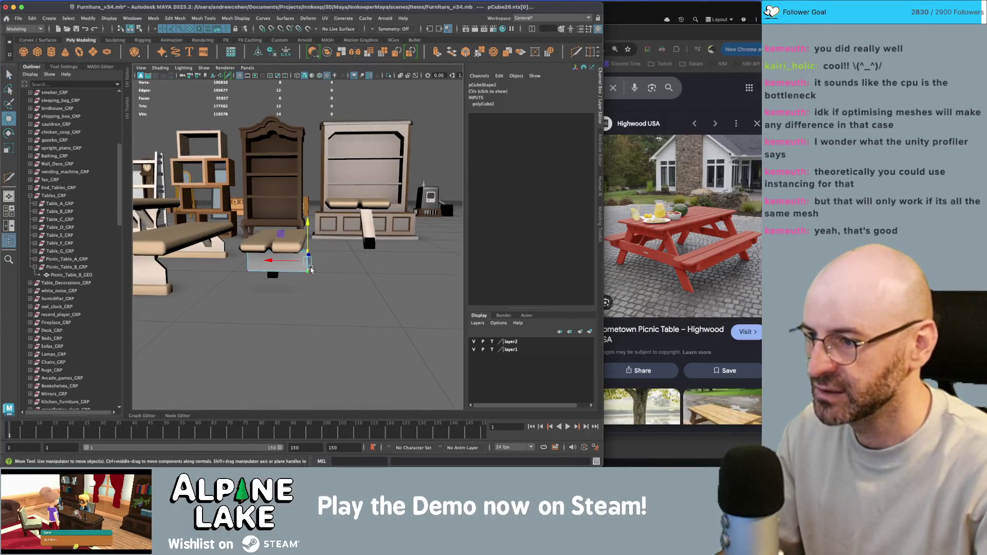
mouse_move(315, 264)
left_mouse_down("alt")
mouse_move(374, 263)
mouse_move(363, 266)
left_mouse_up("alt")
left_click_drag(278, 285, 330, 232, "alt")
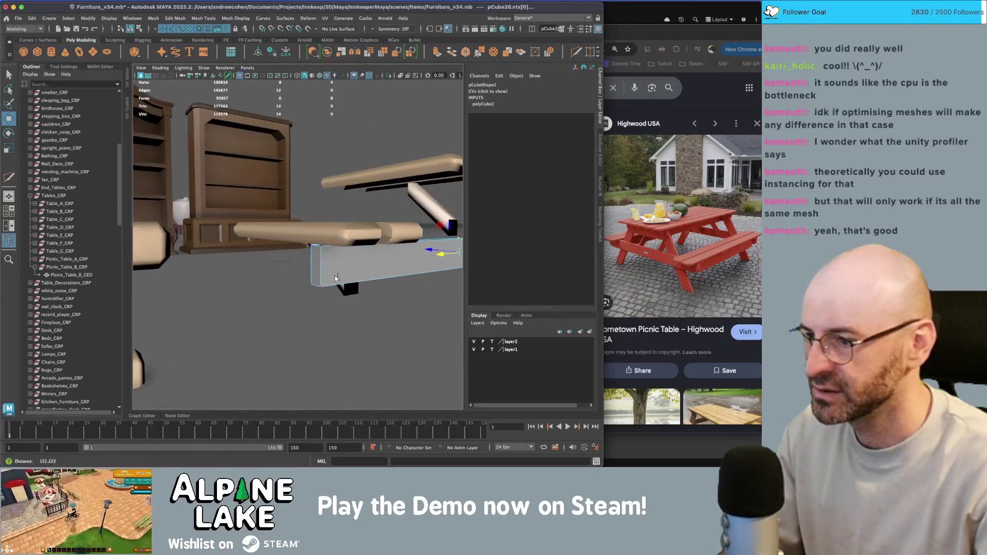
right_click(330, 232)
left_click(329, 199)
left_click(314, 282)
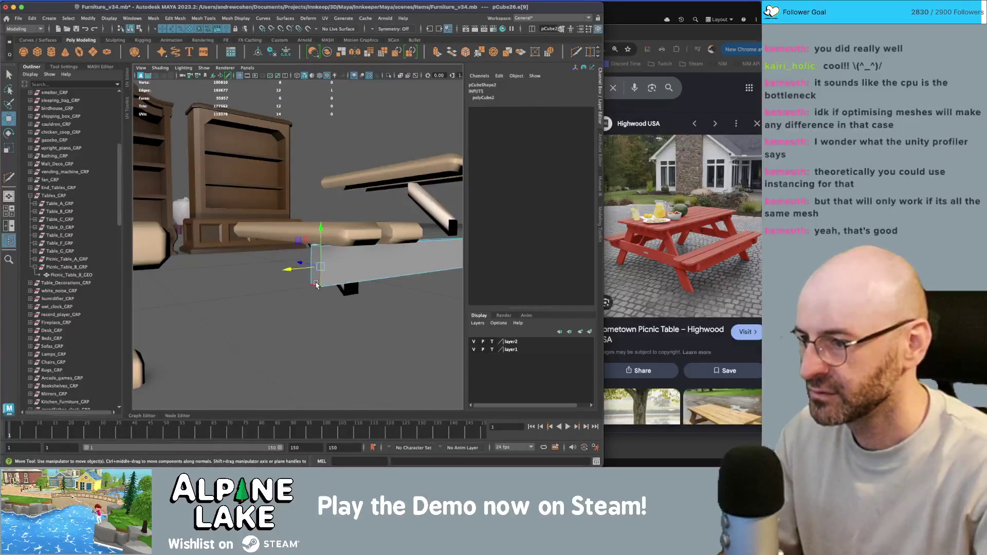
key("ctrl+b")
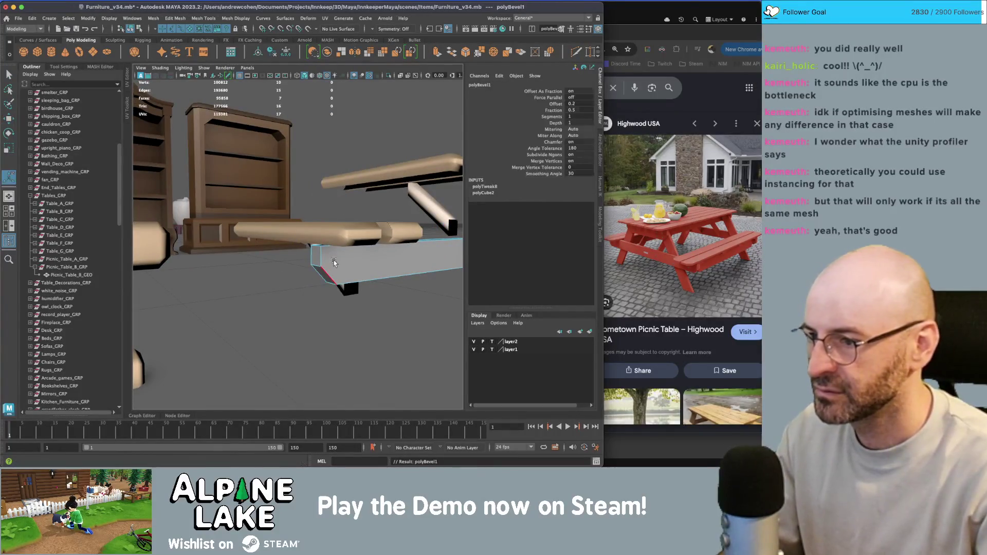
Select the bevelled board's faces and adjust them along X.
right_click(344, 220)
left_click(344, 244)
mouse_move(344, 243)
left_mouse_down("alt")
mouse_move(308, 274)
mouse_move(287, 250)
mouse_move(264, 253)
mouse_move(274, 251)
mouse_move(245, 172)
left_mouse_up("alt")
key("r")
key("w")
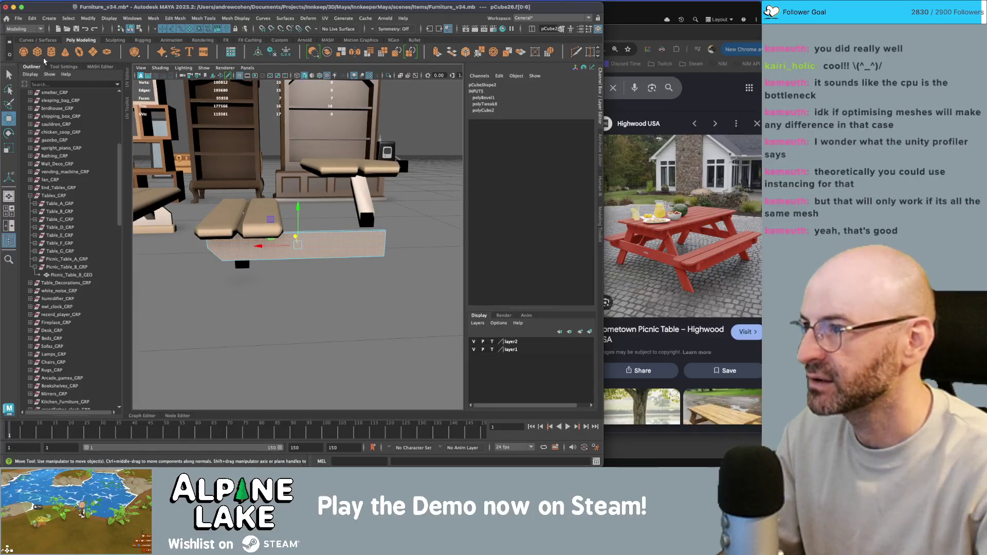
Create another polygon cube, scale it up, and select the small cube pCube27.
left_click(37, 52)
key("r")
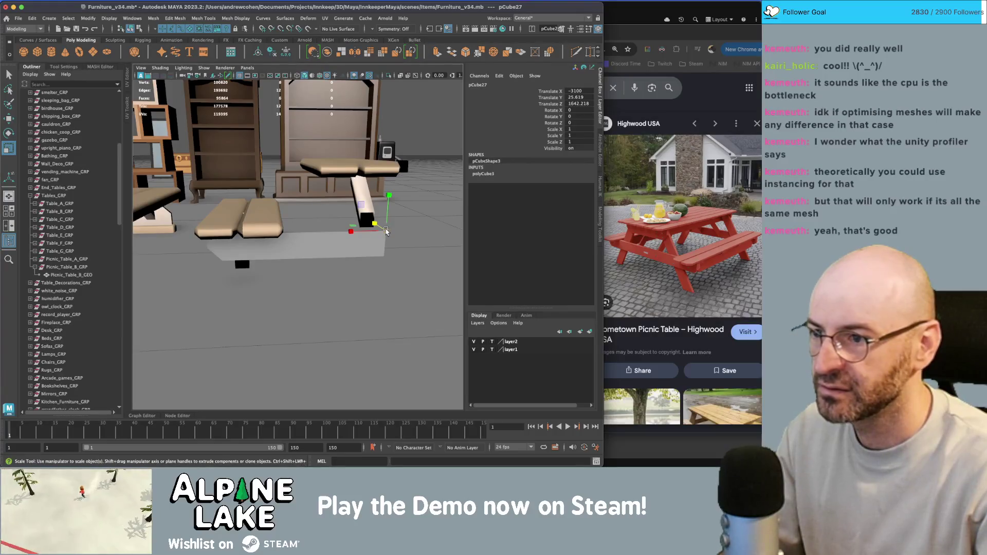
mouse_move(386, 228)
left_mouse_down()
mouse_move(325, 225)
mouse_move(307, 237)
left_mouse_up()
key("f")
scroll(360, 226, "down", 3)
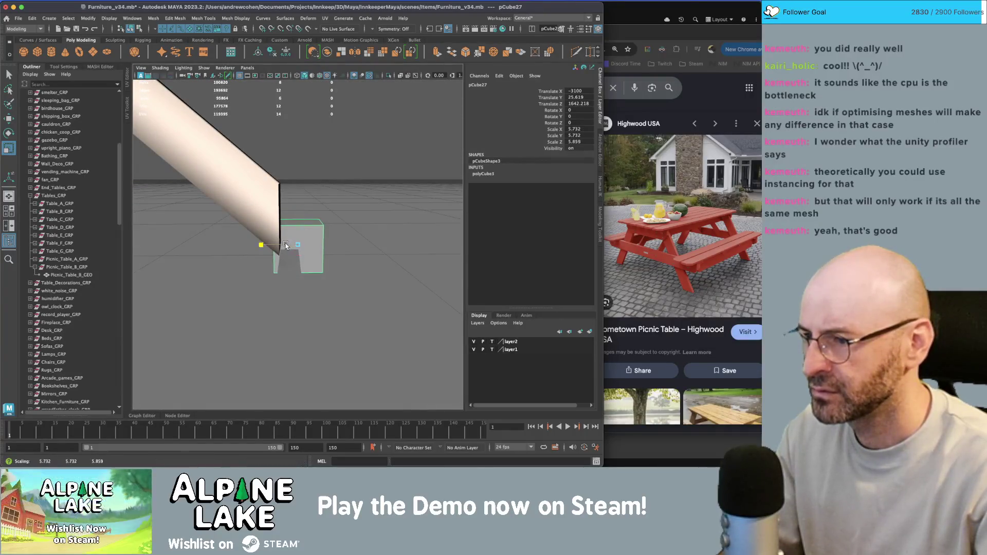
key("q")
left_click(282, 273)
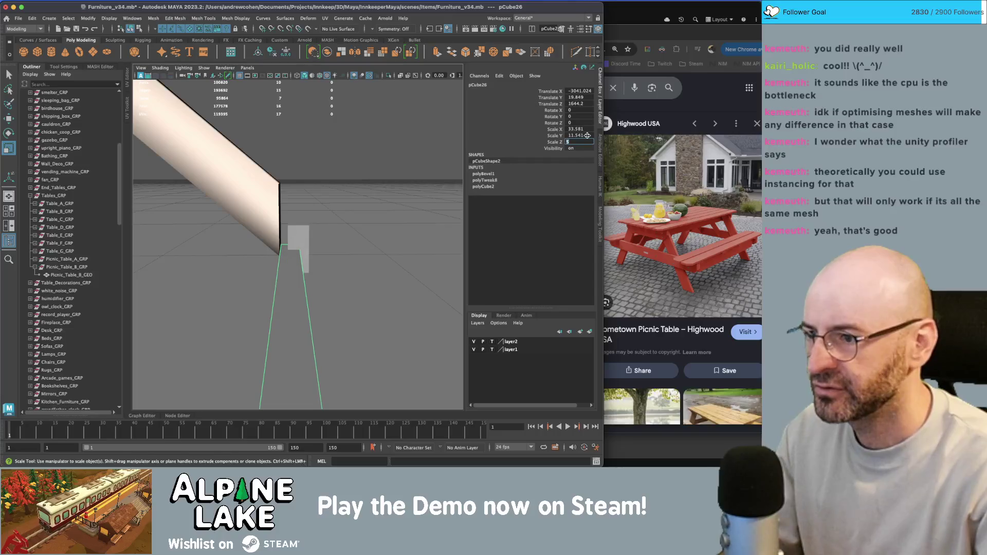
left_click(297, 240)
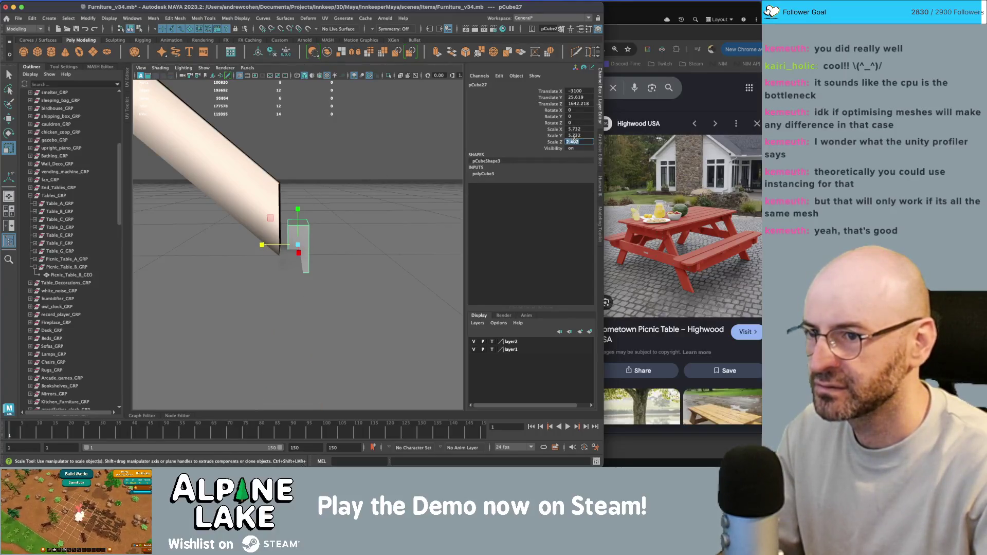
Set pCube27's Scale Z to 2.5, place it under the bench, and widen it along X.
key("Return")
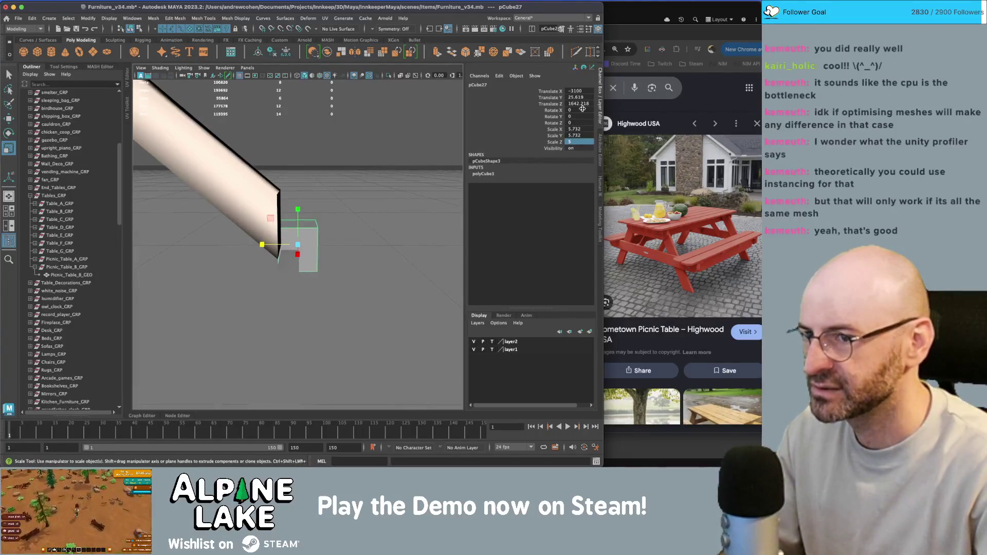
key("Return")
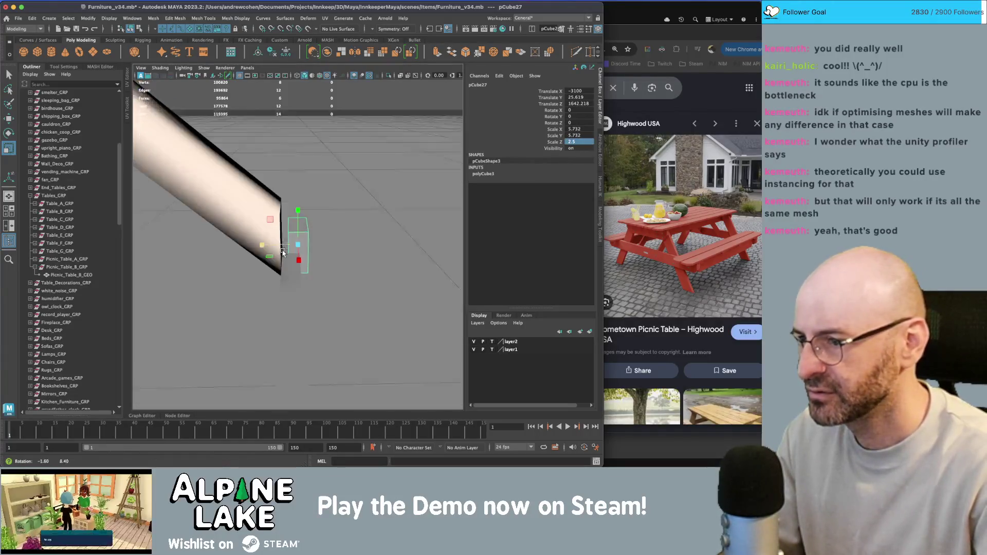
key("w")
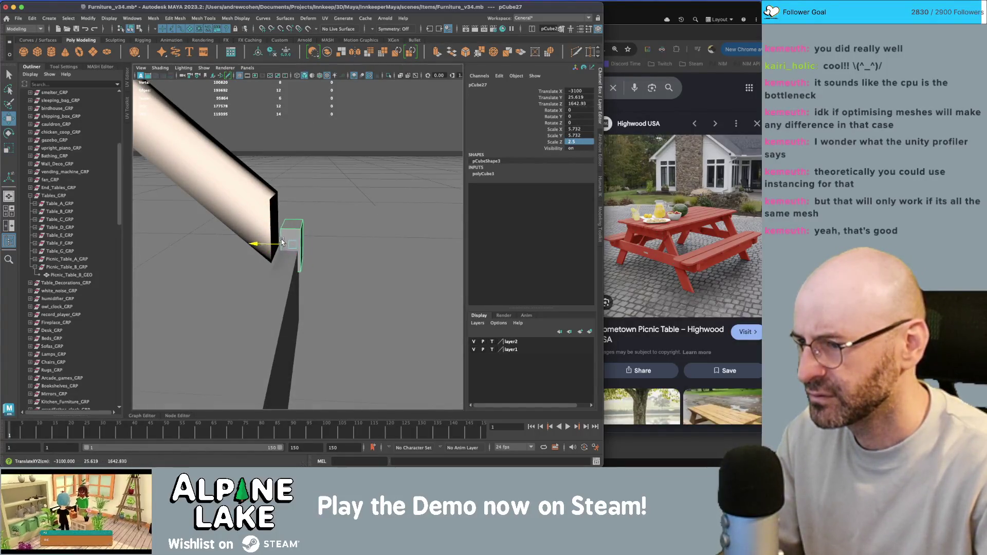
left_click_drag(280, 240, 218, 178, "alt")
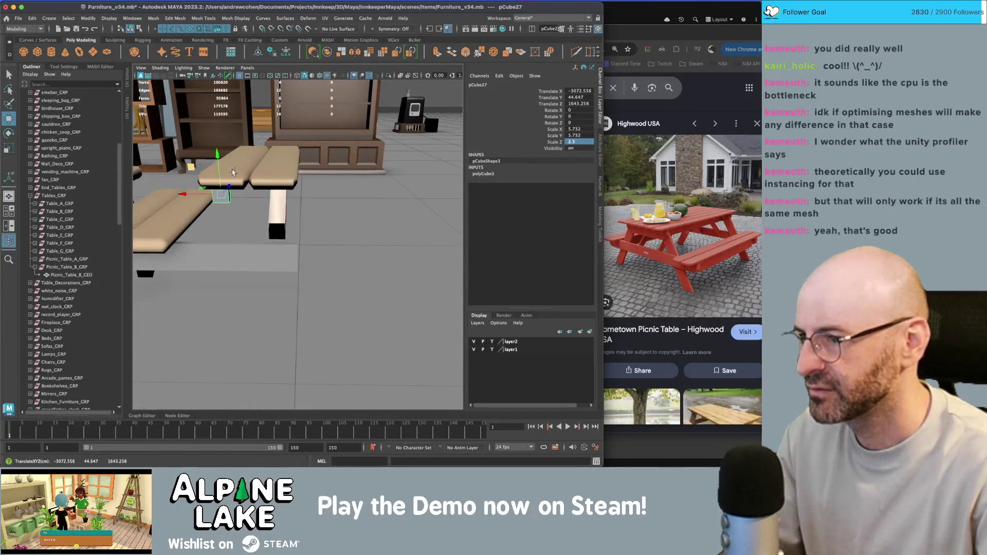
middle_click_drag(232, 172, 304, 175, "alt")
key("r")
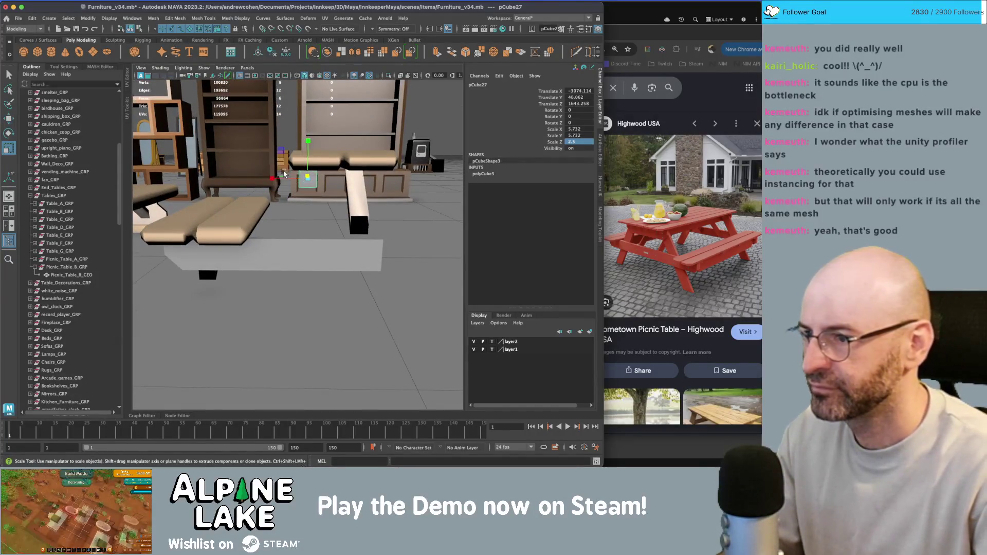
left_click_drag(256, 179, 266, 184)
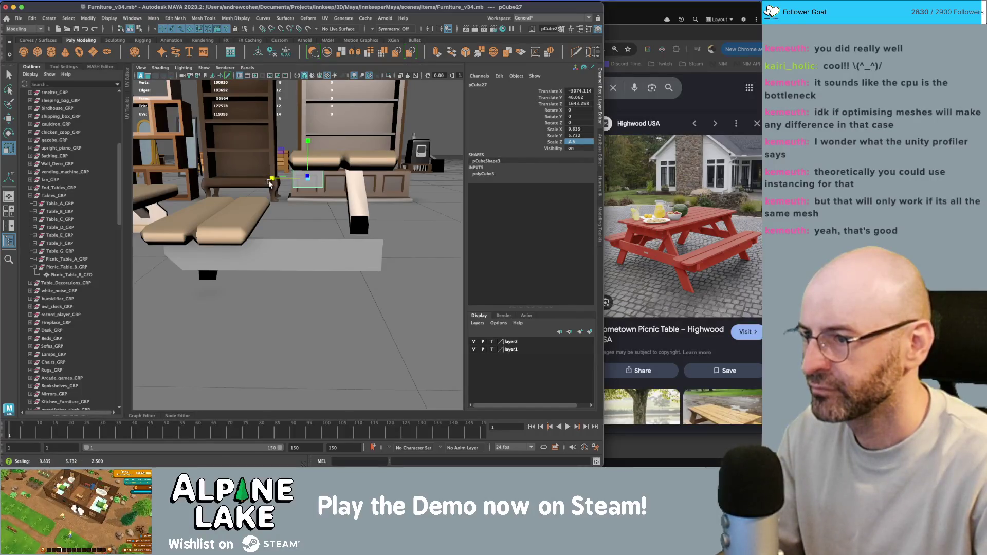
key("w")
left_click_drag(307, 170, 302, 184, "alt")
Duplicate the small block with Ctrl+D and reselect pCube27.
key("ctrl+d")
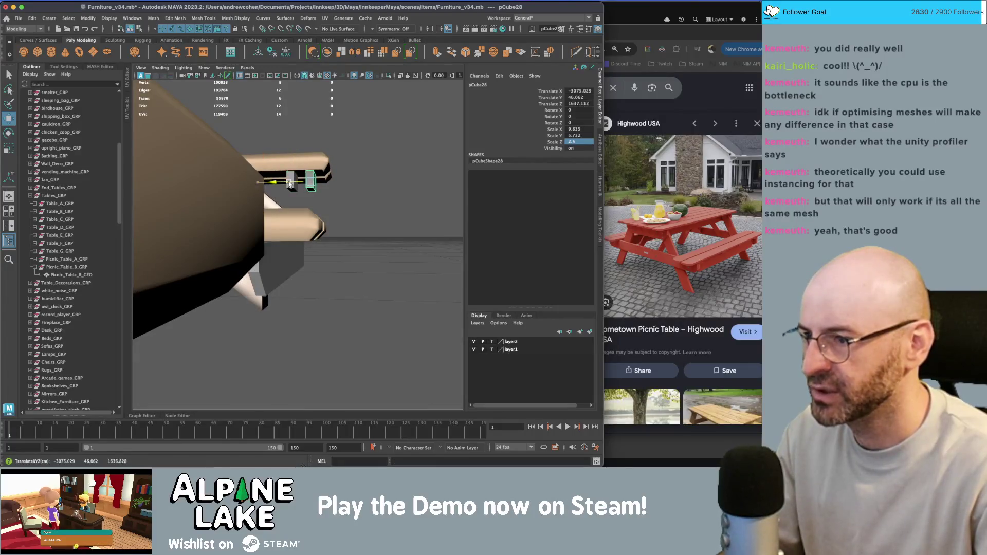
left_click(291, 185)
key("w")
mouse_move(281, 186)
left_mouse_down("alt")
mouse_move(304, 185)
mouse_move(277, 178)
left_mouse_up("alt")
key("q")
right_click(305, 184)
Pull the diagonal leg's end face down toward the bench in Face mode.
left_click(305, 201)
key("w")
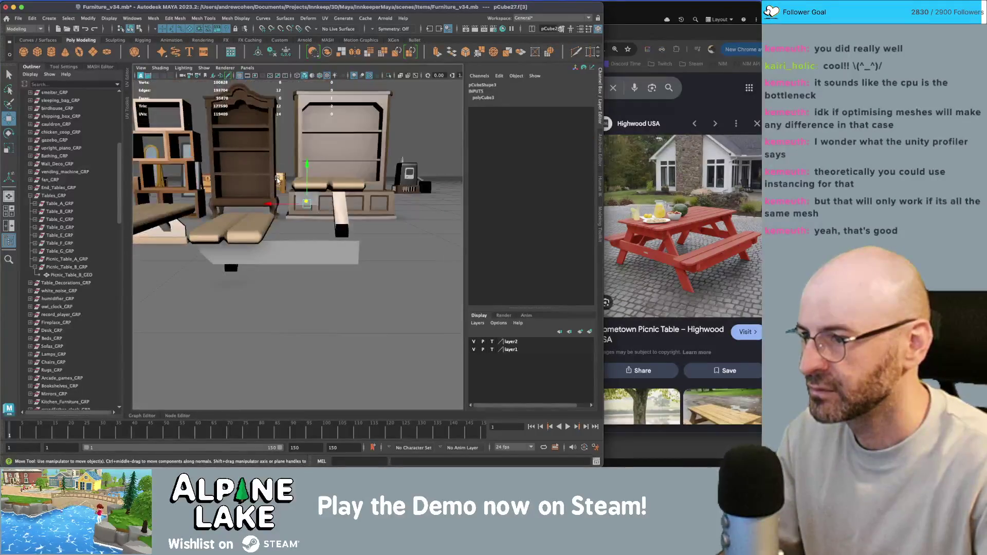
middle_click_drag(277, 178, 236, 233)
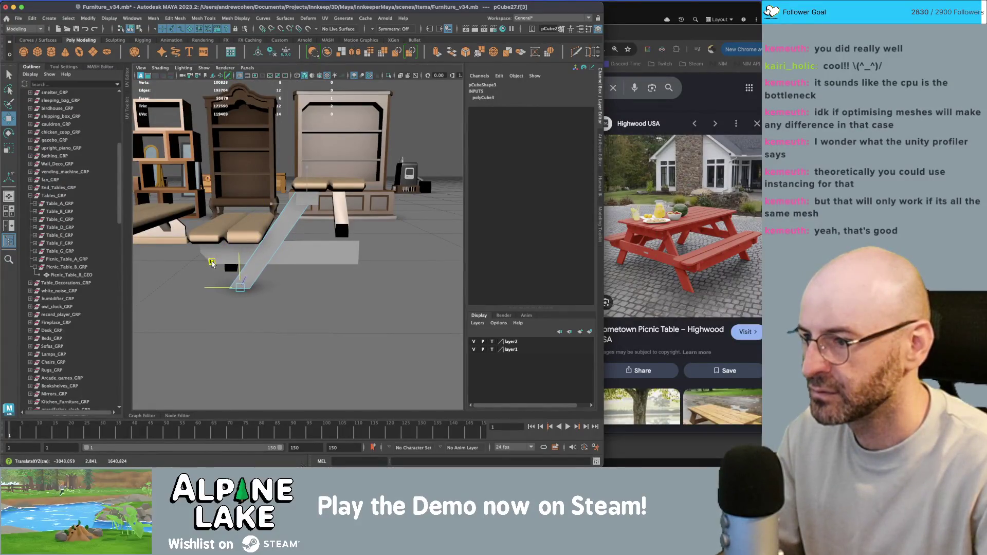
middle_click_drag(228, 259, 238, 259)
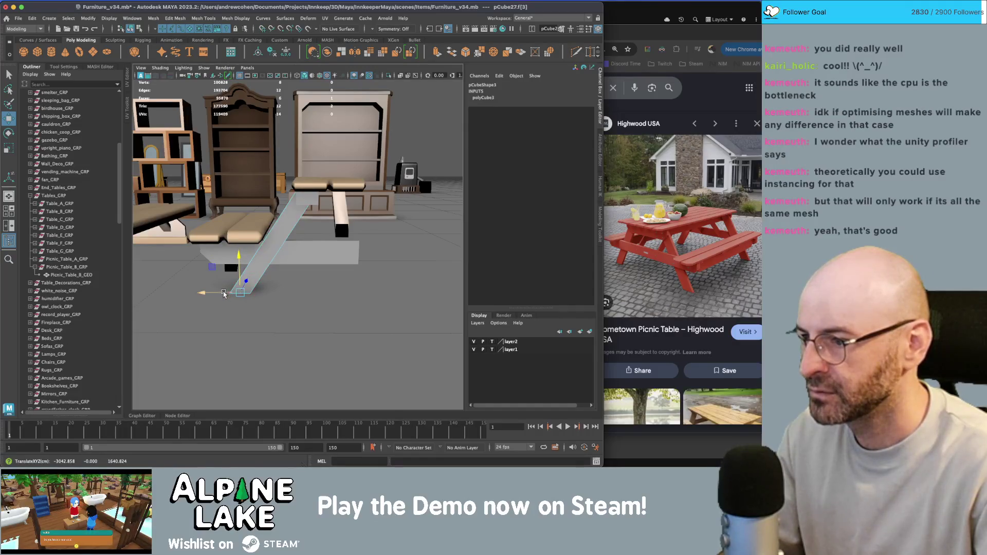
key("q")
mouse_move(220, 296)
left_mouse_down("alt")
mouse_move(279, 238)
mouse_move(244, 259)
mouse_move(247, 245)
left_mouse_up("alt")
key("w")
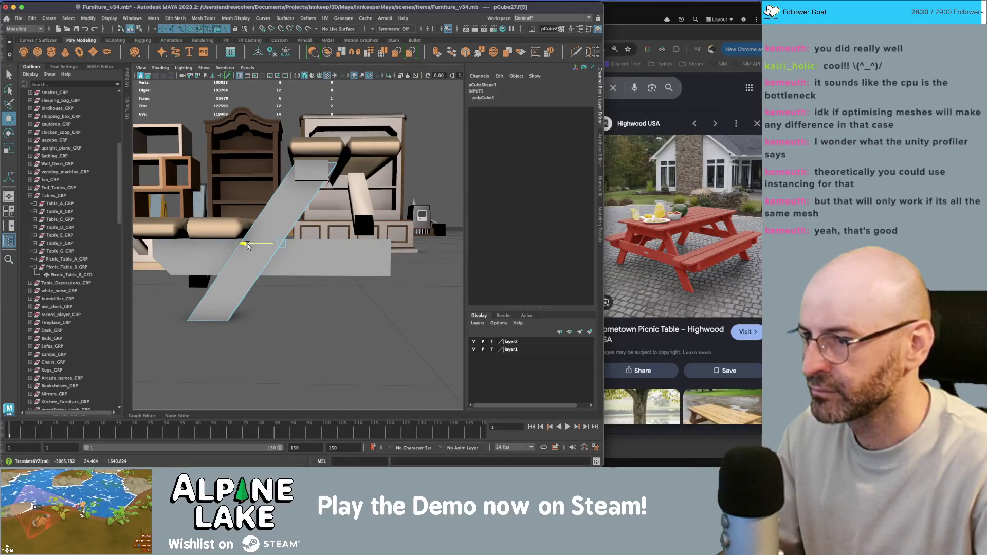
key("q")
left_click(288, 209)
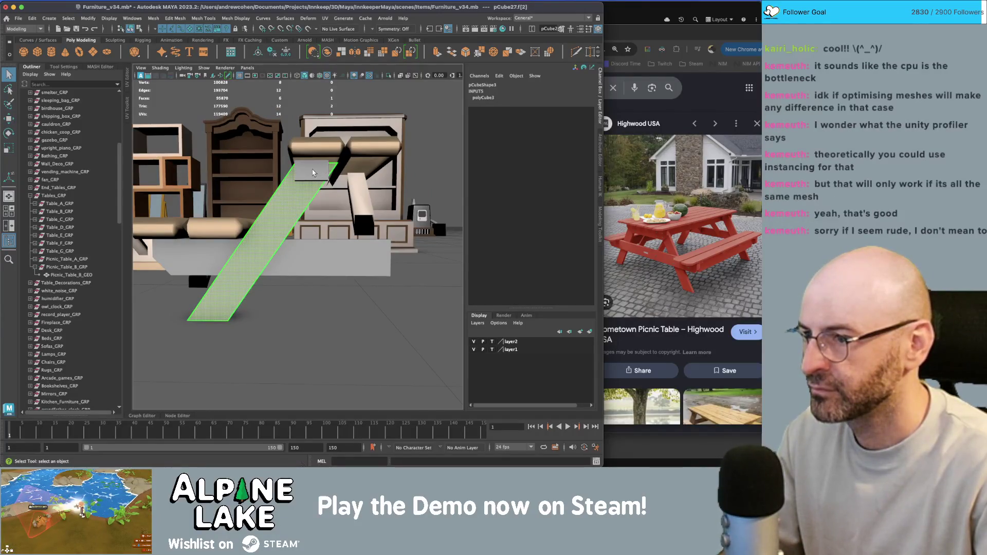
Select the support block pCube28 and nudge it slightly along Z.
left_click_drag(316, 173, 310, 184, "alt")
right_click_drag(310, 185, 321, 173)
mouse_move(318, 175)
left_mouse_down("alt")
mouse_move(288, 170)
mouse_move(297, 156)
left_mouse_up("alt")
key("w")
mouse_move(297, 156)
left_mouse_down("alt")
mouse_move(343, 180)
mouse_move(322, 153)
left_mouse_up("alt")
key("q")
right_click_drag(322, 153, 322, 176)
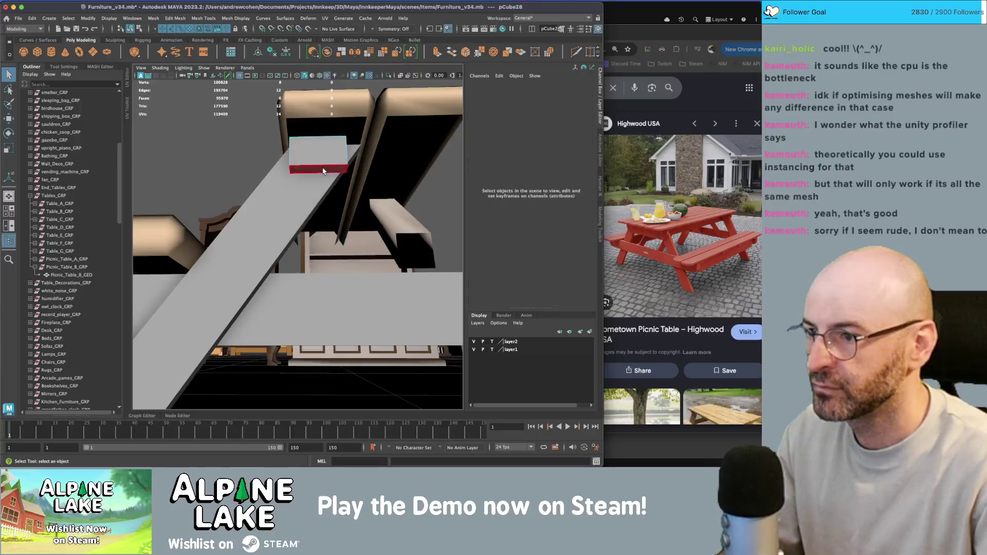
Select faces on the support block in Face mode.
left_click(320, 170)
key("w")
mouse_move(320, 170)
left_mouse_down("alt")
mouse_move(330, 175)
mouse_move(321, 191)
left_mouse_up("alt")
left_click(330, 176)
Bevel pCube28's lower edge with Ctrl+B so it slopes into the diagonal leg.
key("q")
right_click_drag(313, 201, 313, 191)
left_click(317, 209)
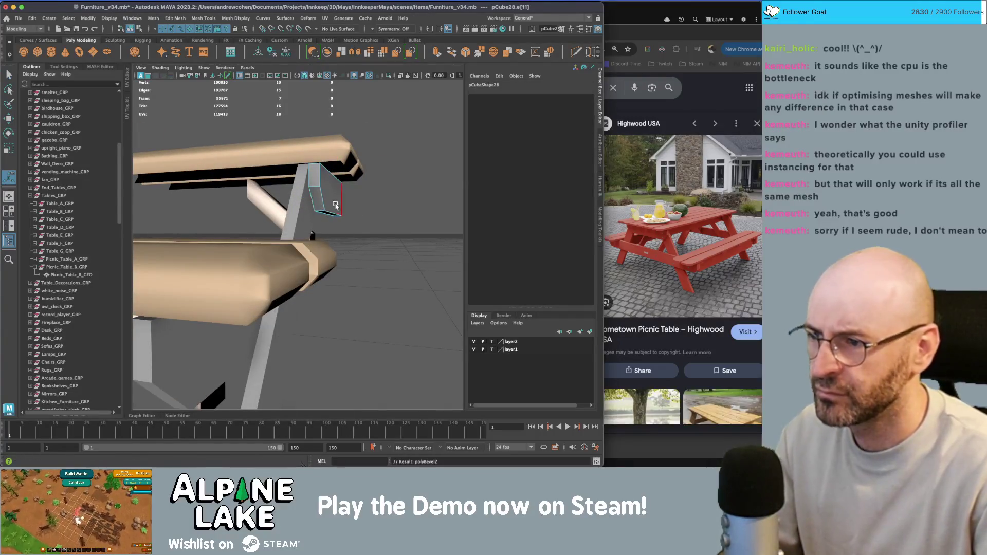
key("ctrl+b")
left_click_drag(335, 206, 323, 199, "alt")
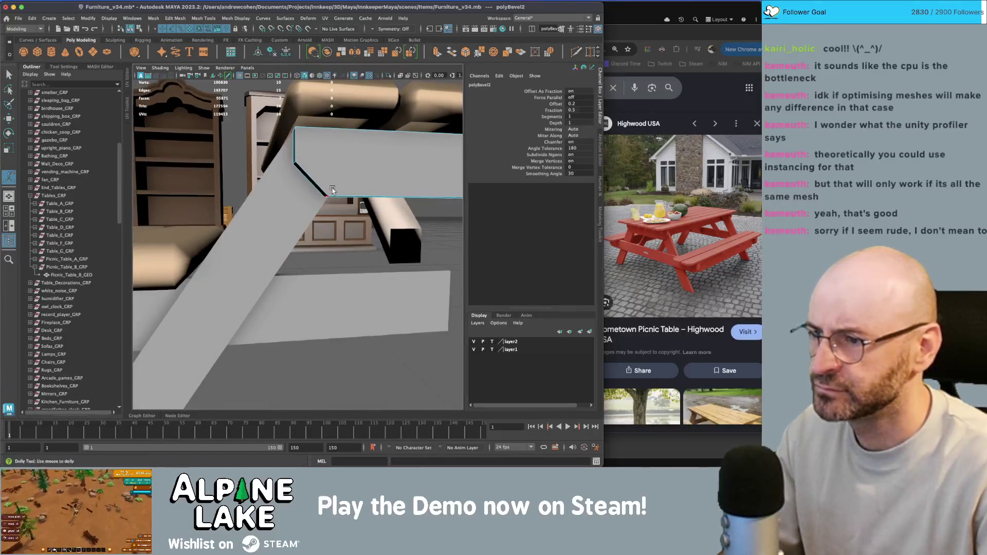
right_click_drag(333, 190, 454, 153, "alt")
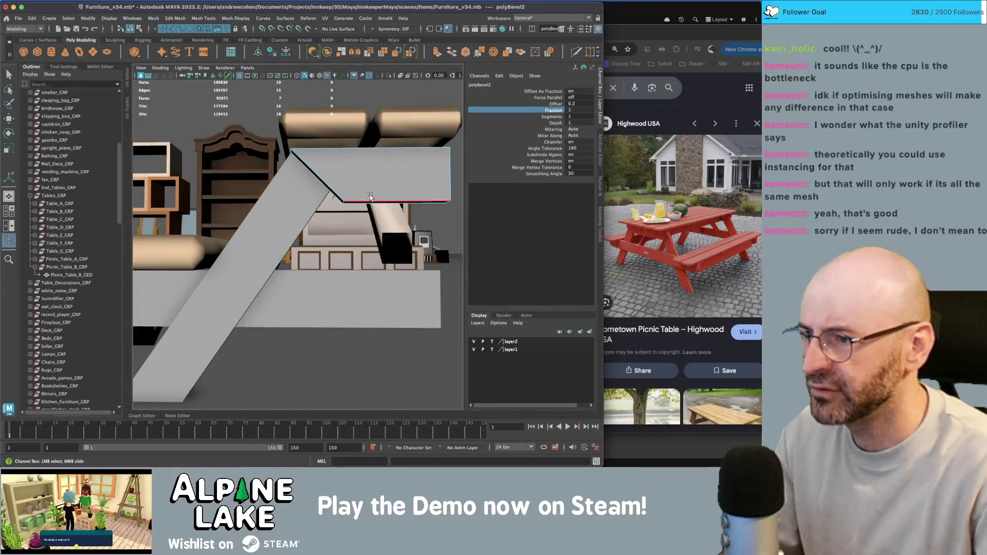
left_click(298, 211)
left_click_drag(298, 209, 254, 205, "alt")
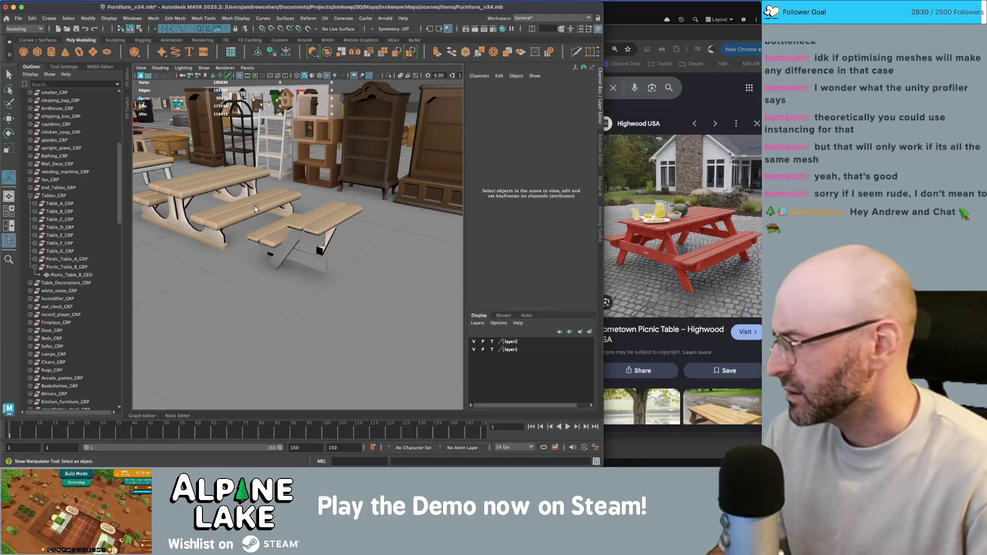
key("q")
mouse_move(254, 208)
left_mouse_down("alt")
mouse_move(302, 241)
mouse_move(352, 229)
mouse_move(338, 229)
left_mouse_up("alt")
Frame the angled block and shift it slightly left along X.
left_click(302, 241)
key("f")
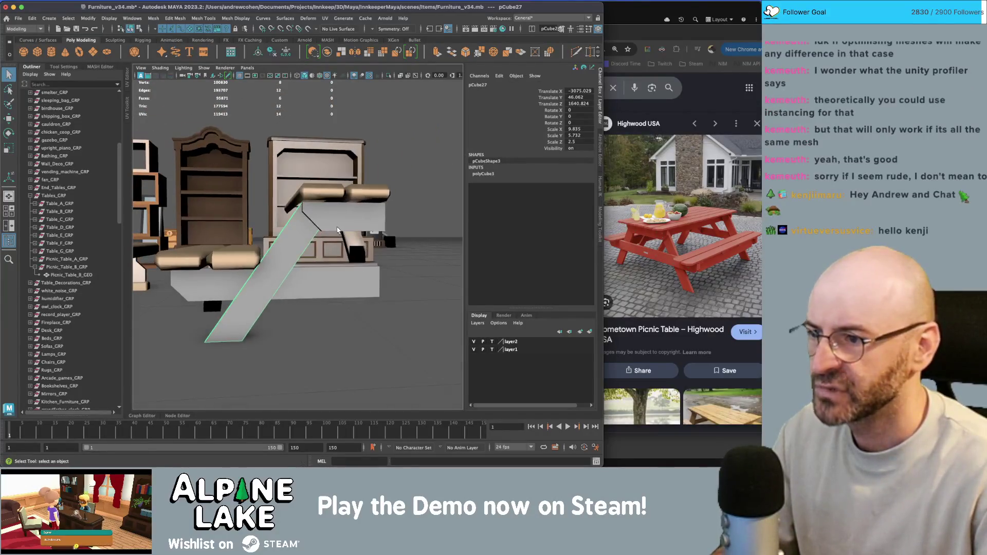
scroll(334, 220, "up", 3)
key("w")
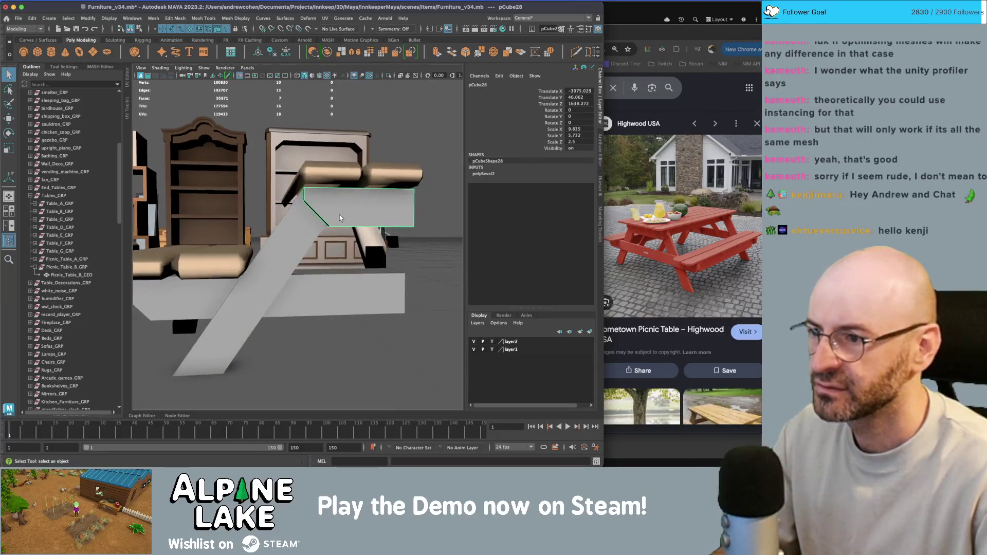
left_click_drag(309, 209, 293, 201)
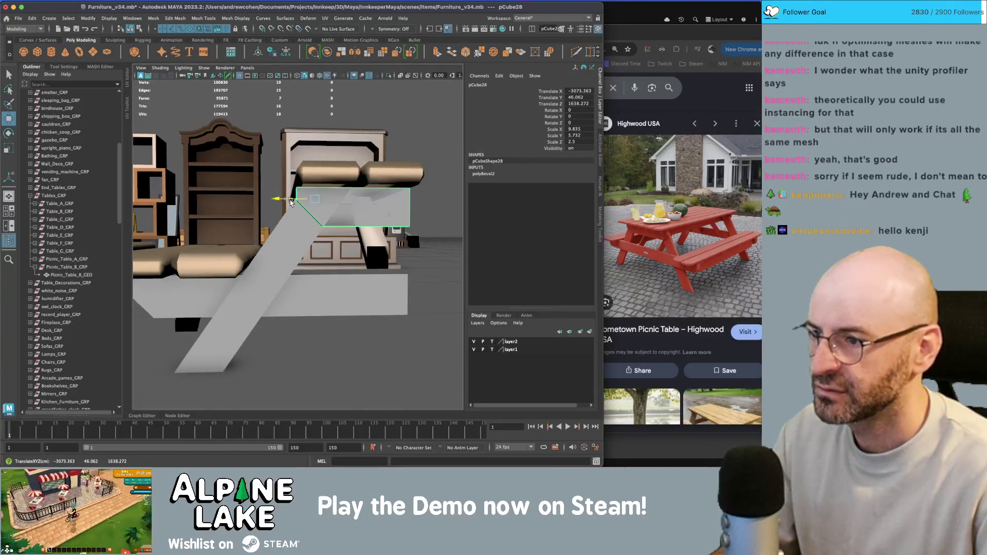
Check a face of the angled block, then return to object selection.
left_click_drag(387, 200, 372, 216, "alt")
right_click(384, 200)
left_click(384, 220)
left_click(383, 217)
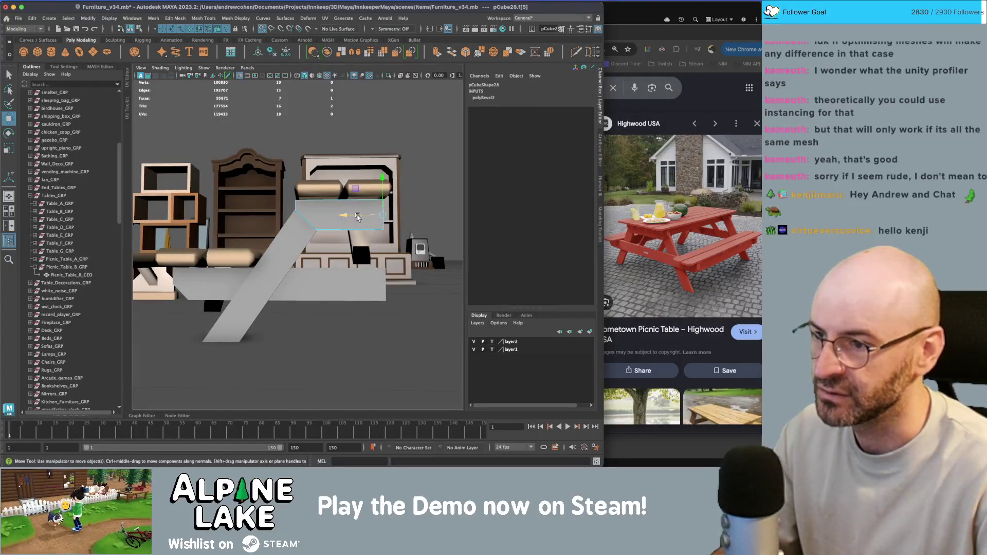
key("q")
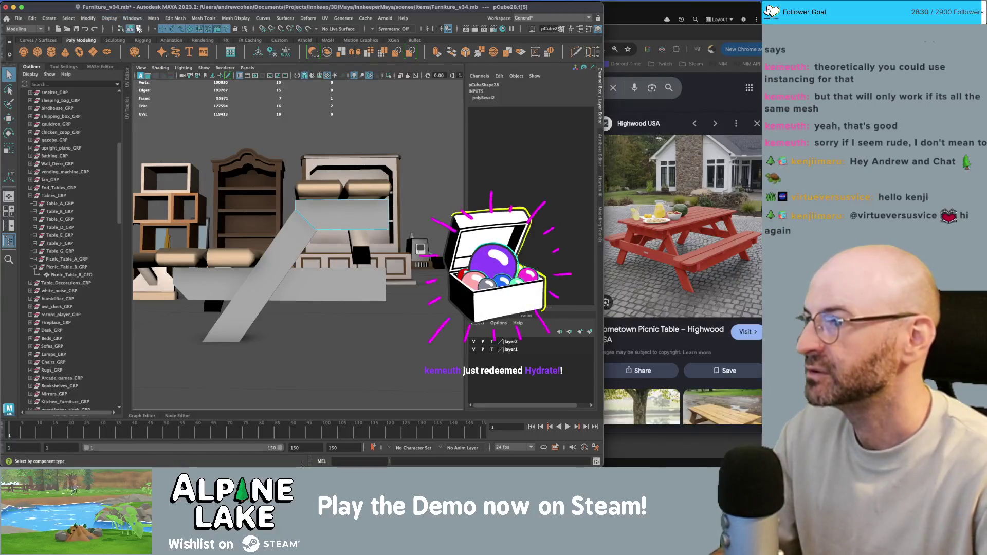
left_click(139, 28)
Check the bench legs and select the whole Picnic_Table_B_GEO.
mouse_move(329, 175)
left_mouse_down("alt")
mouse_move(363, 165)
mouse_move(334, 211)
mouse_move(308, 223)
left_mouse_up("alt")
left_click(368, 185)
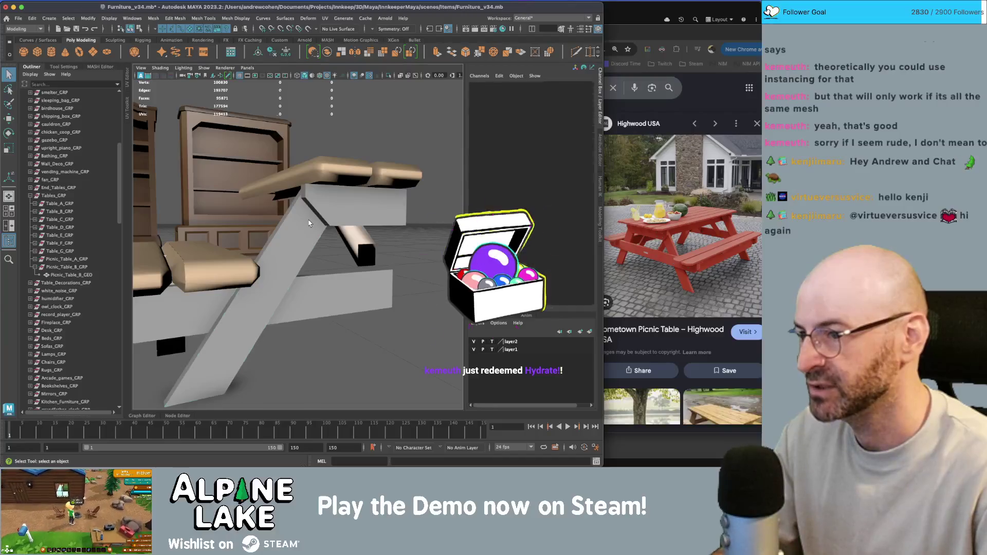
left_click(308, 223)
left_click(373, 140)
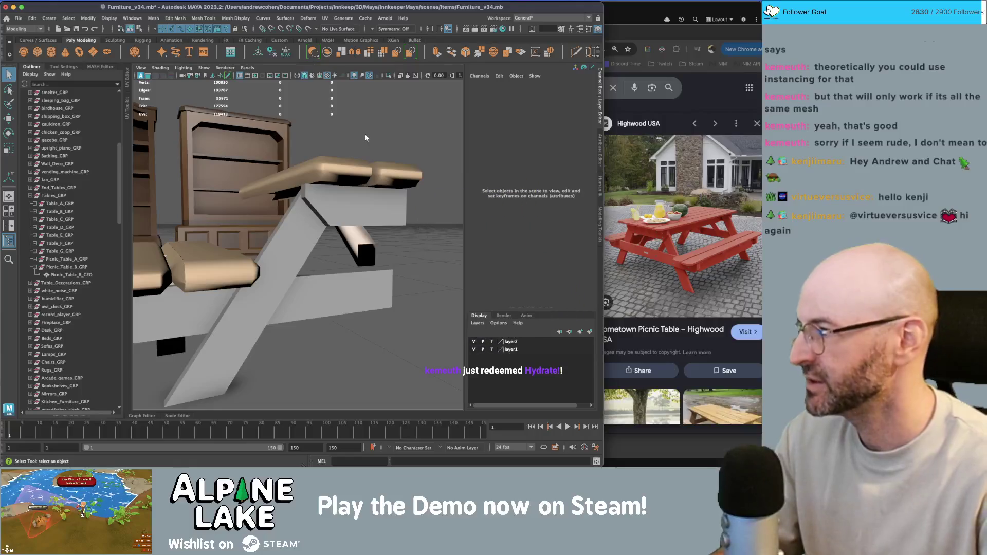
mouse_move(365, 138)
left_mouse_down("alt")
mouse_move(340, 143)
mouse_move(364, 159)
mouse_move(393, 149)
mouse_move(318, 180)
mouse_move(344, 174)
mouse_move(330, 181)
left_mouse_up("alt")
left_click(329, 183)
mouse_move(331, 242)
left_mouse_down("alt")
mouse_move(282, 249)
mouse_move(269, 228)
mouse_move(352, 246)
mouse_move(270, 247)
mouse_move(280, 227)
left_mouse_up("alt")
left_click(353, 246)
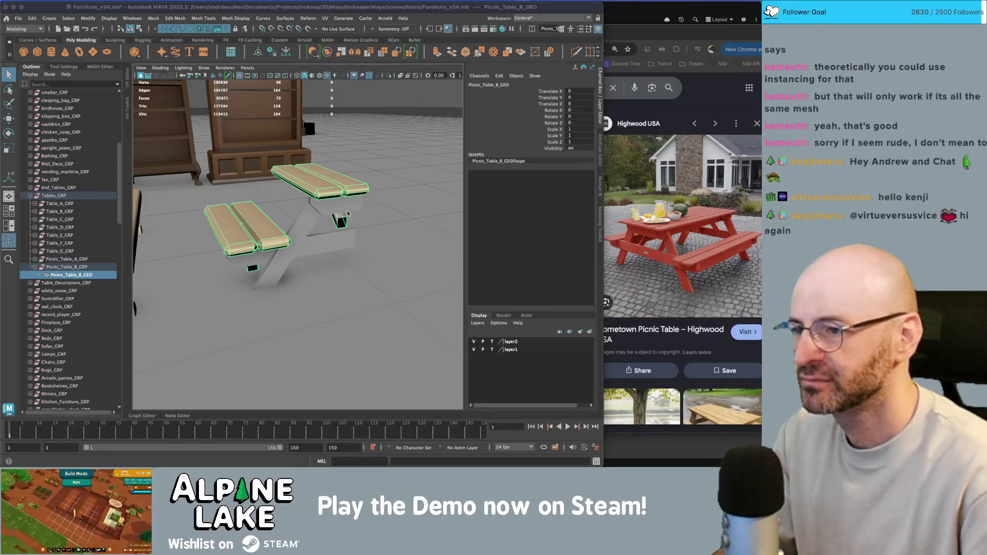
Select the picnic table, show its UV layout and assign the maya_MATTE_mat palette material.
left_click_drag(348, 214, 303, 225, "alt")
left_click(301, 225)
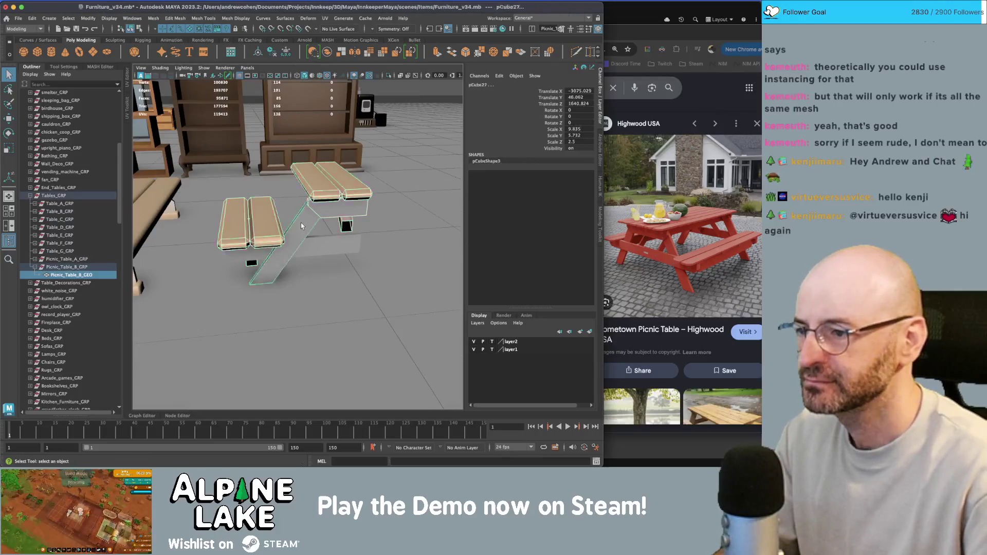
left_click(256, 229)
key("ctrl+u")
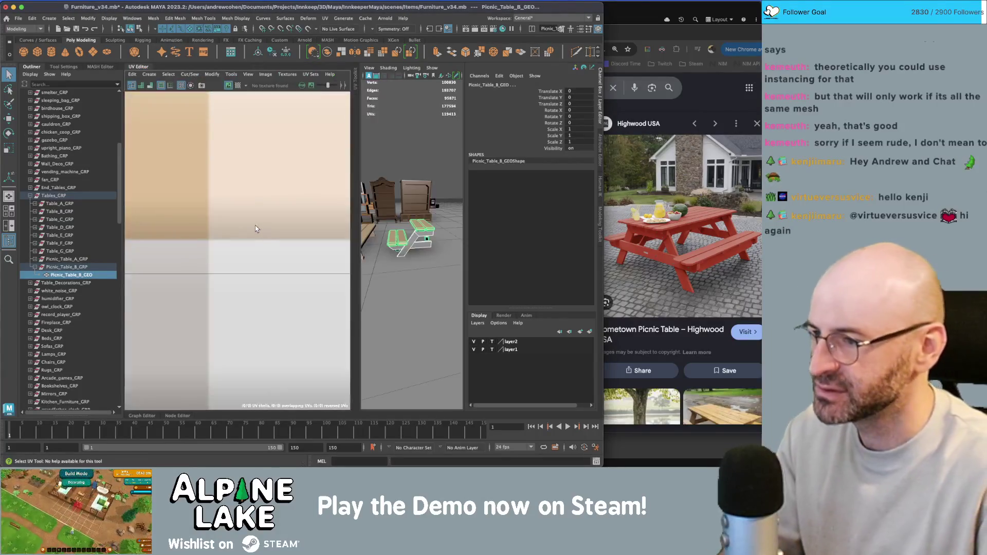
right_click_drag(216, 226, 182, 208)
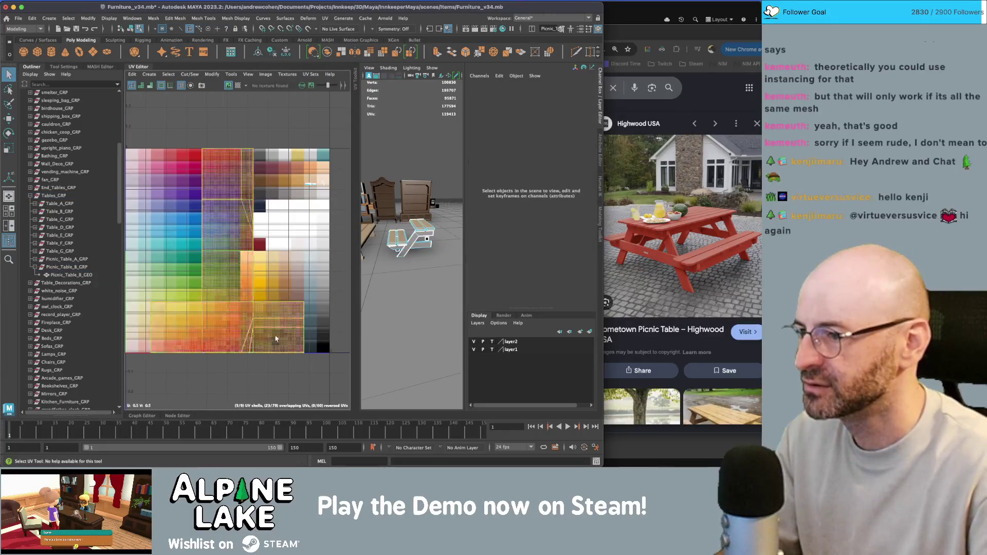
key("F8")
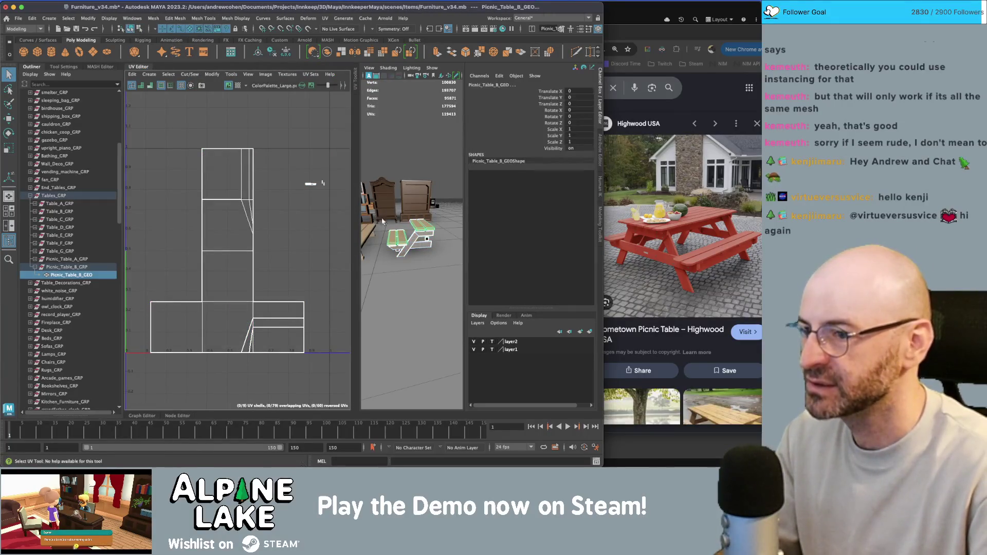
scroll(382, 221, "up", 3)
mouse_move(414, 222)
right_mouse_down()
mouse_move(424, 441)
mouse_move(494, 412)
mouse_move(506, 261)
right_mouse_up()
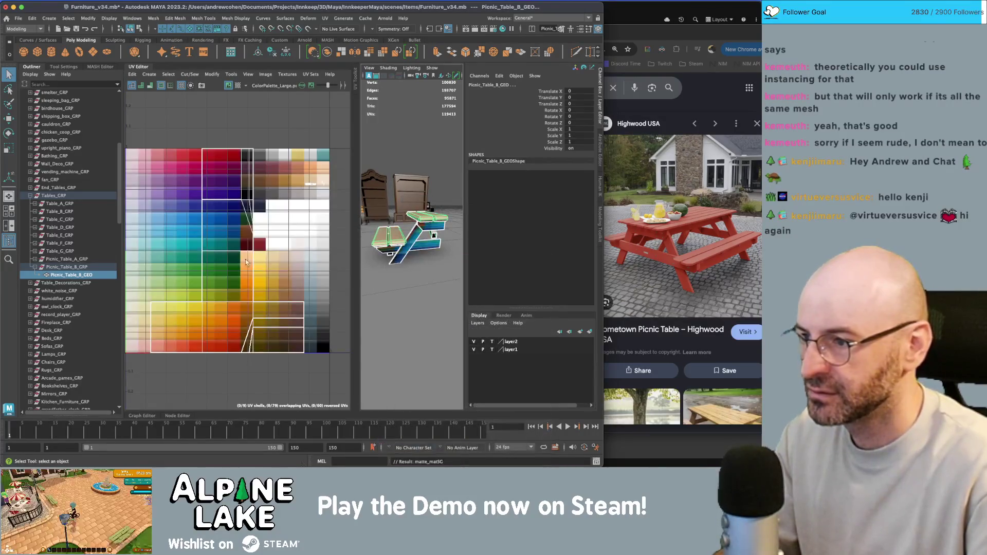
right_click_drag(237, 270, 241, 275)
Scale a leg's UV shell down and fit it inside the red swatch.
left_click(241, 275)
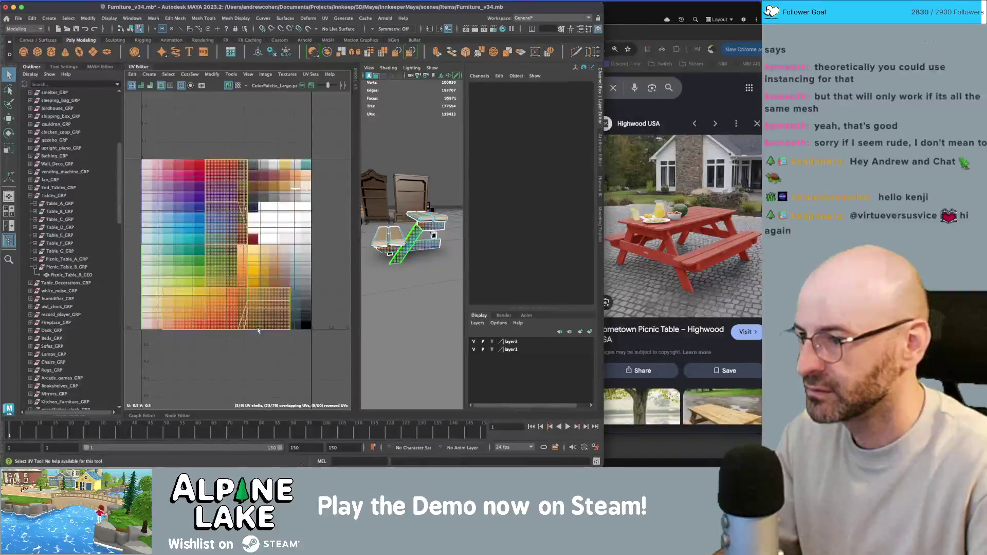
key("r")
left_click_drag(226, 244, 191, 295)
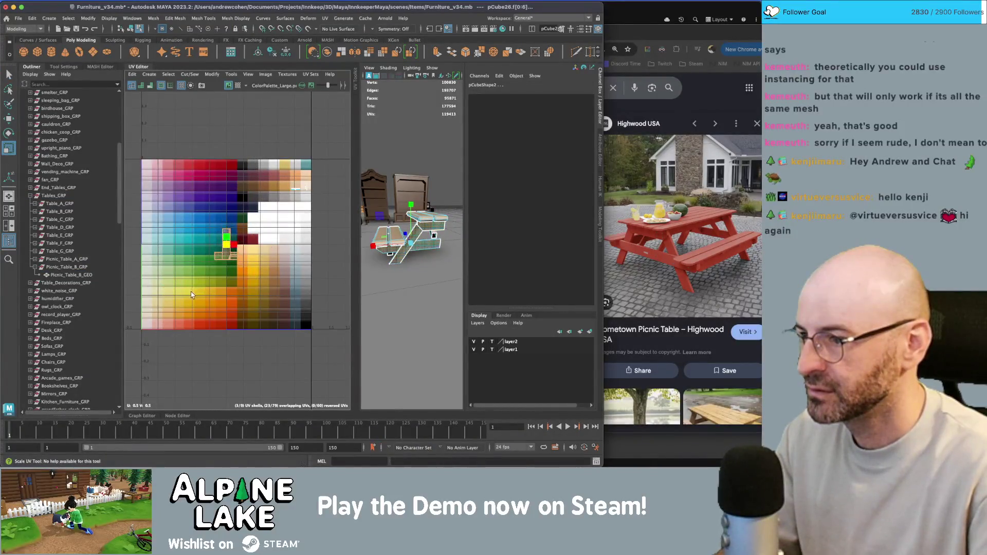
left_click_drag(227, 247, 252, 239)
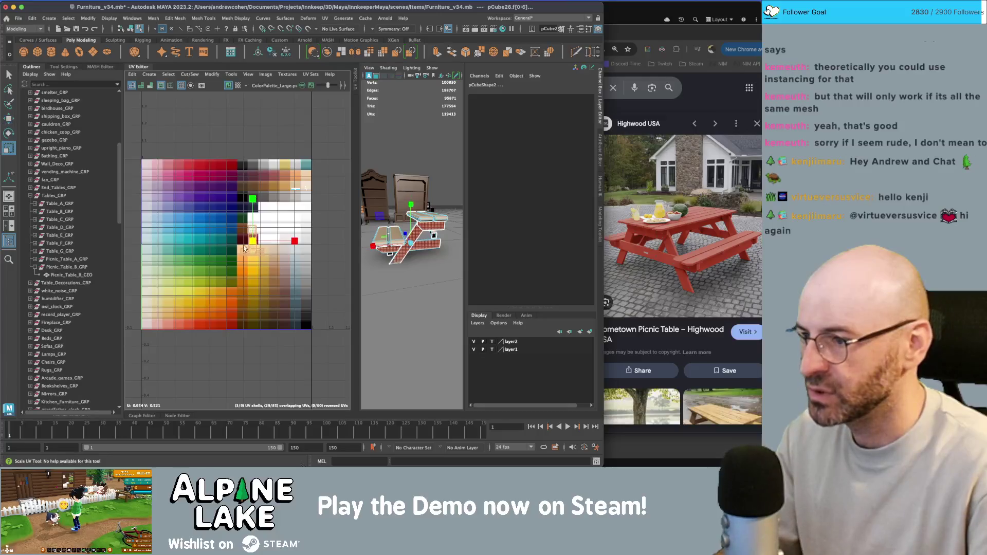
key("f")
key("r")
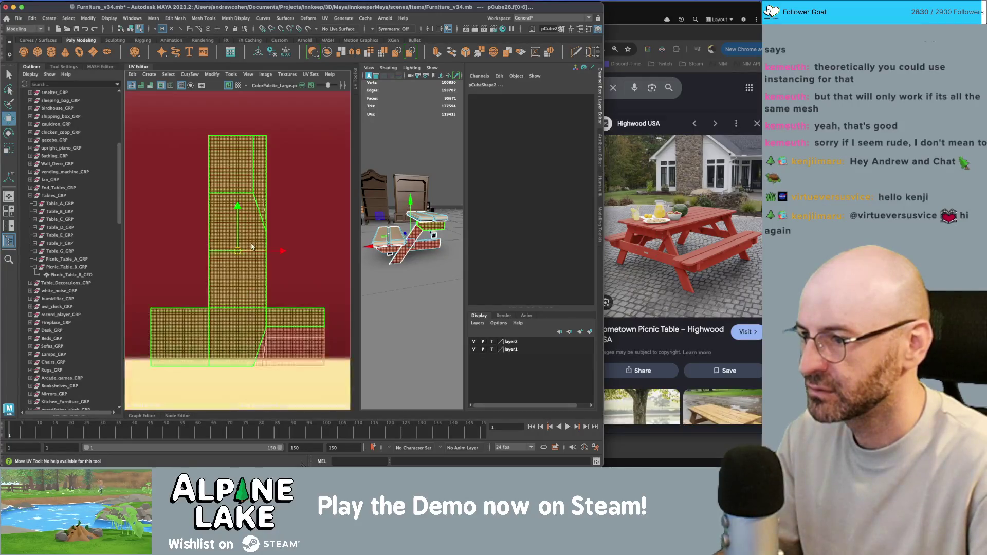
scroll(252, 247, "down", 2)
middle_click_drag(253, 245, 251, 215, "alt")
scroll(251, 215, "up", 5)
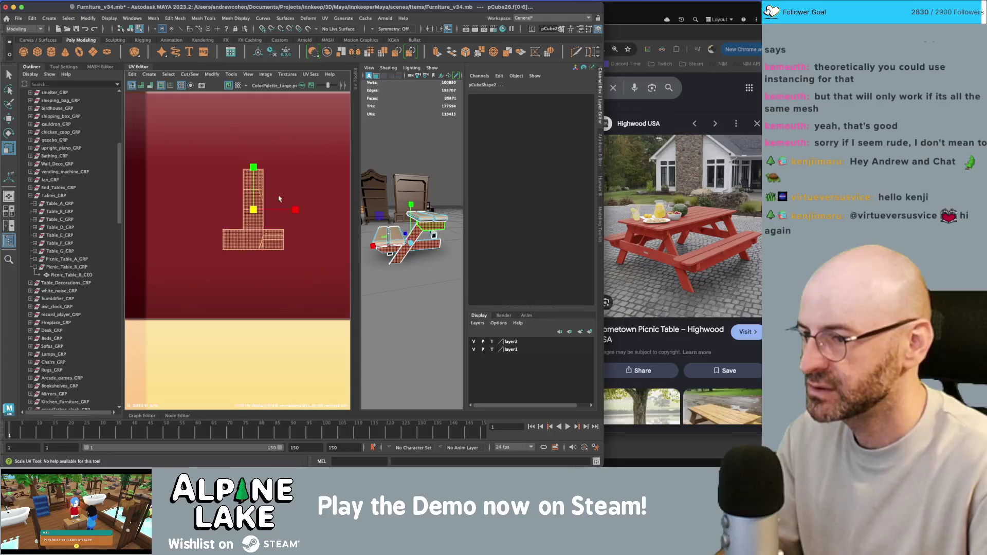
scroll(238, 208, "down", 3)
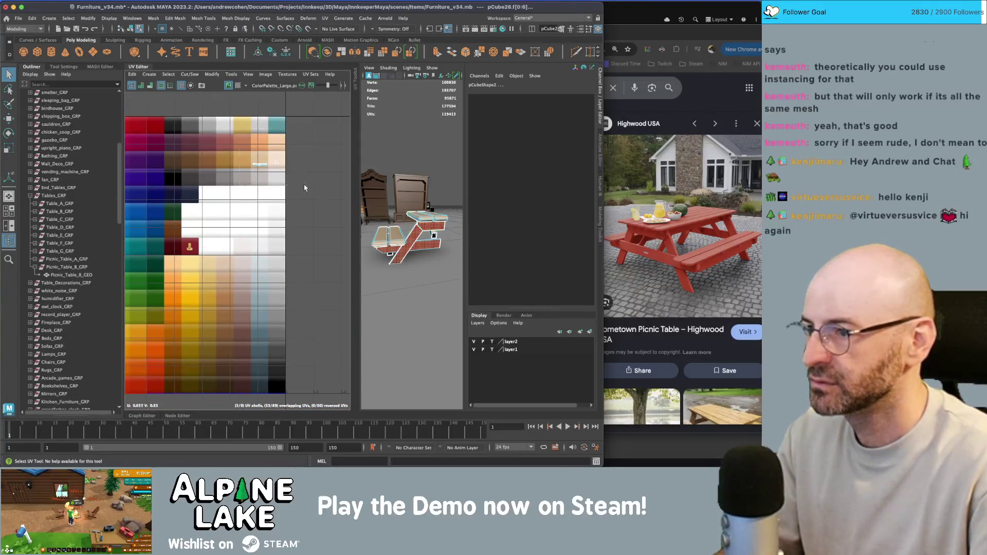
Select the remaining table UV shells and slide them left onto the dark red swatch.
left_click_drag(305, 188, 180, 260)
key("w")
key("f")
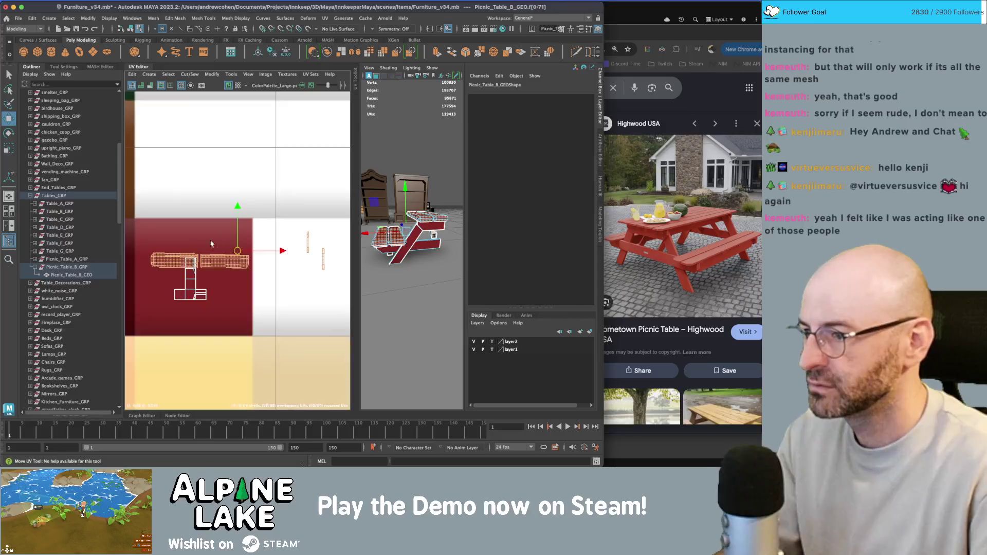
scroll(271, 240, "up", 2)
left_click_drag(259, 242, 171, 247)
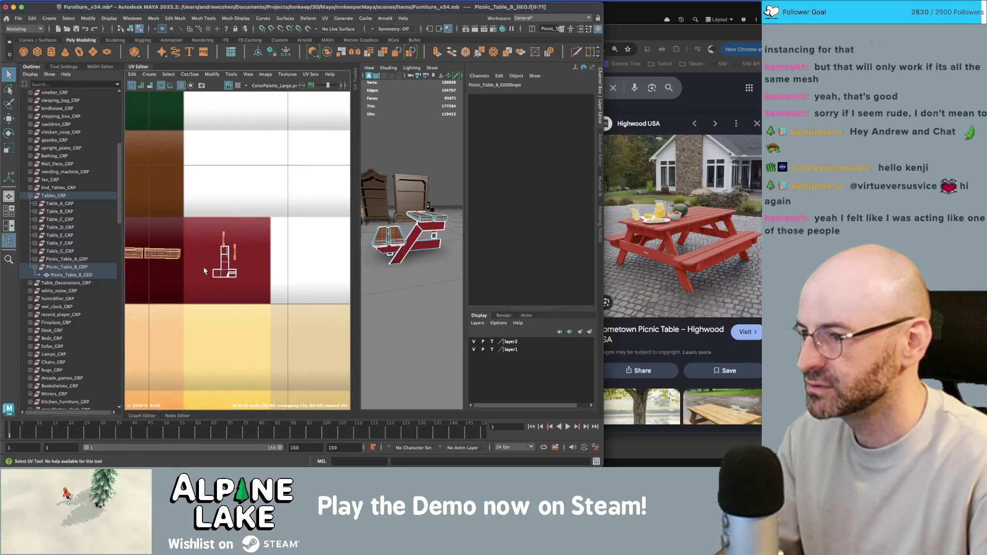
key("w")
left_click_drag(228, 266, 154, 285)
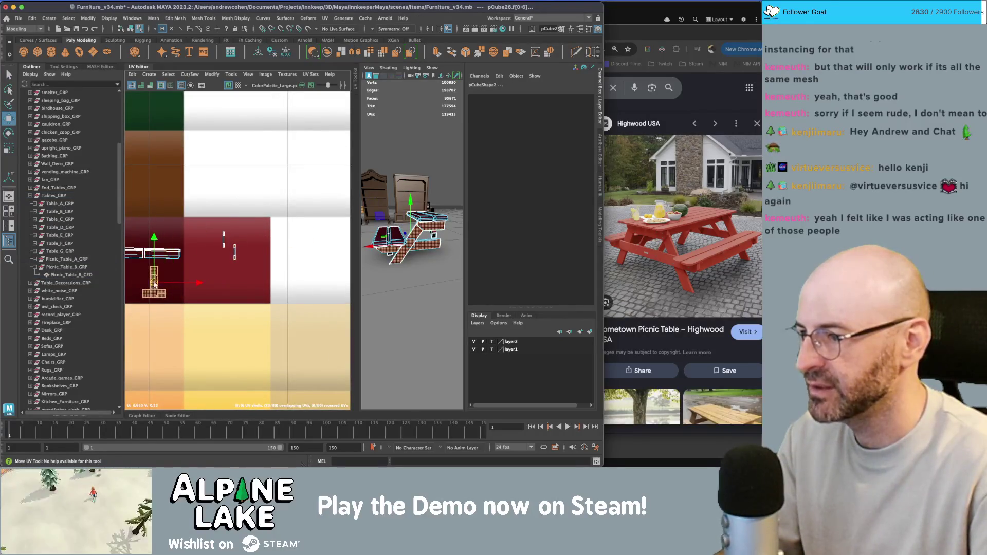
Select Picnic_Table_B_GEO's faces and move their UV shells onto the bright red swatch.
left_click(135, 31)
key("q")
left_click_drag(401, 216, 429, 209, "alt")
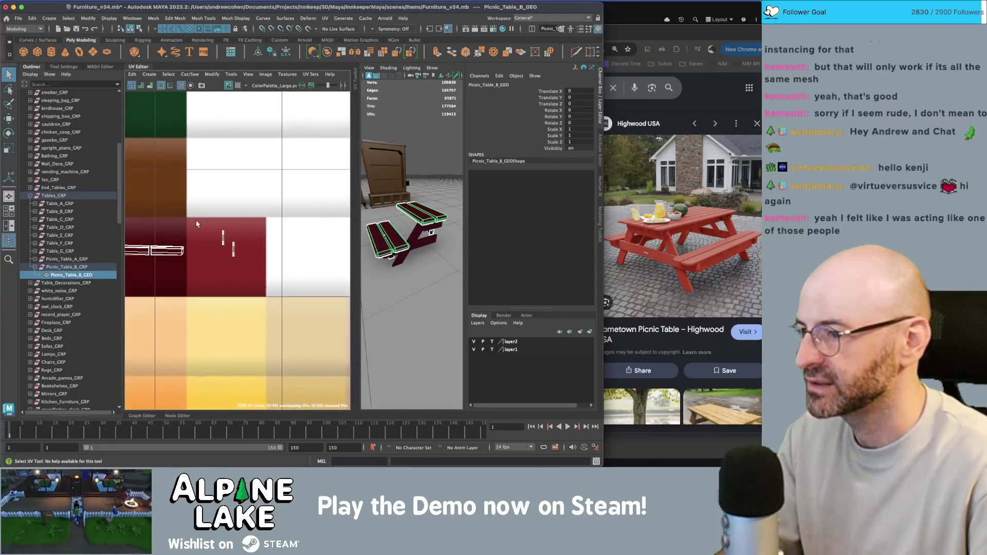
right_click_drag(222, 205, 206, 199)
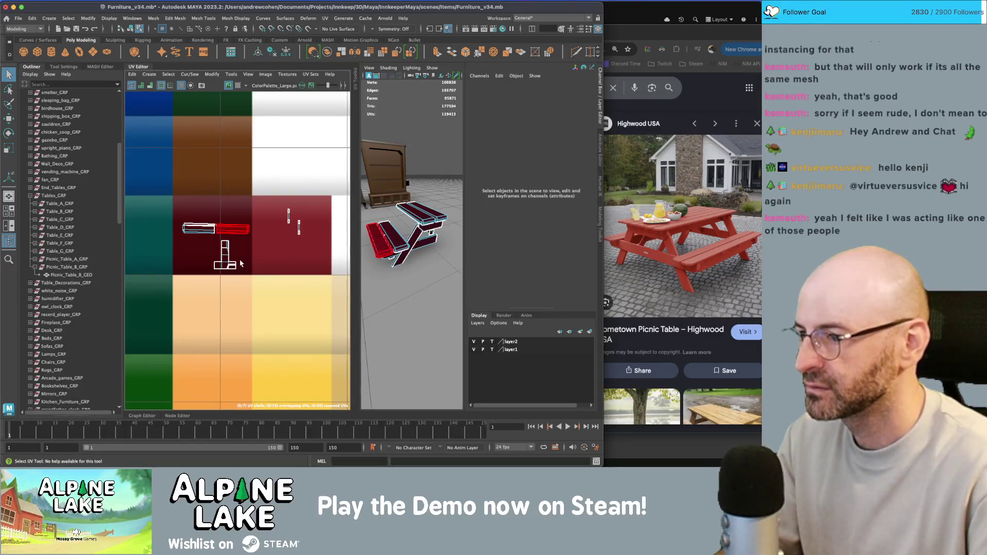
right_click_drag(221, 241, 216, 248)
left_click(217, 247)
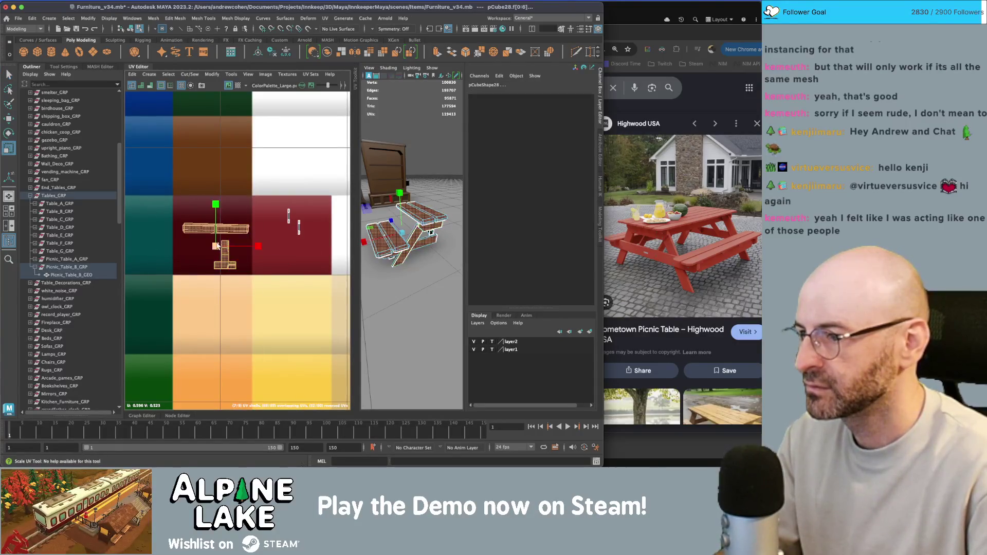
left_click_drag(218, 249, 286, 257)
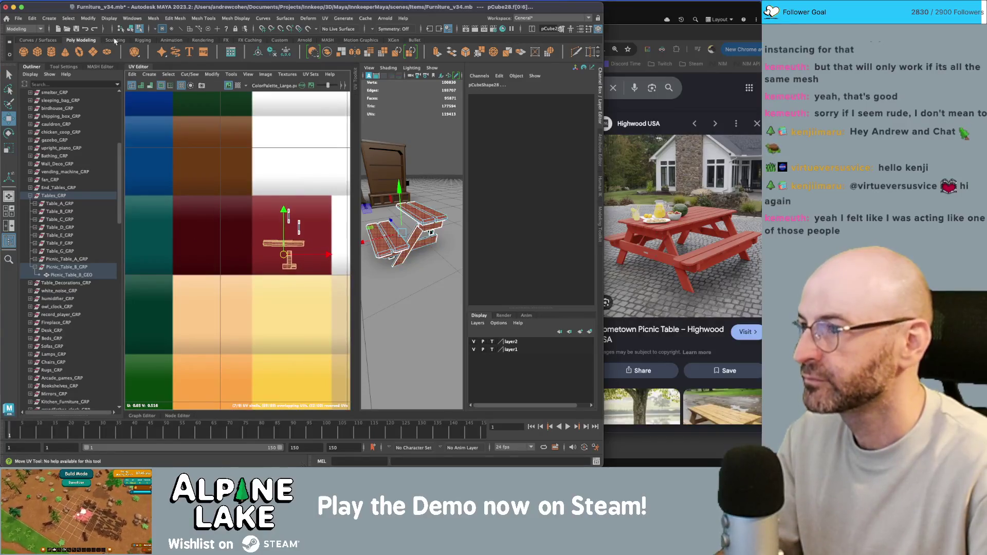
left_click(131, 29)
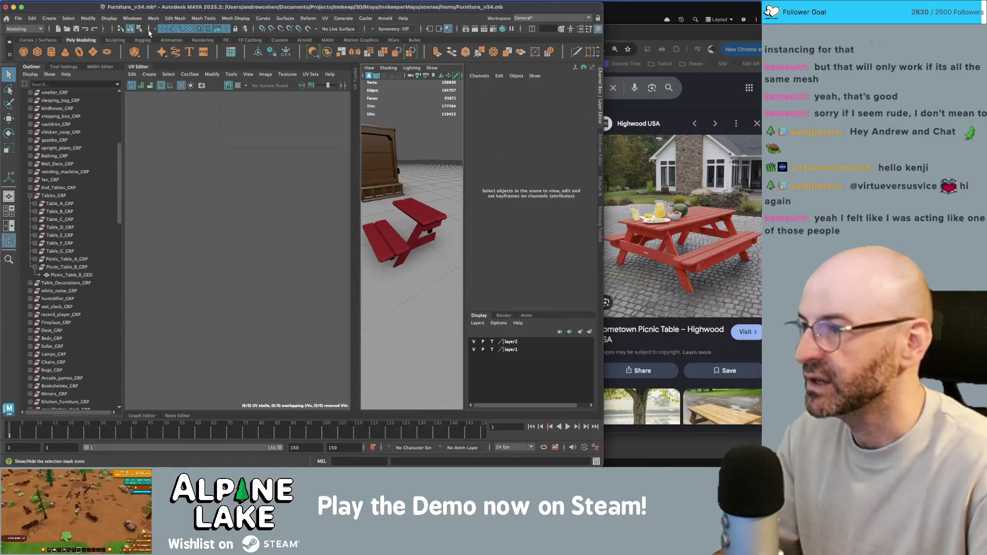
Collapse the UV Editor and isolate one leg of the picnic table in the view.
left_click(139, 70)
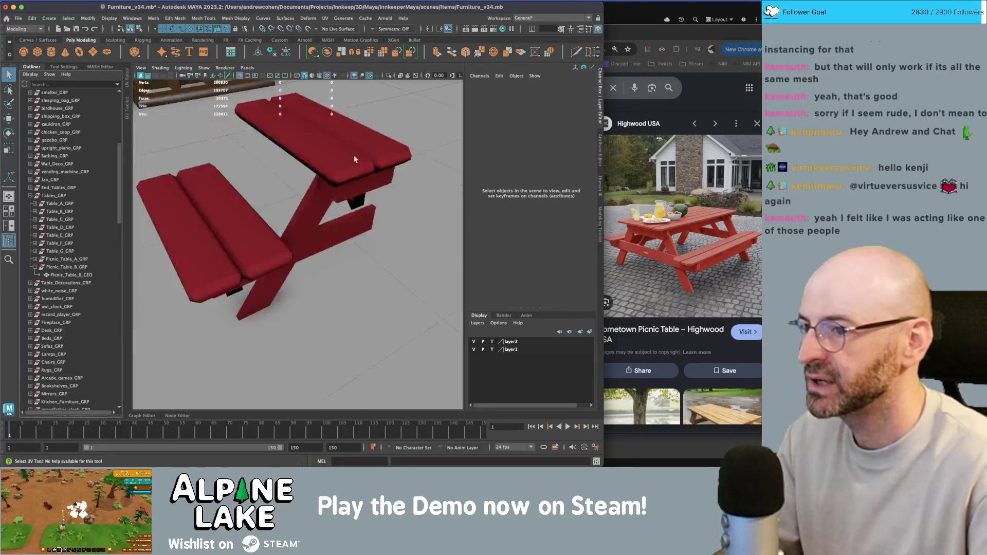
mouse_move(354, 156)
left_mouse_down("alt")
mouse_move(233, 159)
mouse_move(343, 149)
mouse_move(260, 175)
mouse_move(357, 203)
mouse_move(326, 209)
mouse_move(264, 200)
mouse_move(368, 186)
mouse_move(326, 165)
mouse_move(326, 187)
mouse_move(301, 220)
left_mouse_up("alt")
scroll(368, 186, "up", 10)
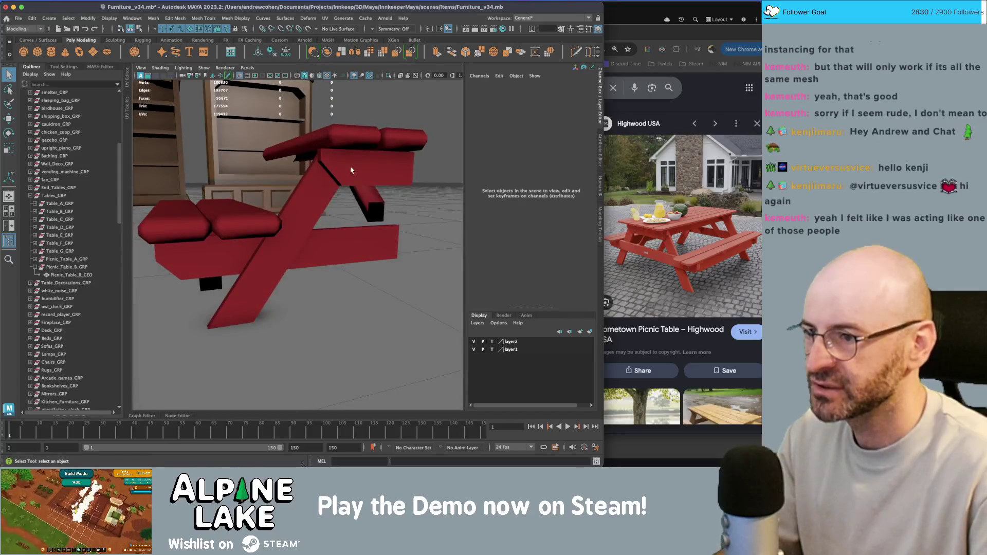
left_click(351, 170)
left_click(310, 213)
key("ctrl+1")
Switch the leg to face selection and delete two of its faces, leaving four.
right_click(299, 188)
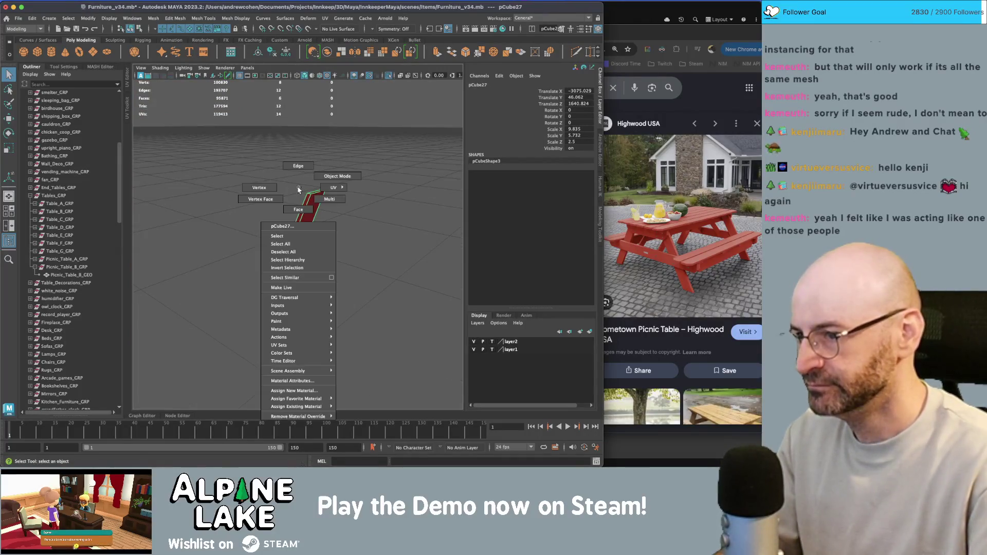
left_click(301, 206)
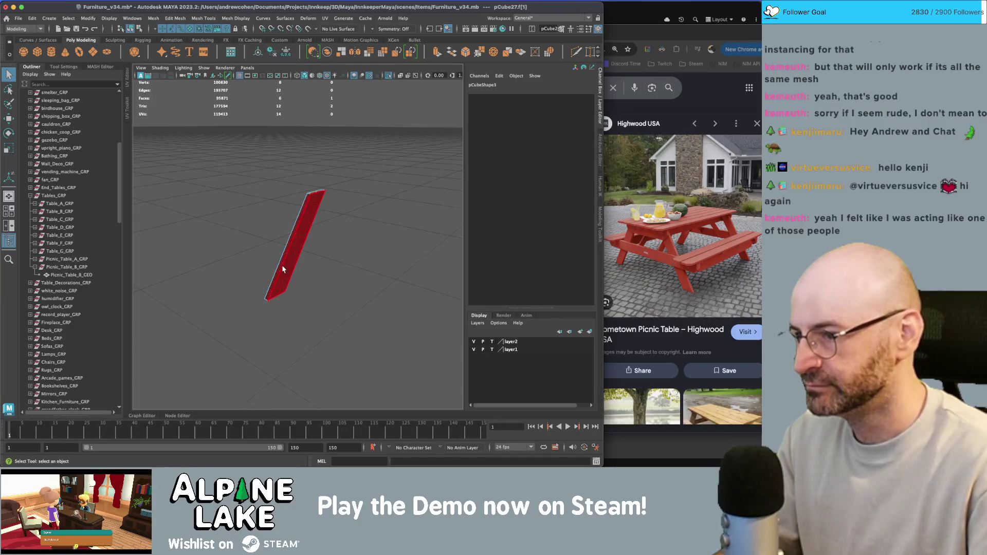
left_click_drag(282, 267, 277, 249, "alt")
key("Delete")
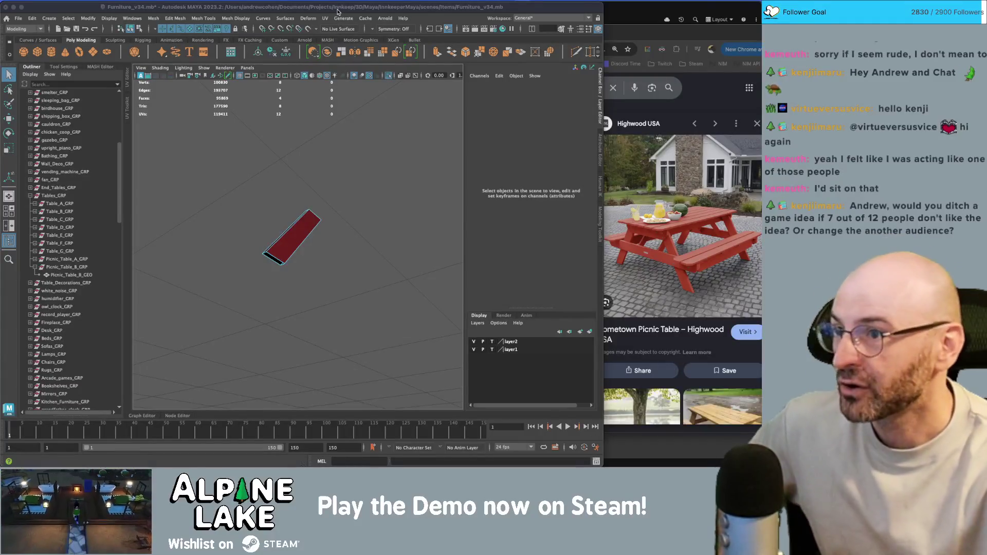
left_click(338, 13)
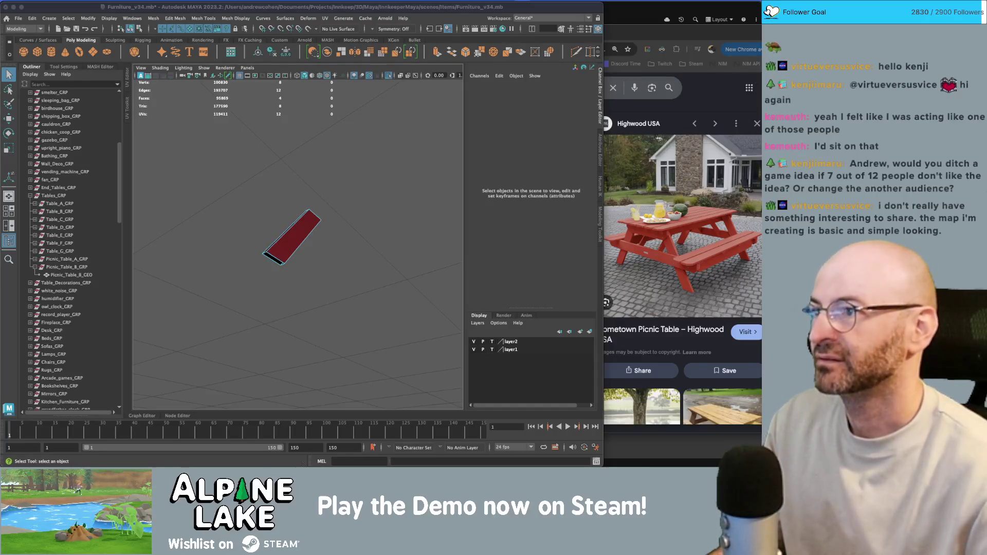
left_click(102, 6)
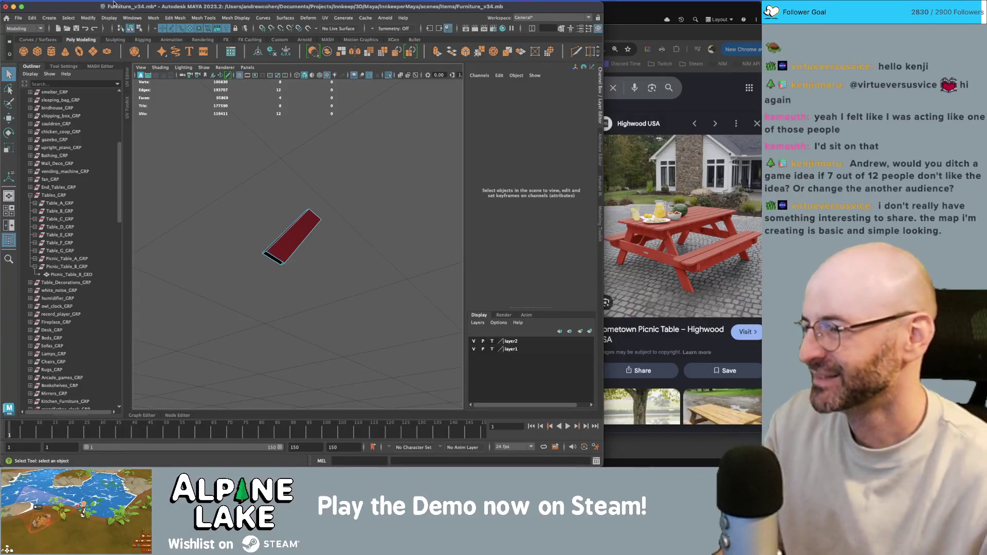
left_click(299, 245)
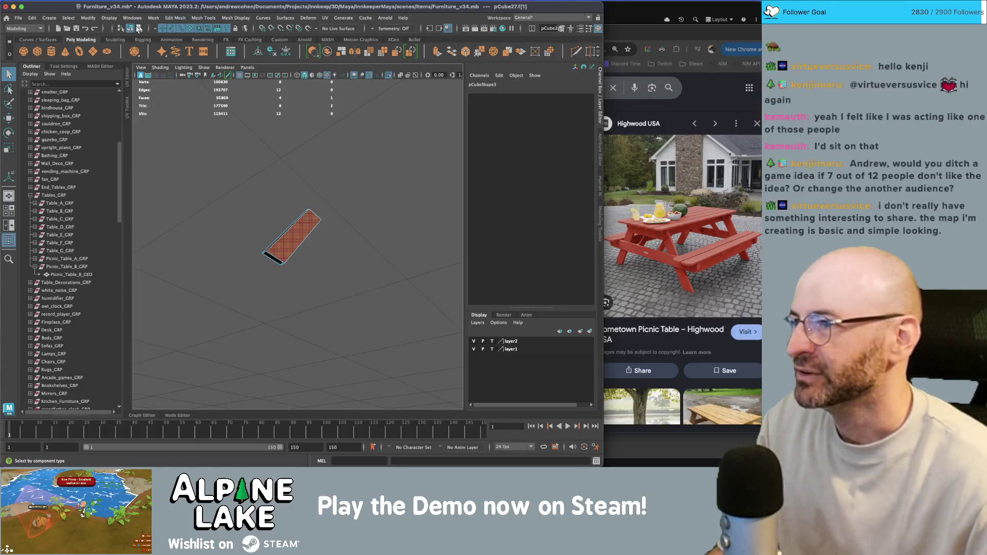
left_click(138, 29)
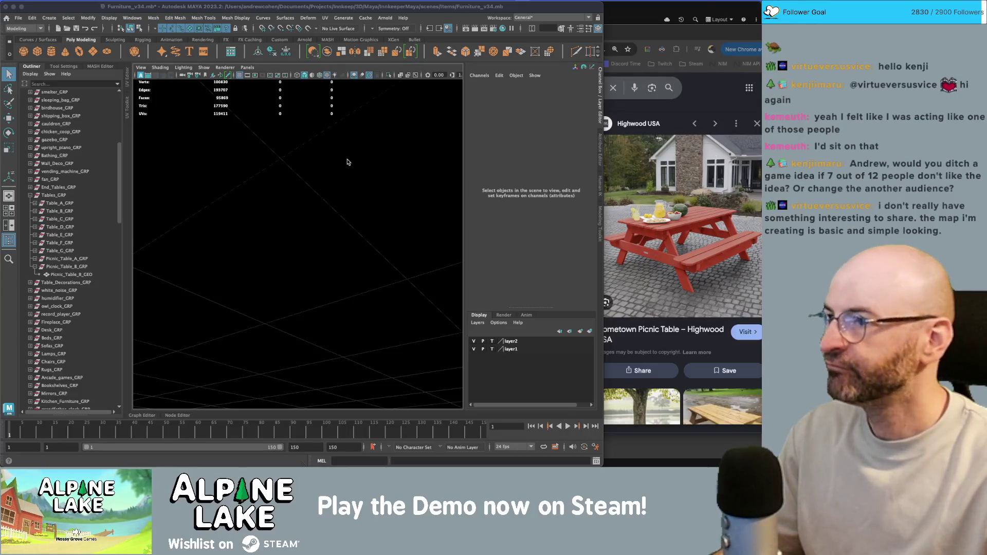
Soften the edges of the selected red picnic table parts.
left_click(163, 9)
scroll(245, 199, "down", 5)
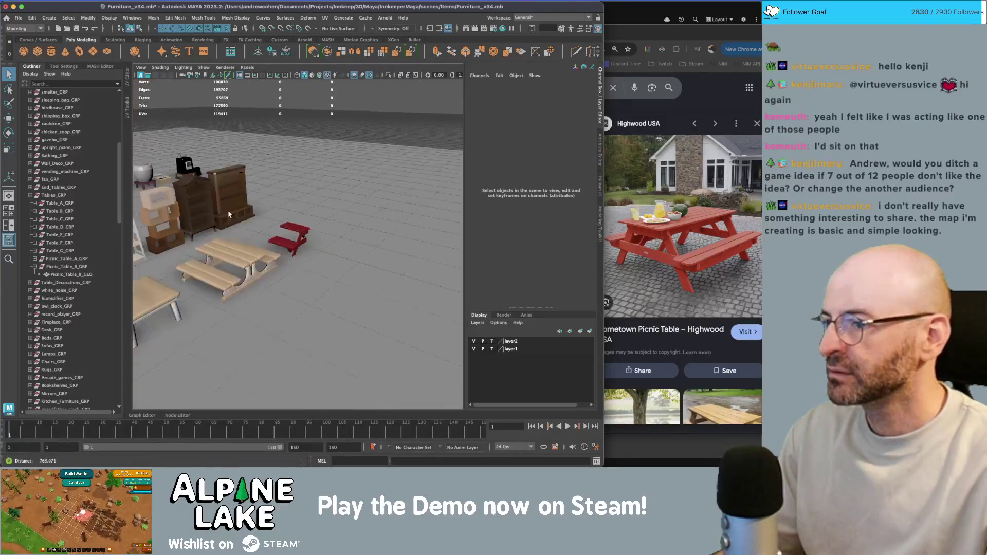
scroll(229, 215, "up", 5)
mouse_move(309, 211)
left_mouse_down("alt")
mouse_move(339, 199)
mouse_move(305, 199)
left_mouse_up("alt")
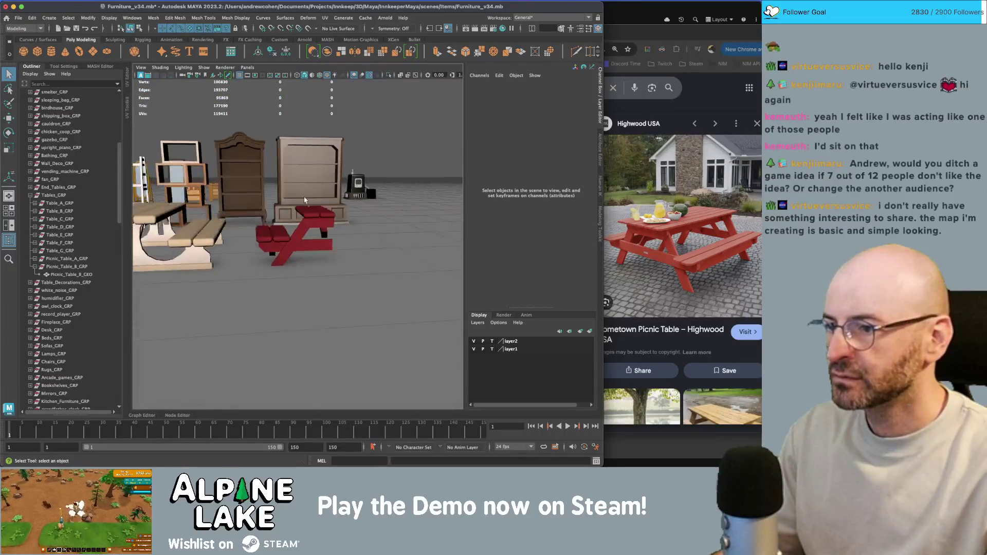
scroll(304, 200, "up", 3)
left_click(309, 226)
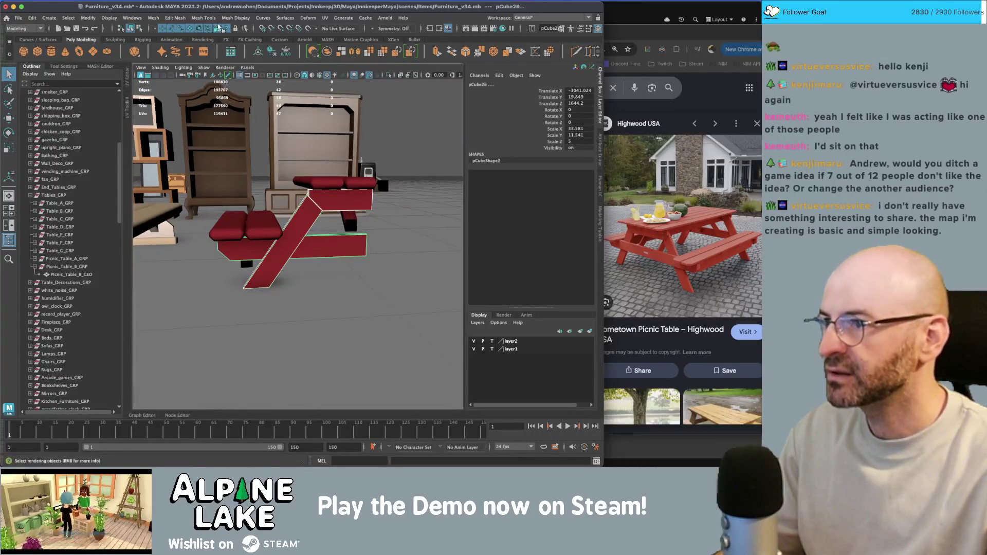
left_click(235, 17)
left_click(245, 89)
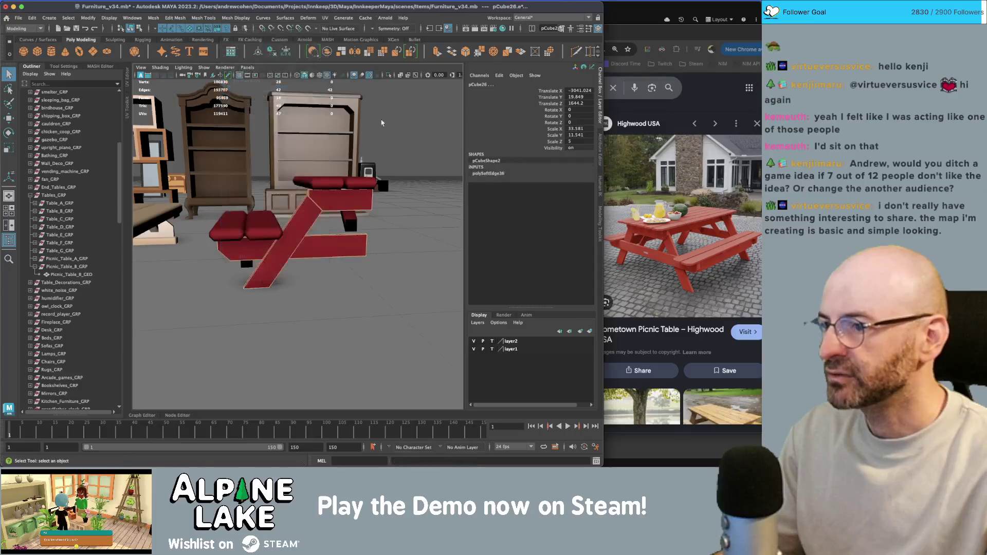
Clear the edge selection and select the table leg pCube27.
left_click_drag(417, 130, 360, 177, "alt")
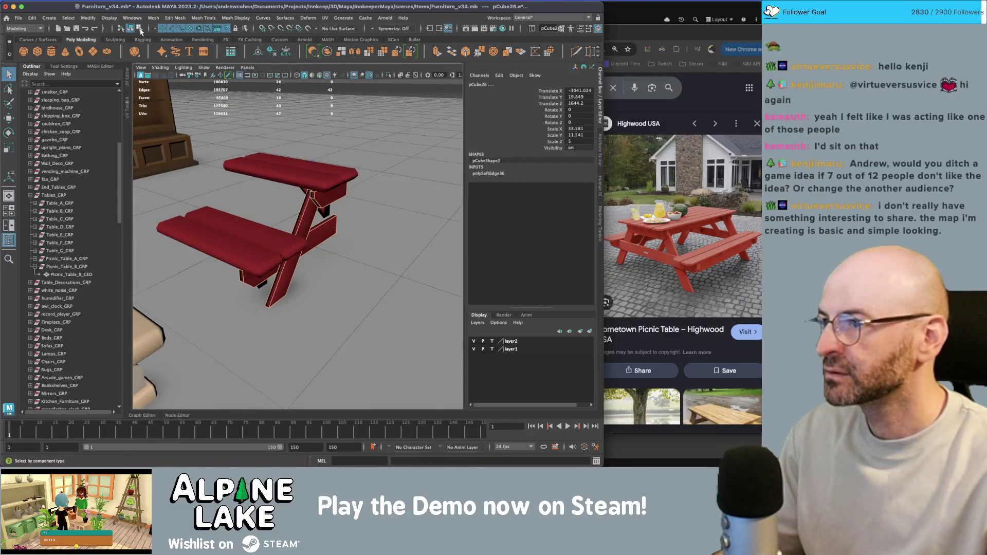
left_click(391, 288)
mouse_move(390, 242)
left_mouse_down("alt")
mouse_move(327, 243)
mouse_move(307, 215)
mouse_move(206, 234)
mouse_move(363, 201)
left_mouse_up("alt")
left_click(327, 244)
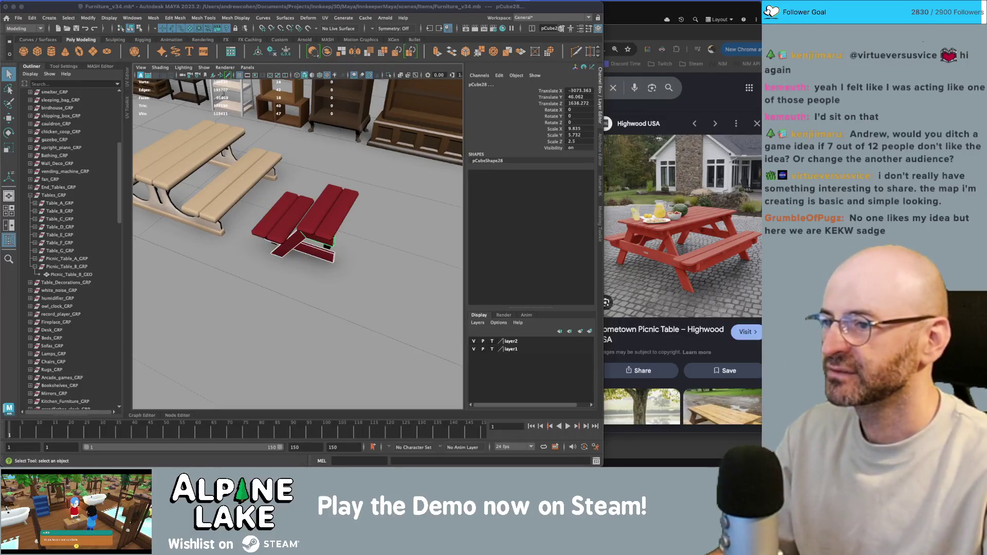
Combine the red table pieces into Picnic_Table_B_GEO1 and freeze its transforms.
left_click(307, 231)
key("f")
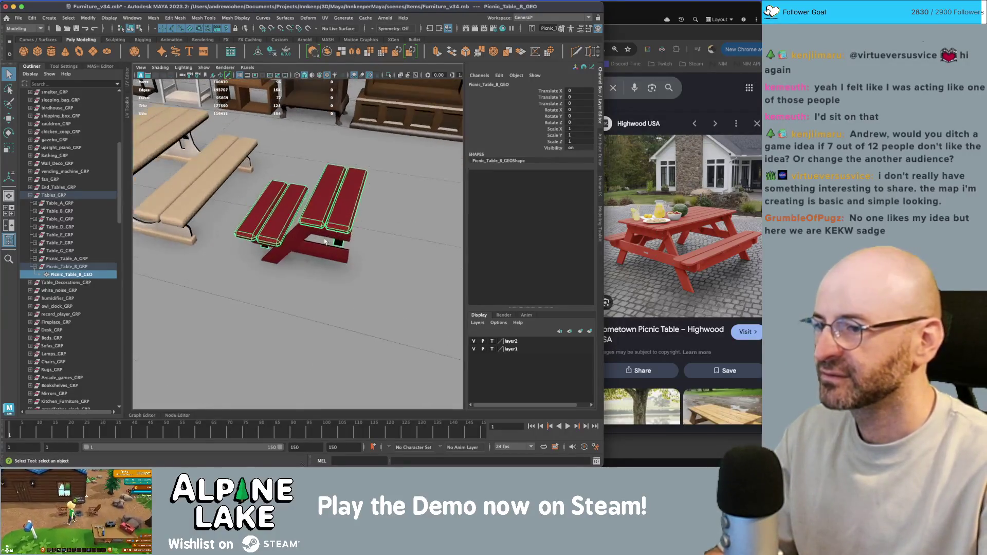
left_click(341, 221)
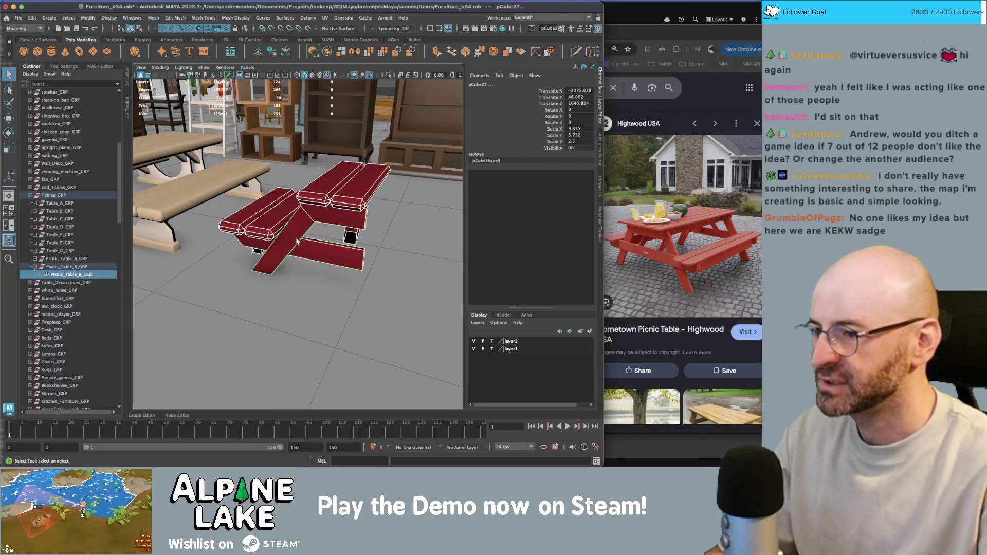
key("w")
left_click_drag(333, 217, 314, 204, "alt")
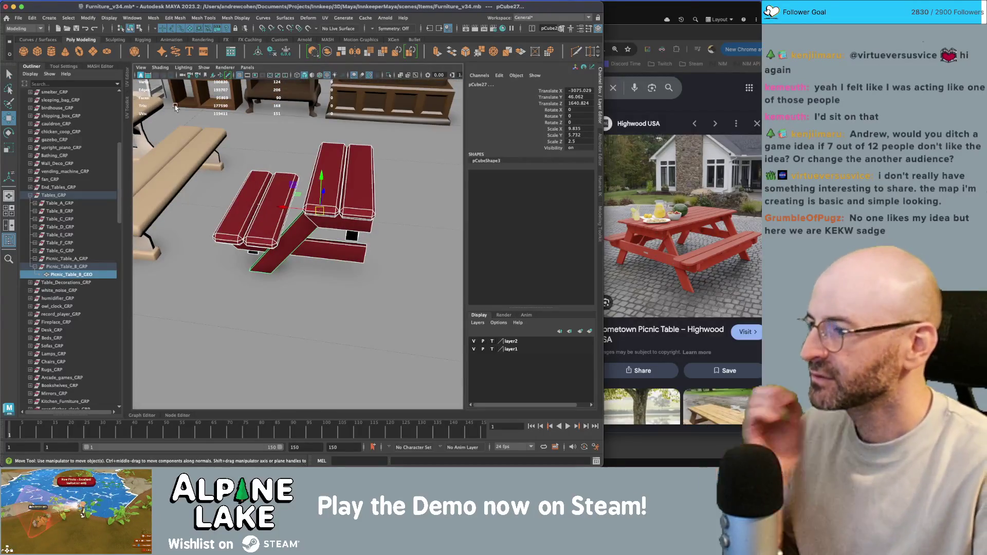
left_click(321, 53)
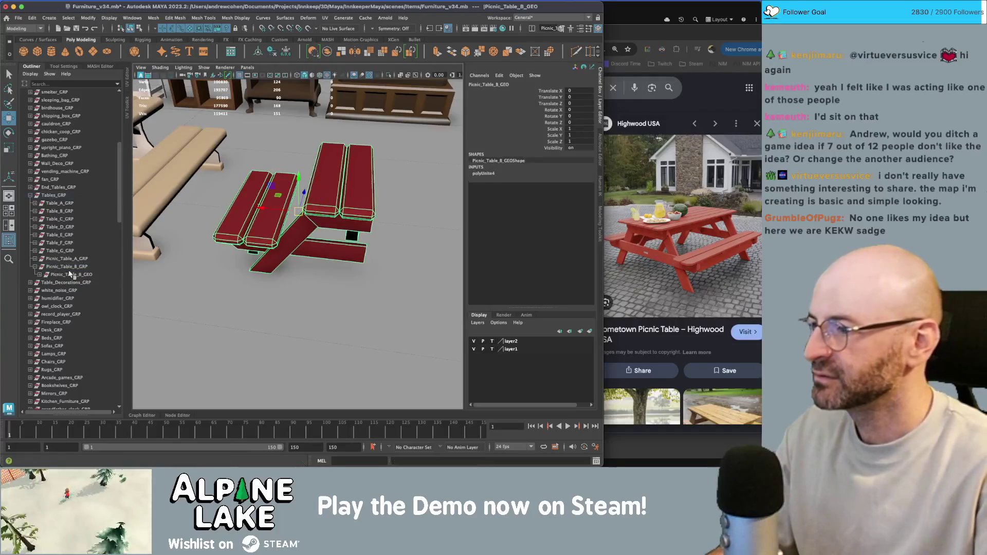
key("ctrl+d")
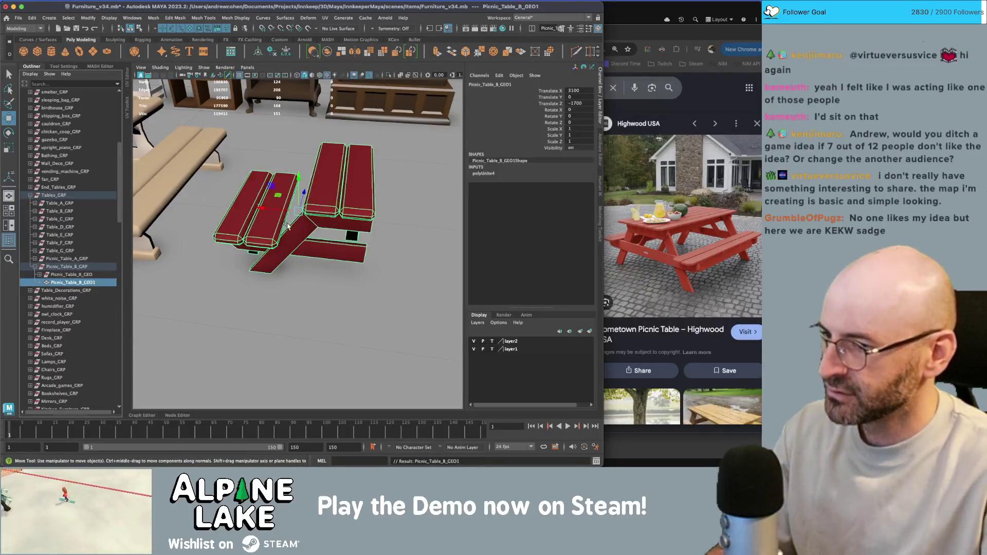
key("ctrl+shift+f")
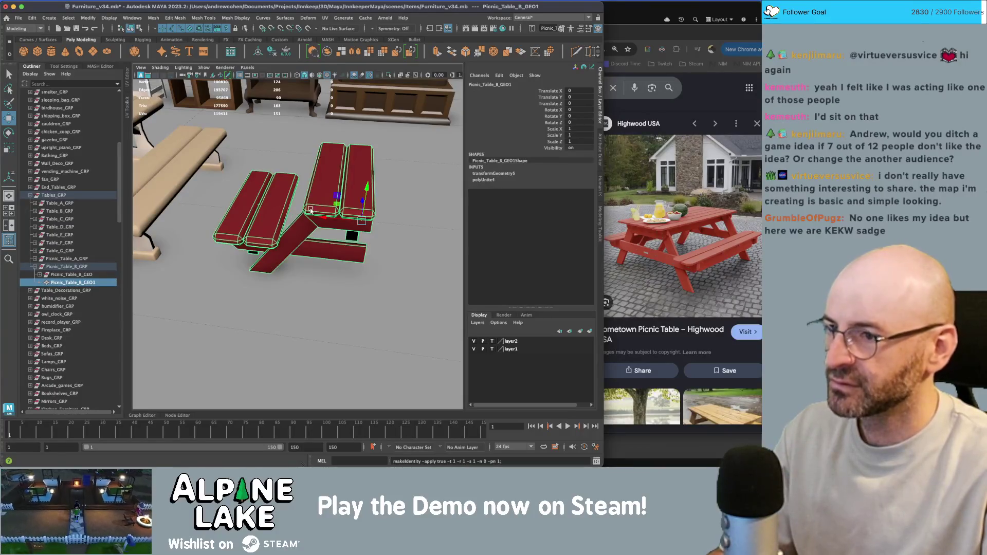
scroll(310, 211, "down", 5)
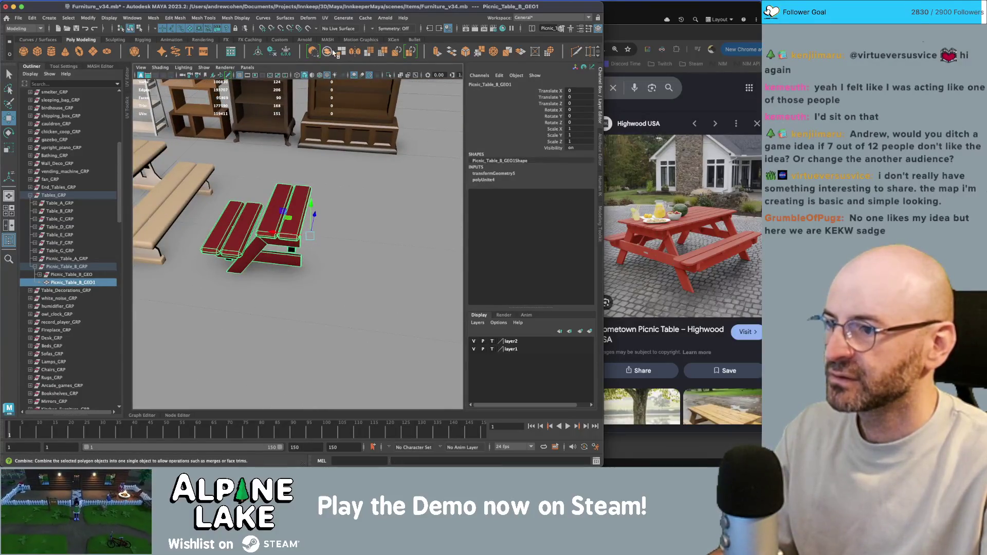
mouse_move(355, 150)
left_mouse_down("alt")
mouse_move(384, 163)
mouse_move(340, 176)
mouse_move(381, 156)
mouse_move(343, 81)
left_mouse_up("alt")
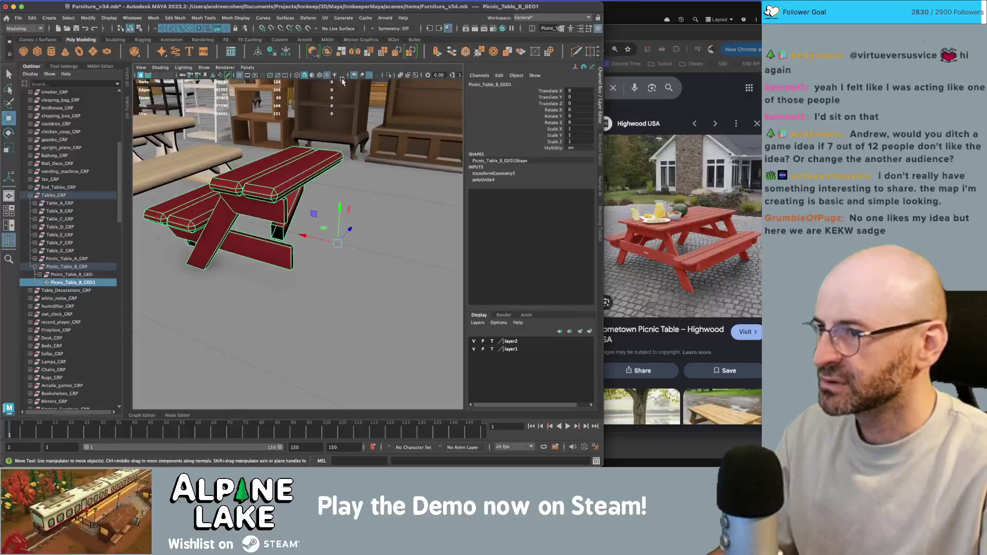
Mirror the half table, setting Mirror Axis to Object and flipping the direction.
left_click(355, 52)
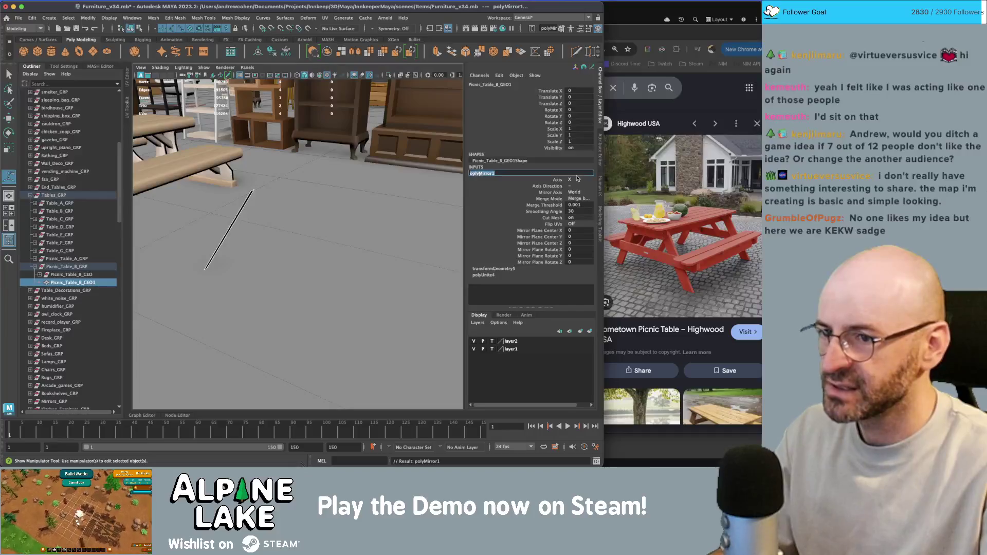
left_click(583, 201)
key("f")
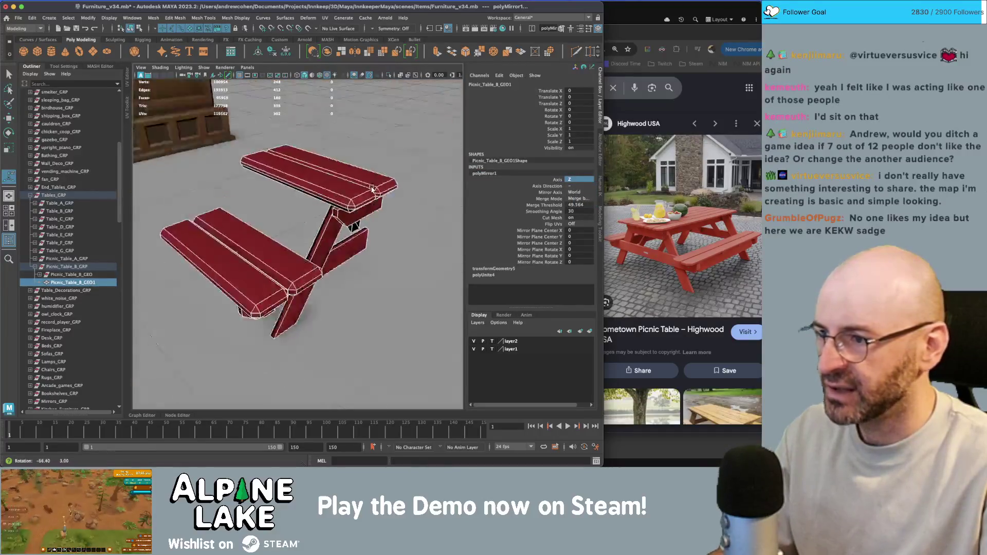
left_click(581, 192)
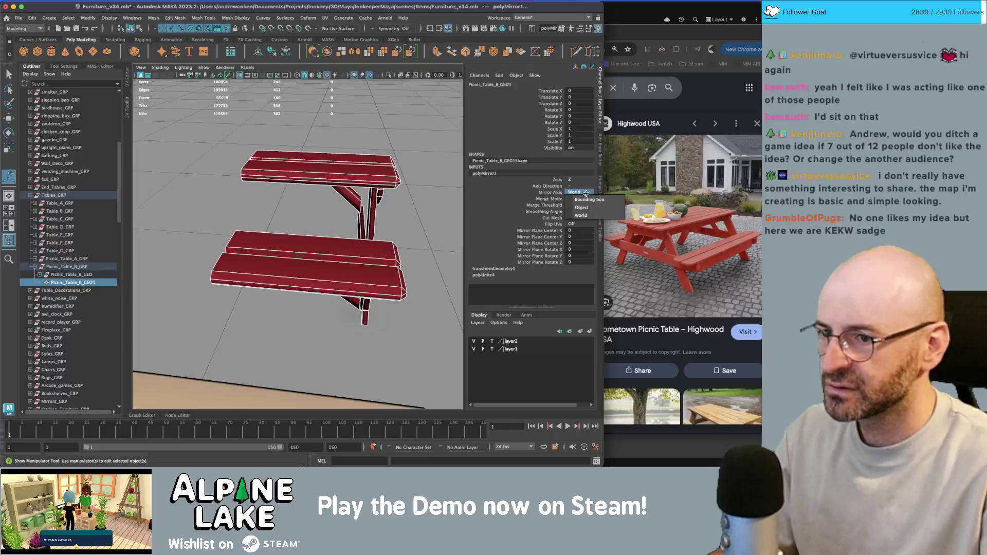
left_click(583, 207)
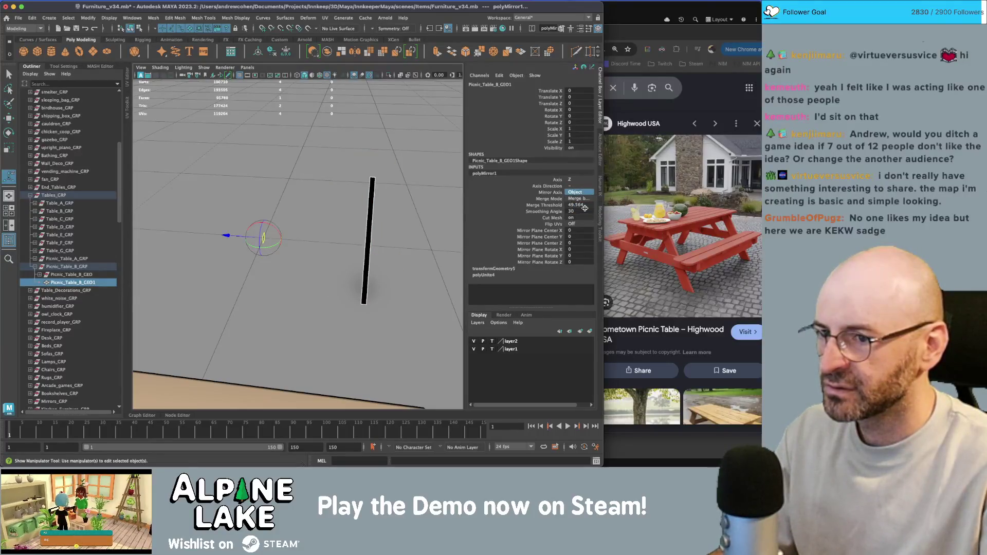
left_click(579, 193)
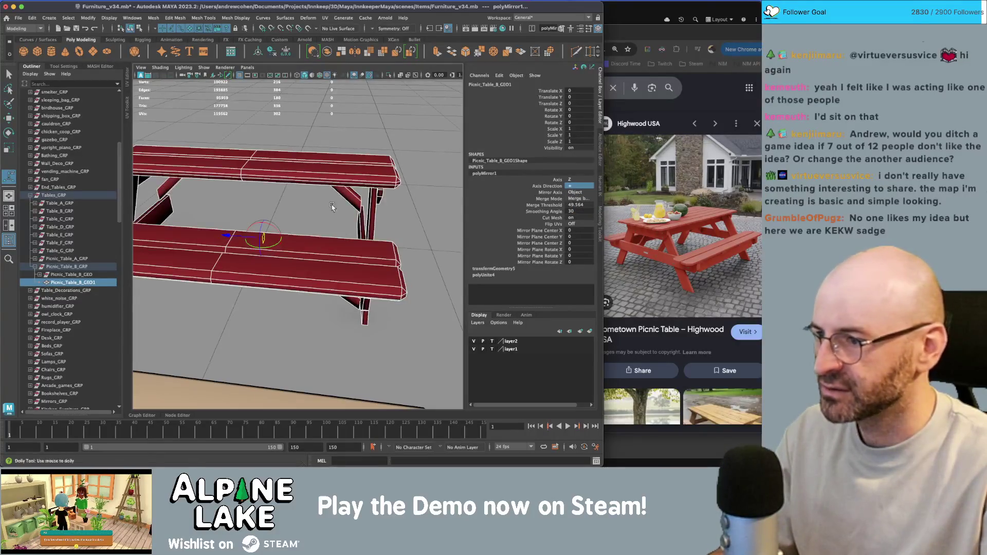
middle_click_drag(331, 207, 398, 184, "alt")
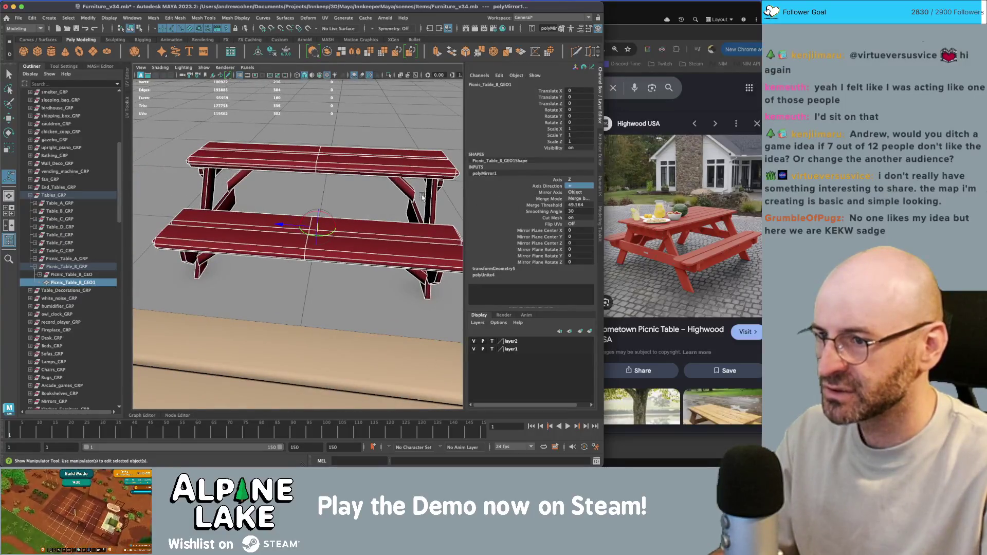
left_click_drag(422, 197, 309, 196, "alt")
key("q")
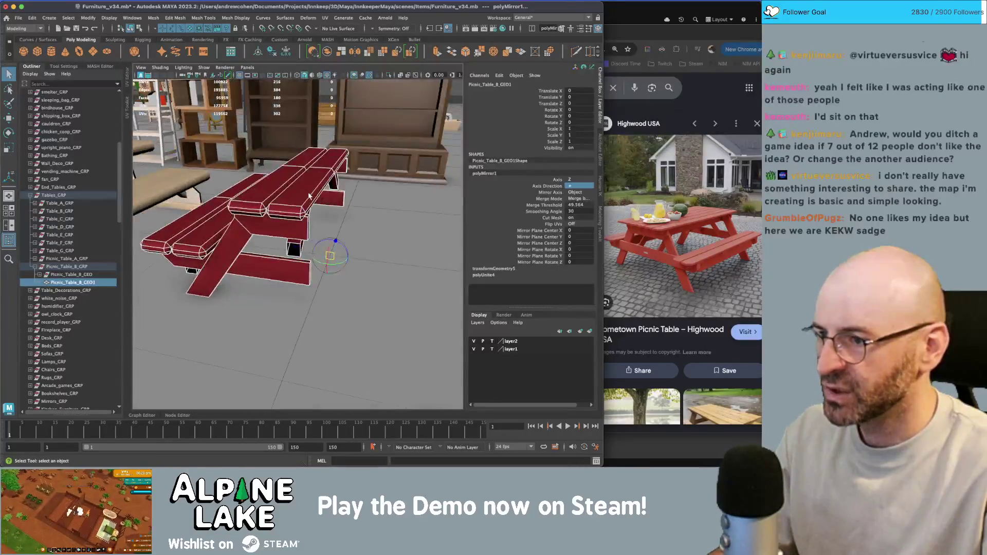
Redo the mirror with Mirror Axis Object and Axis Direction negative so the halves join.
key("alt+shift+d")
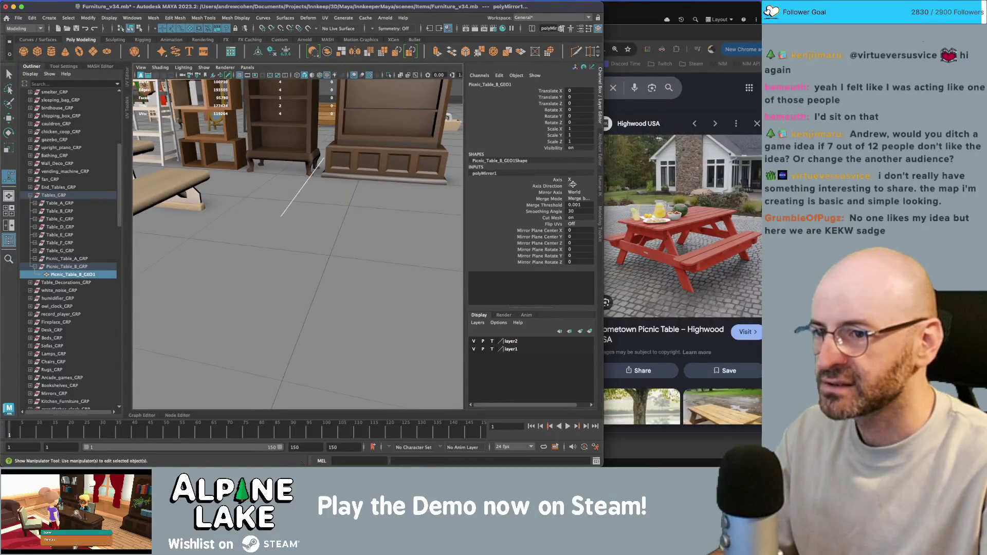
left_click(580, 194)
left_click(583, 191)
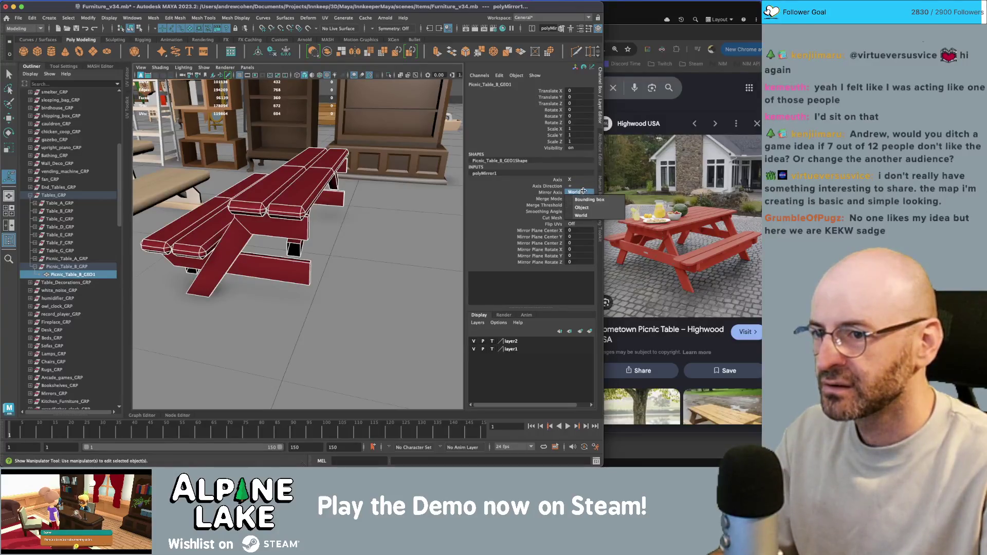
left_click(584, 207)
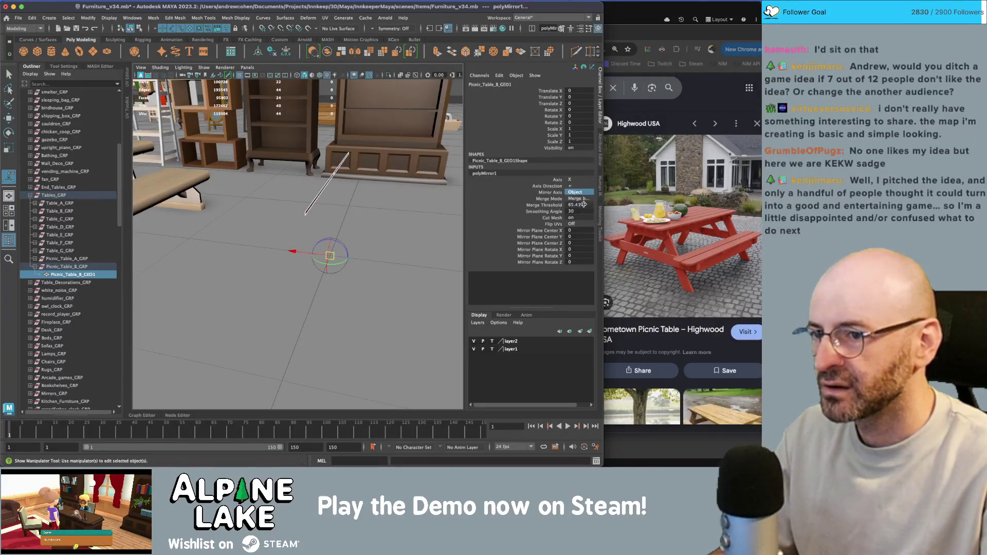
left_click(581, 200)
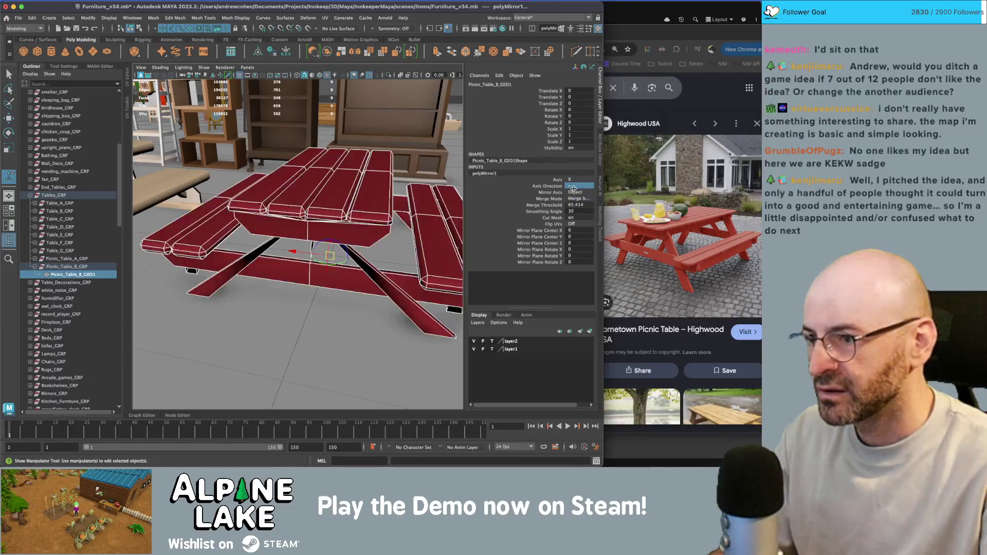
left_click_drag(359, 222, 401, 218, "alt")
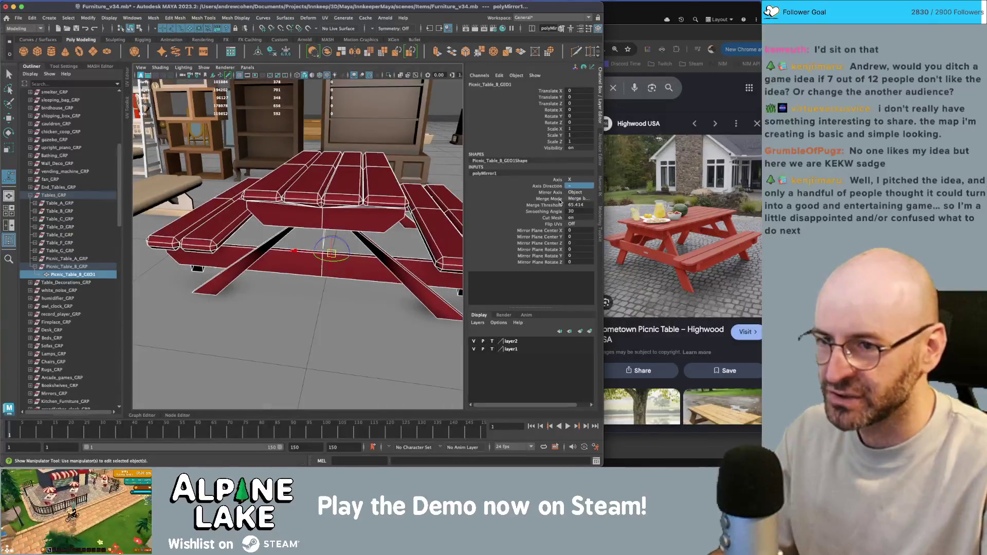
Set Merge Mode to 'Do not merge borders' and delete the mirror's history.
left_click(559, 207)
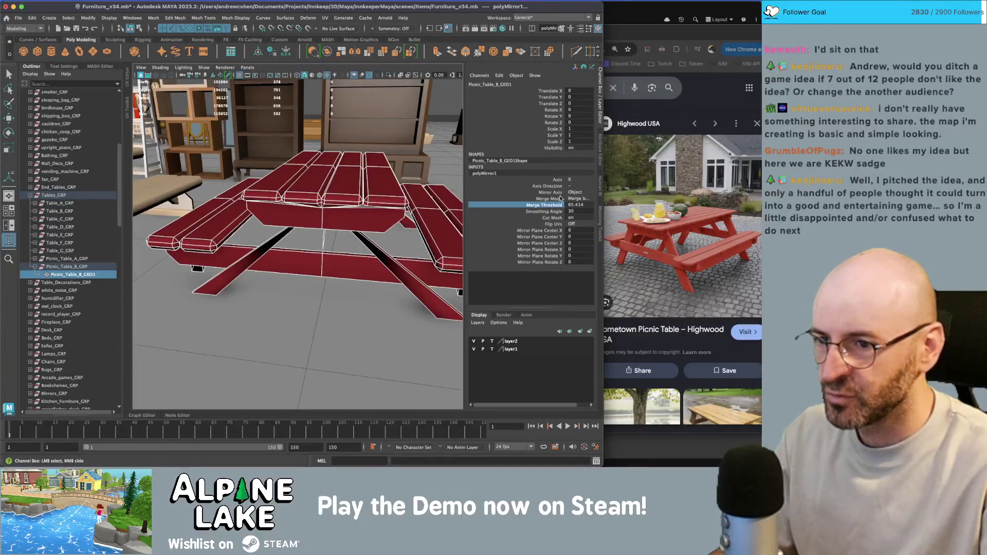
left_click(572, 198)
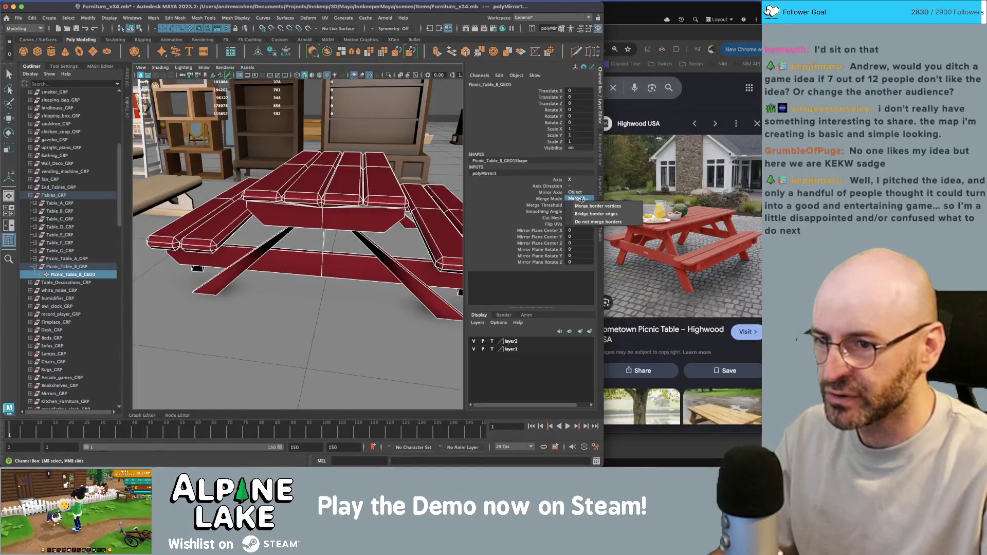
left_click(598, 221)
left_click_drag(311, 226, 338, 216, "alt")
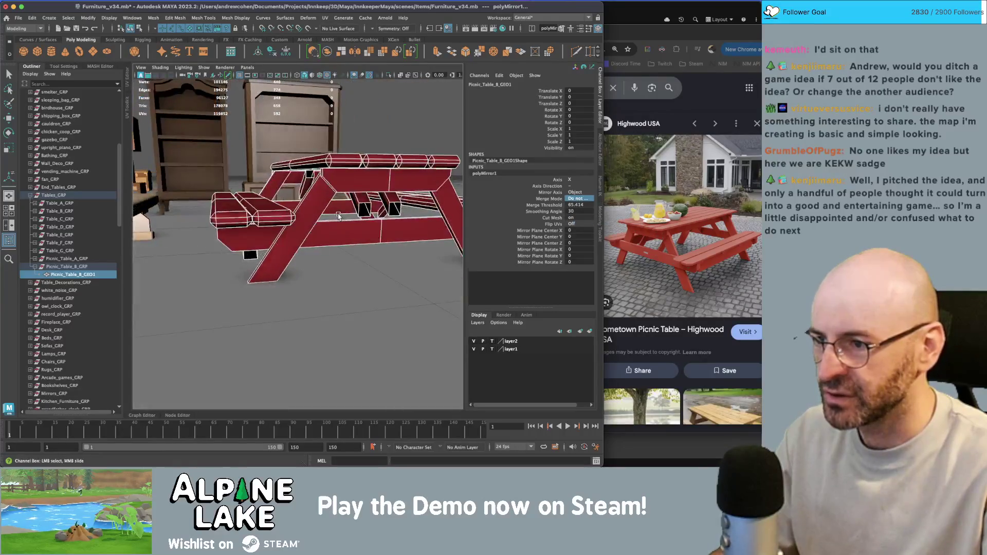
key("t")
mouse_move(388, 123)
left_mouse_down("alt")
mouse_move(346, 147)
mouse_move(319, 248)
left_mouse_up("alt")
right_click(321, 246)
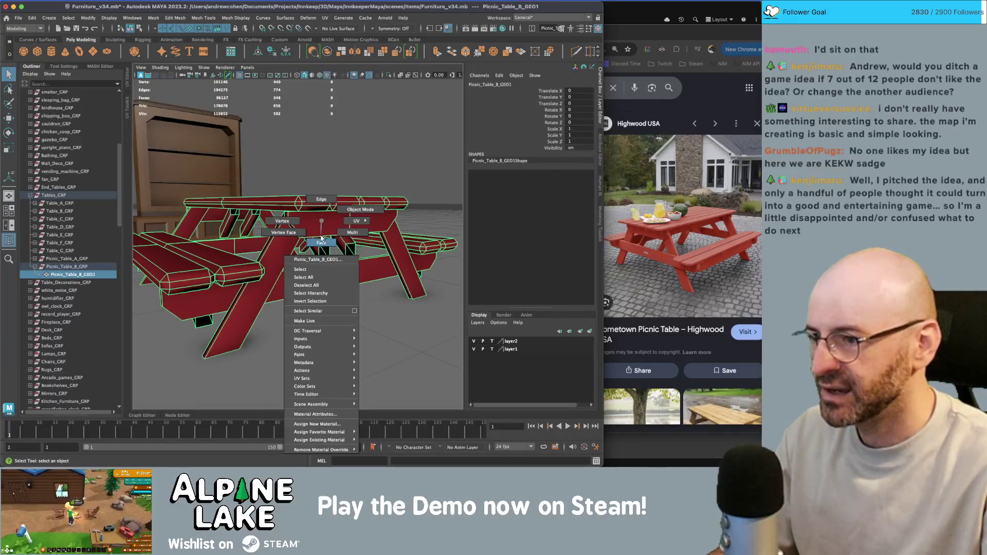
left_click(323, 244)
left_click(338, 242, "shift")
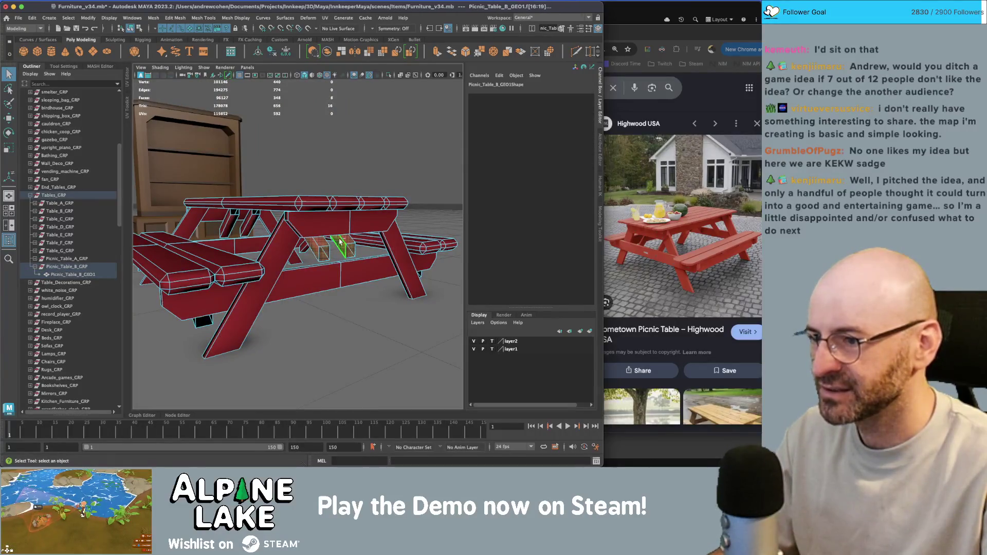
mouse_move(338, 242)
left_mouse_down("alt")
mouse_move(341, 253)
mouse_move(266, 232)
left_mouse_up("alt")
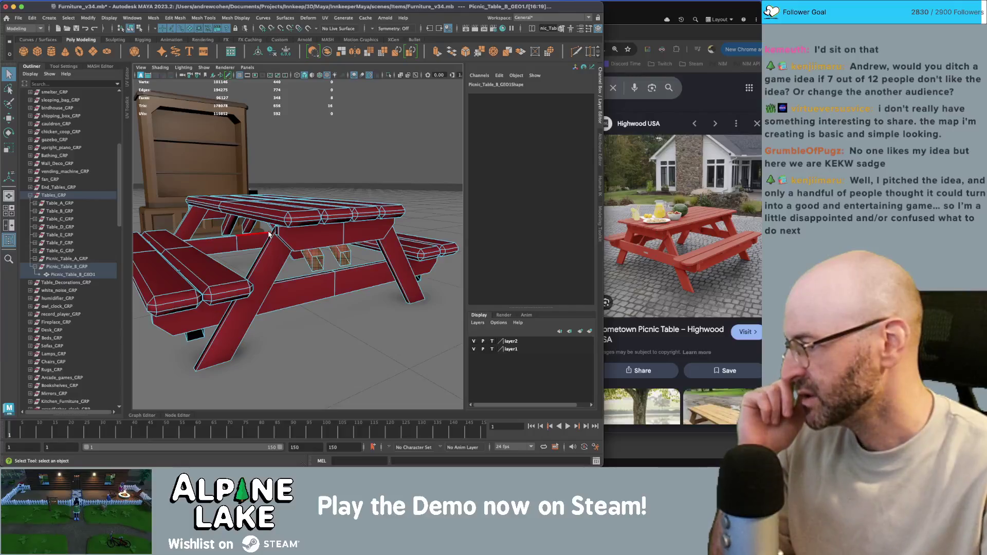
left_click(269, 233)
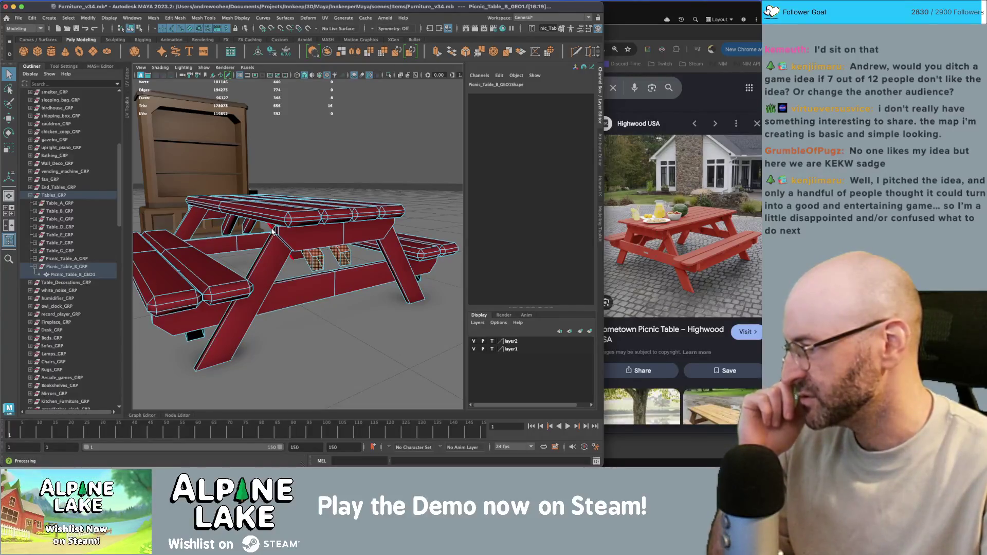
key("f")
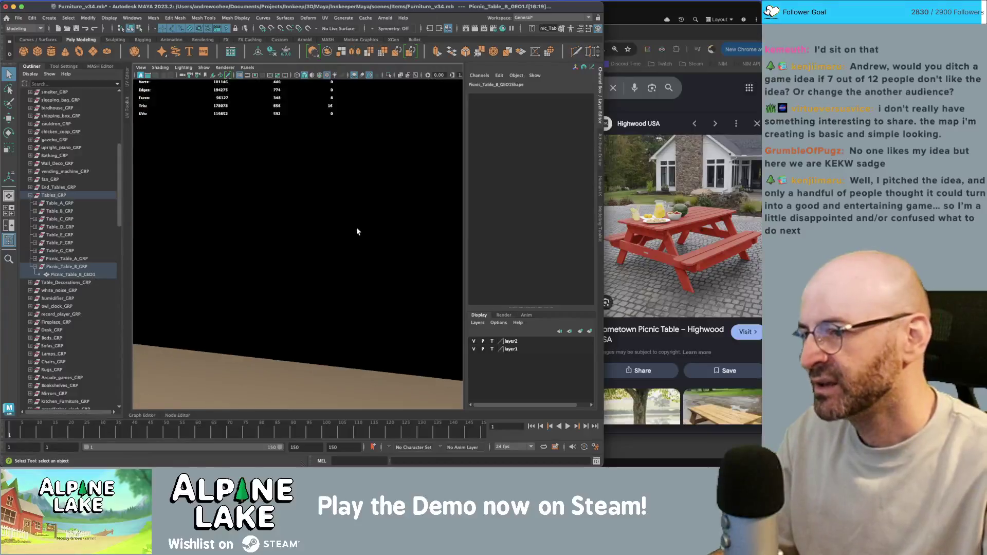
scroll(358, 232, "down", 5)
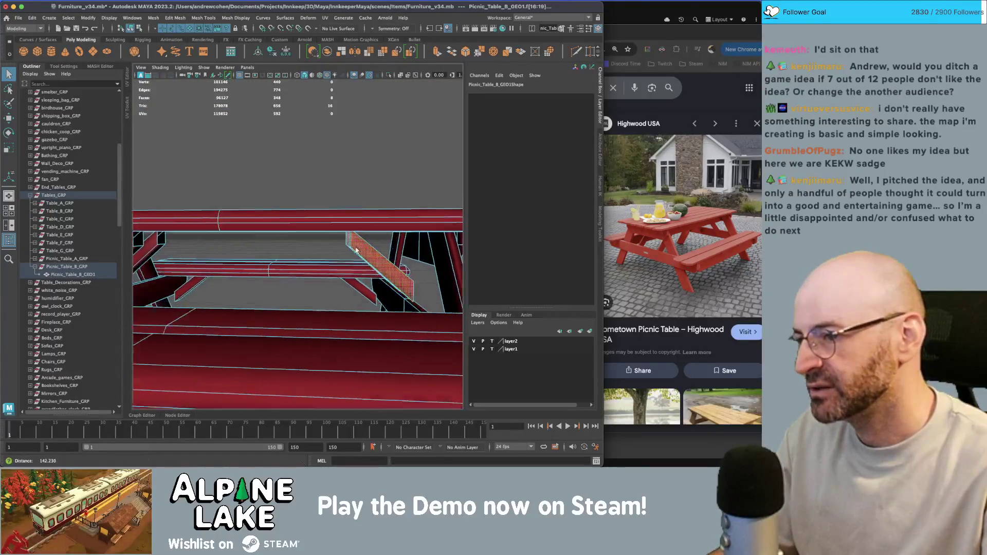
scroll(356, 250, "down", 3)
left_click(330, 243)
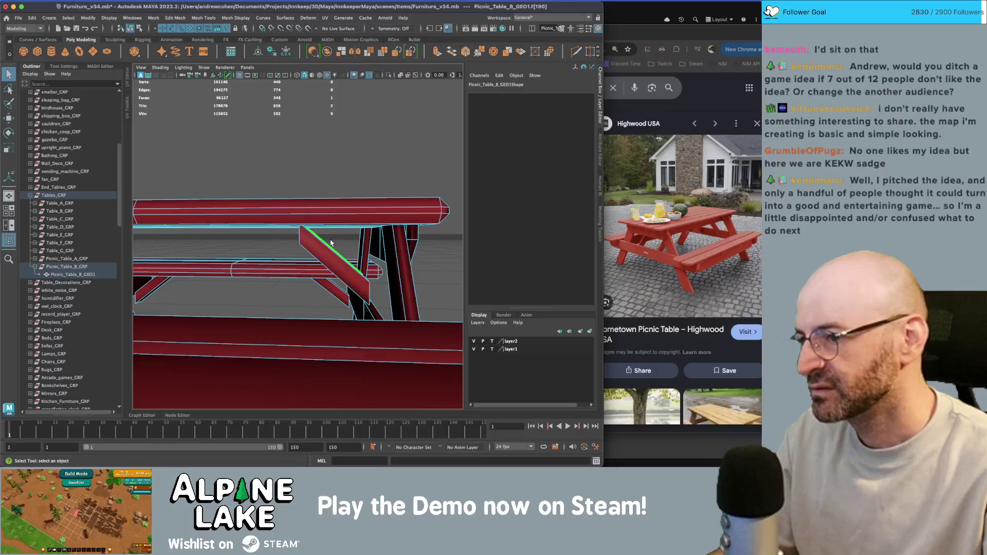
left_click(138, 30)
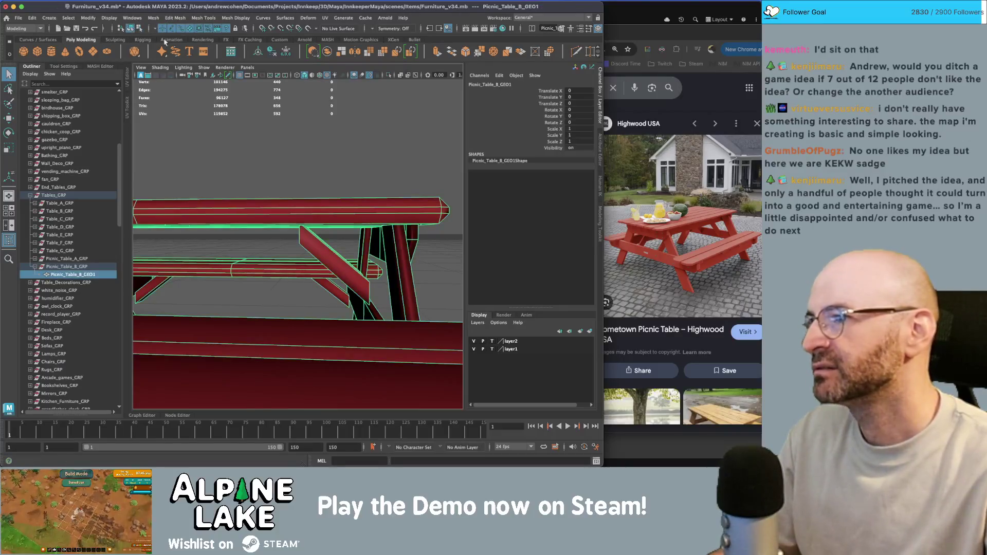
left_click(311, 145)
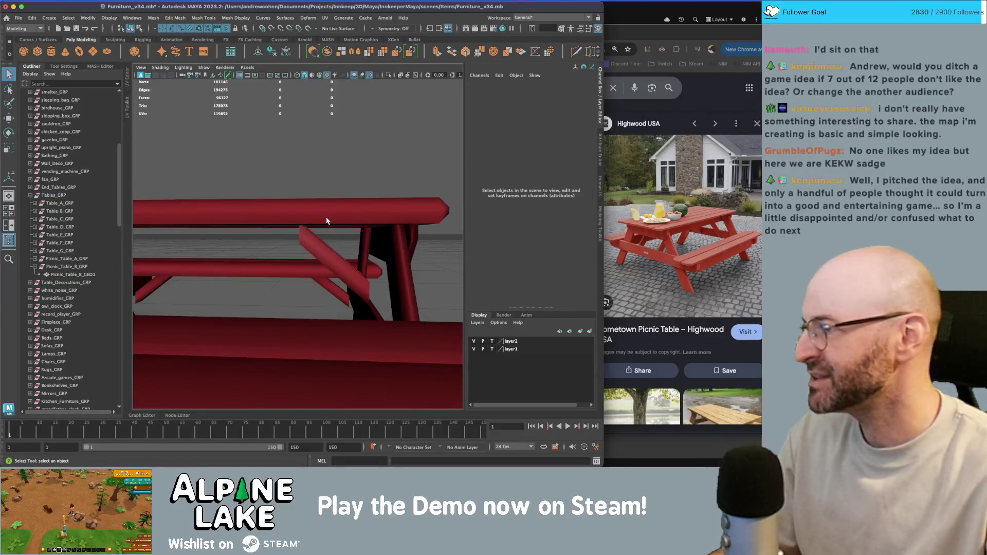
left_click(327, 221)
scroll(344, 233, "up", 5)
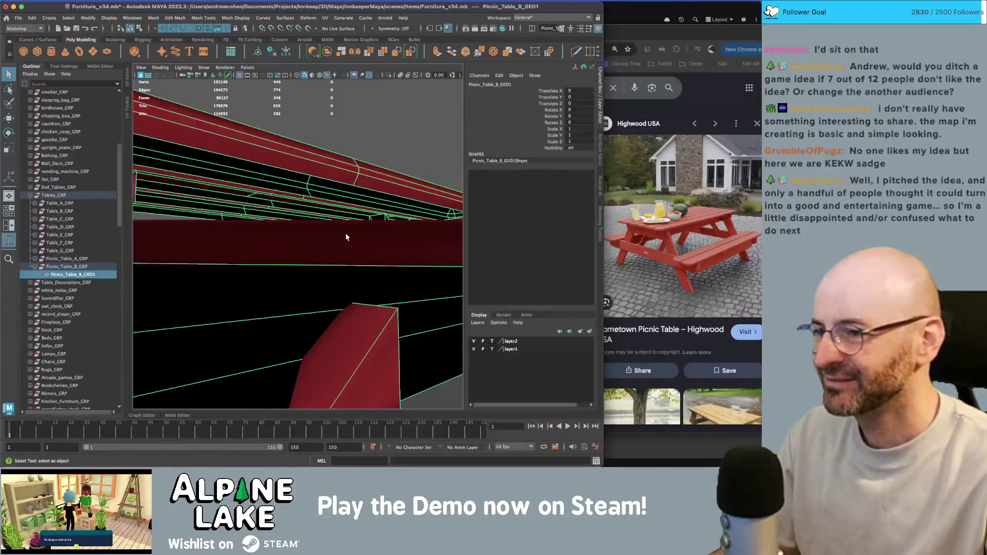
scroll(344, 233, "down", 5)
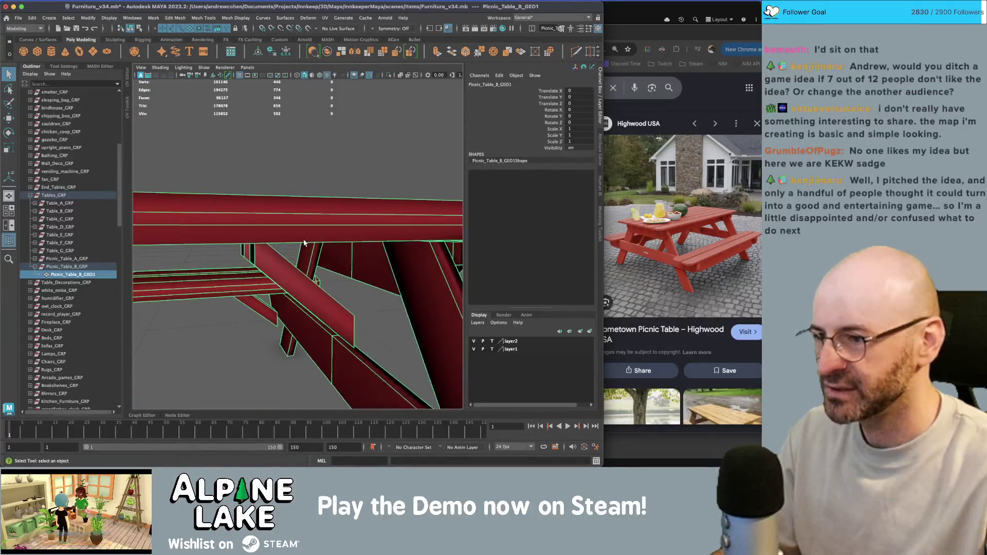
right_click_drag(234, 251, 221, 249)
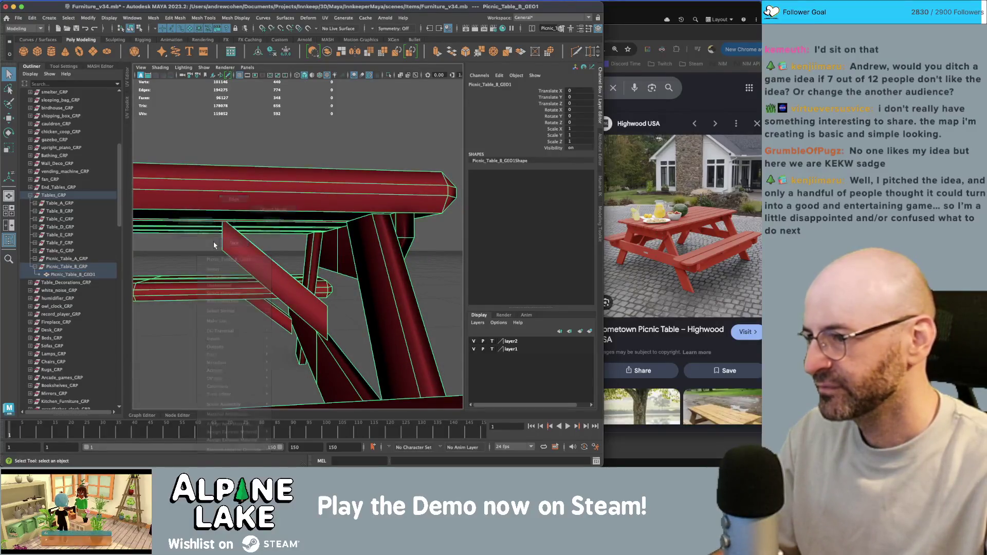
left_click(235, 248)
mouse_move(235, 249)
left_mouse_down("alt")
mouse_move(245, 261)
mouse_move(196, 227)
mouse_move(286, 280)
mouse_move(351, 255)
mouse_move(361, 272)
left_mouse_up("alt")
key("w")
Toggle between wireframe and shaded views, ending on the textured red table display.
key("4")
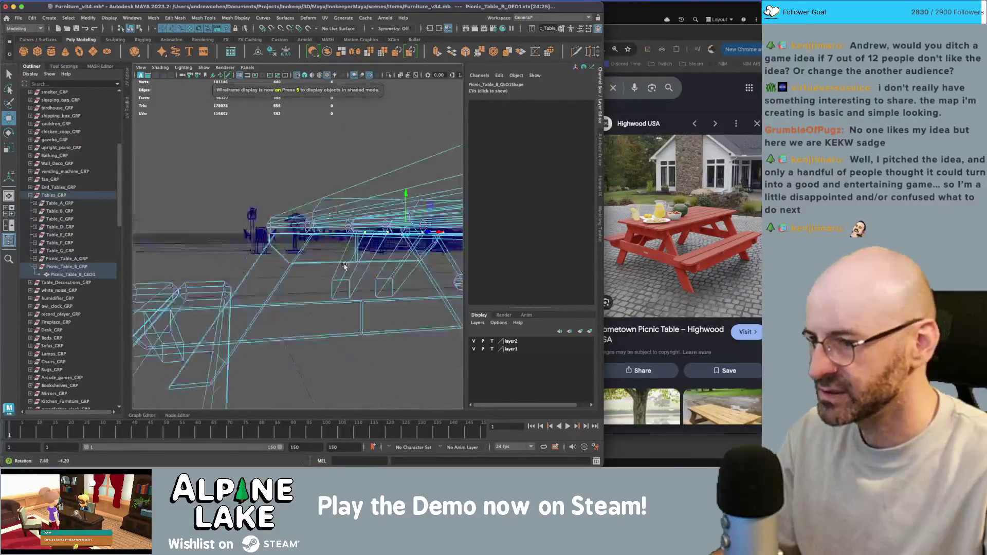
right_click_drag(361, 272, 365, 278, "alt")
left_click_drag(365, 278, 285, 283, "alt")
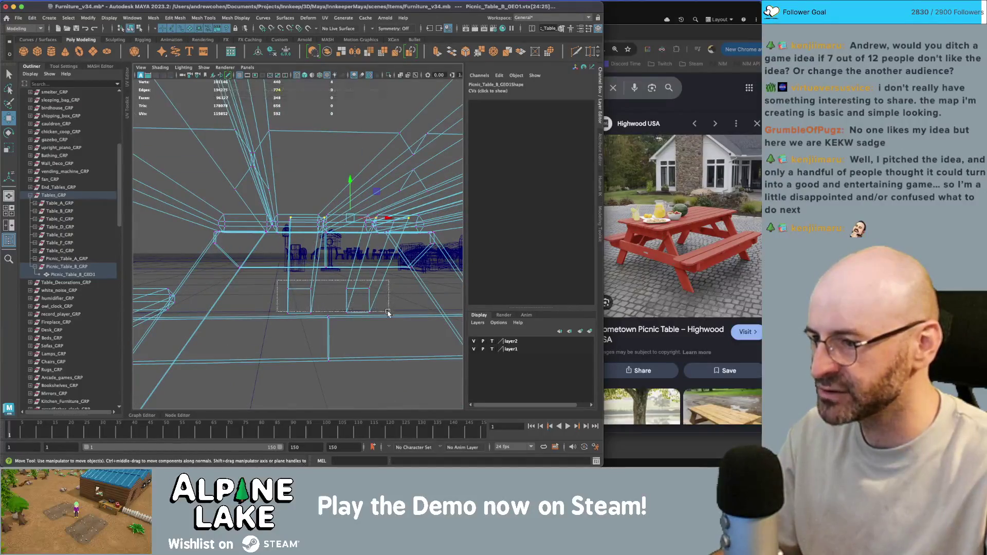
key("5")
mouse_move(386, 316)
left_mouse_down("alt")
mouse_move(307, 286)
mouse_move(337, 224)
left_mouse_up("alt")
key("4")
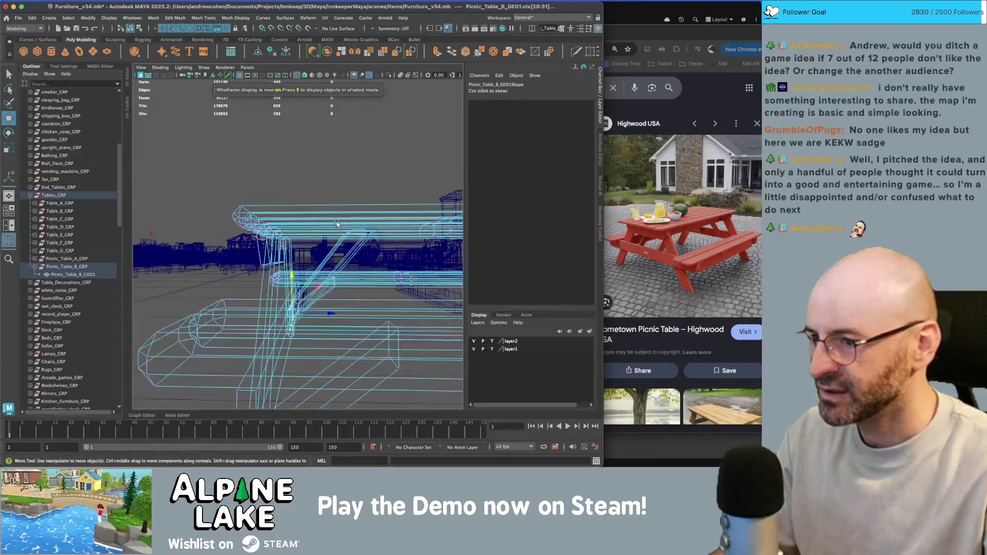
key("5")
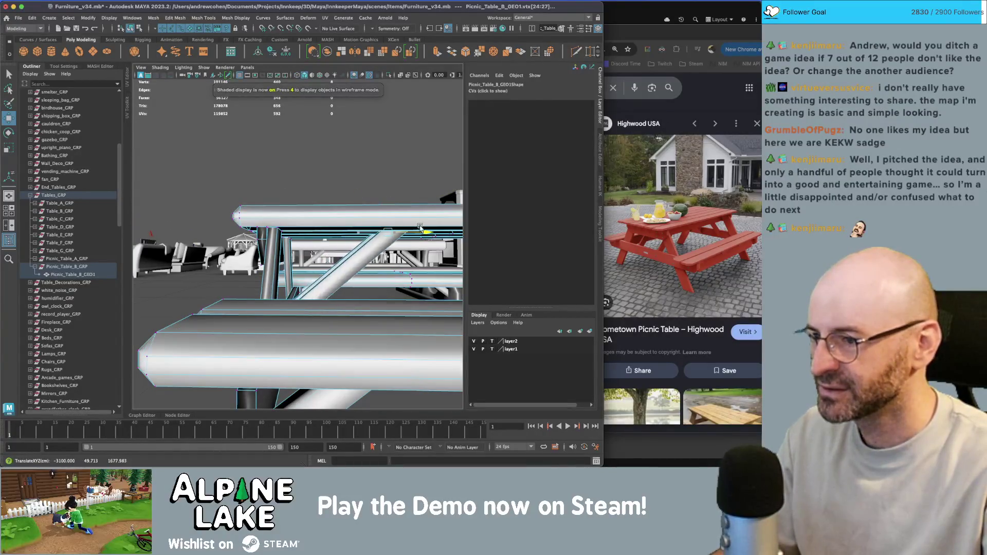
mouse_move(421, 228)
left_mouse_down("alt")
mouse_move(386, 248)
mouse_move(254, 257)
mouse_move(401, 269)
mouse_move(339, 267)
left_mouse_up("alt")
key("6")
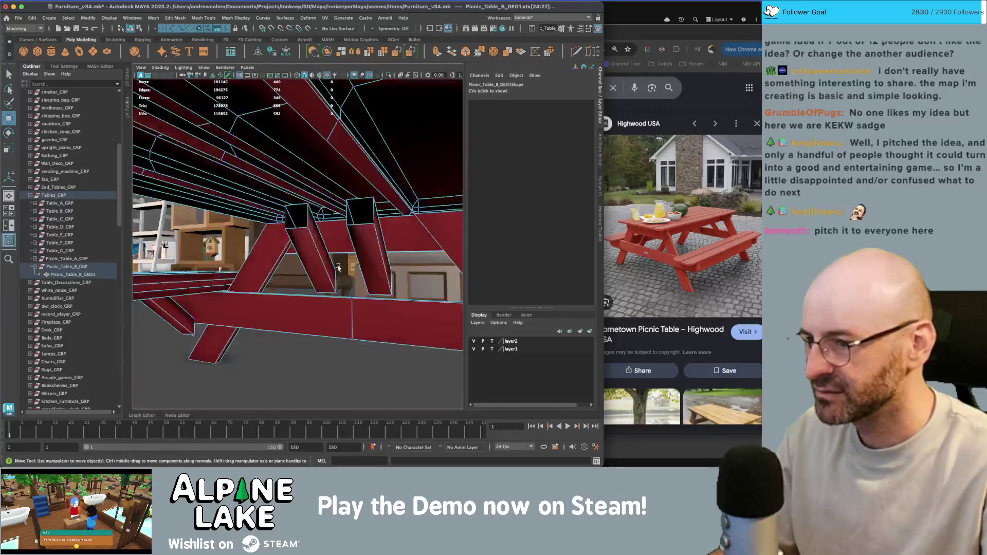
Select the diagonal braces' top vertices beneath the tabletop and move them up to meet it.
left_click_drag(416, 297, 410, 295)
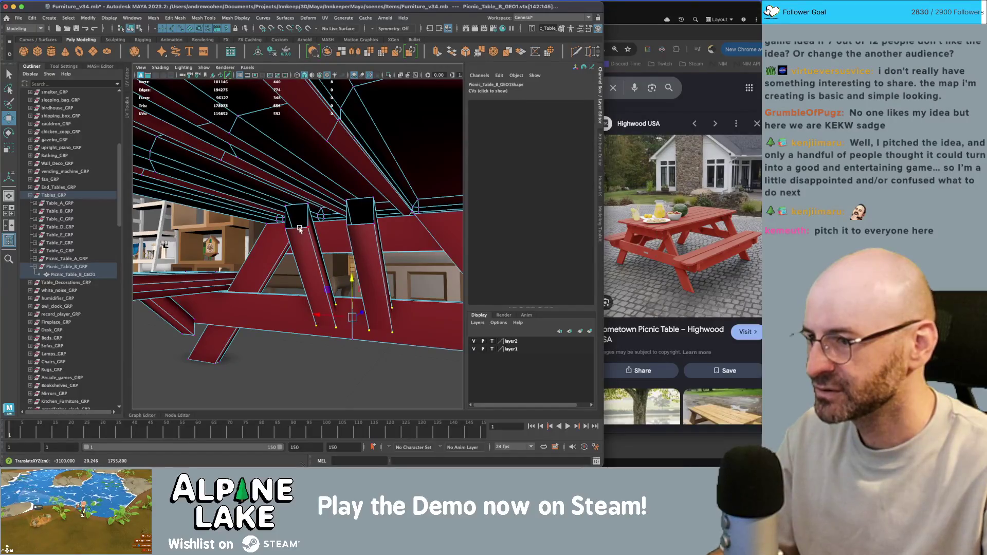
mouse_move(308, 228)
left_mouse_down("alt")
mouse_move(334, 226)
mouse_move(315, 198)
mouse_move(302, 199)
left_mouse_up("alt")
key("q")
left_click(357, 225, "shift")
key("w")
key("4")
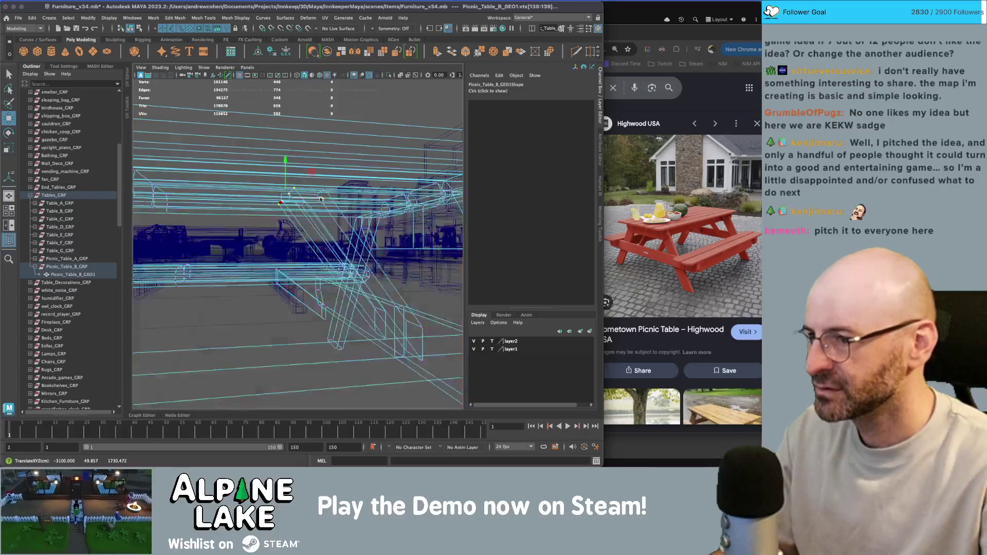
key("5")
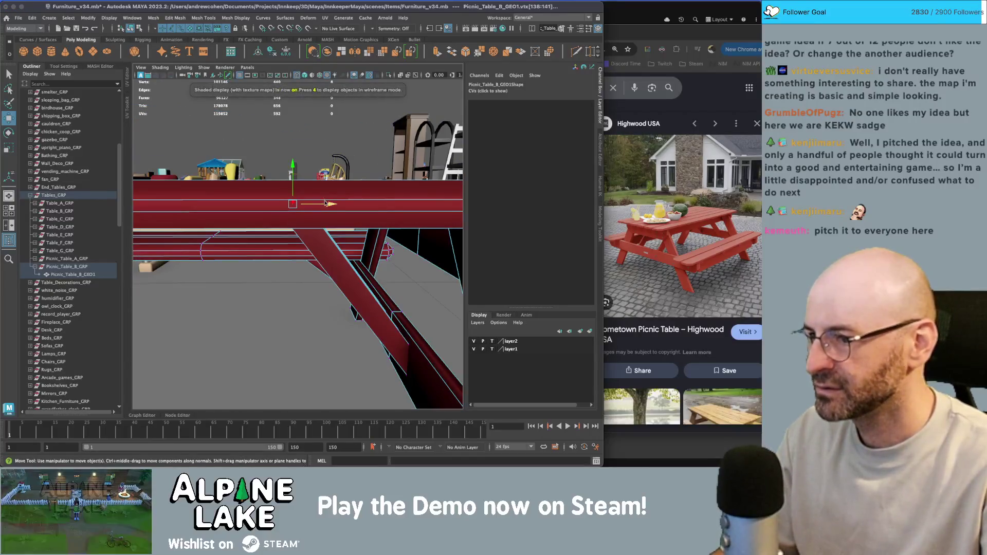
left_click_drag(325, 204, 307, 208, "alt")
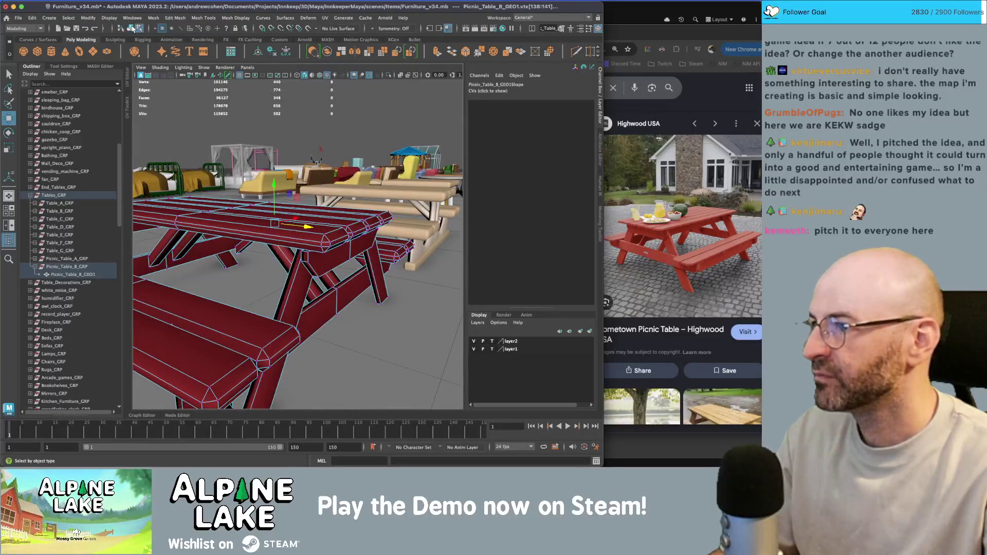
left_click(223, 225)
right_click_drag(223, 225, 159, 227, "alt")
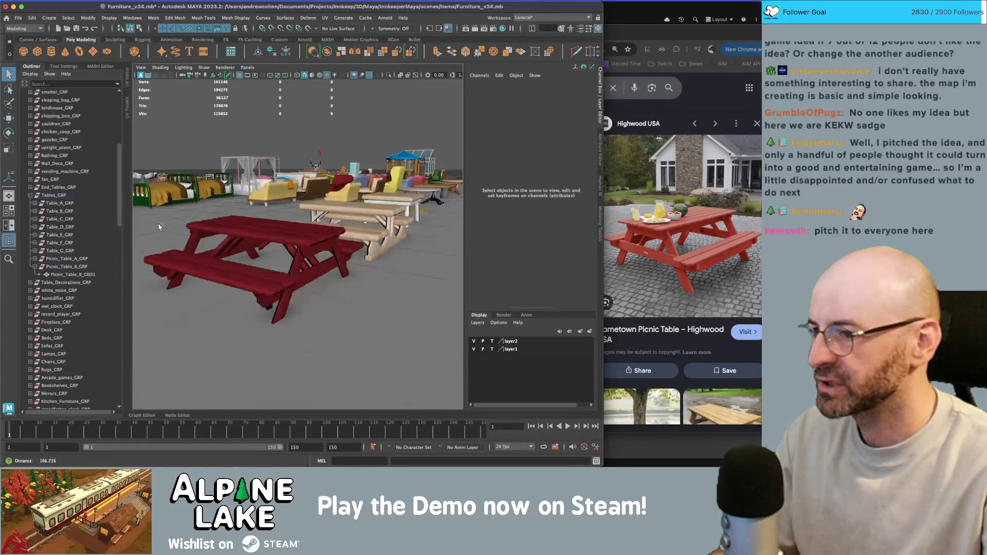
left_click_drag(159, 226, 329, 200, "alt")
middle_click_drag(329, 201, 374, 192, "alt")
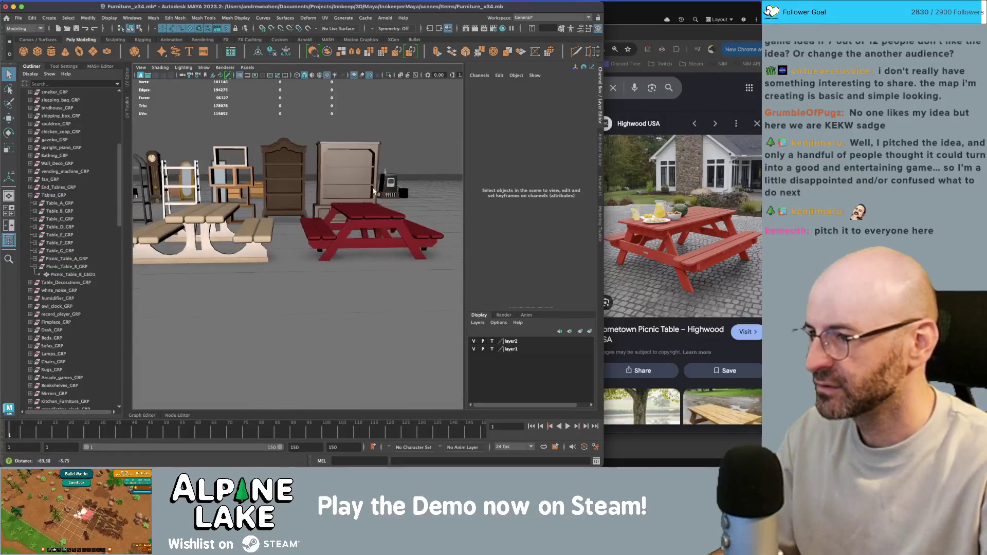
mouse_move(373, 191)
left_mouse_down("alt")
mouse_move(309, 228)
mouse_move(262, 234)
mouse_move(384, 248)
mouse_move(331, 260)
mouse_move(280, 235)
mouse_move(326, 231)
mouse_move(185, 272)
left_mouse_up("alt")
Duplicate the red picnic table and rename the copy's group Picnic_Table_C_GRP.
left_click(328, 239)
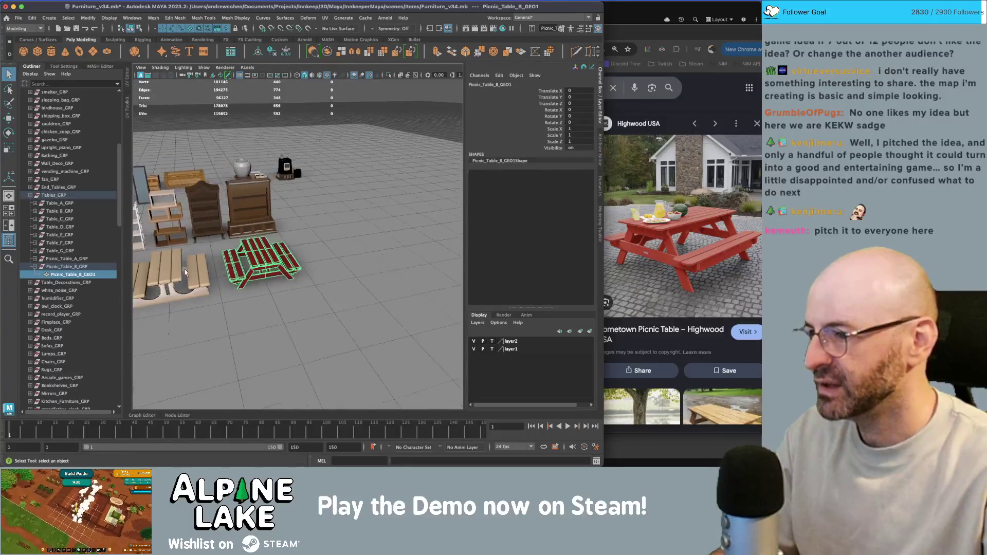
left_click(81, 267)
key("ctrl+d")
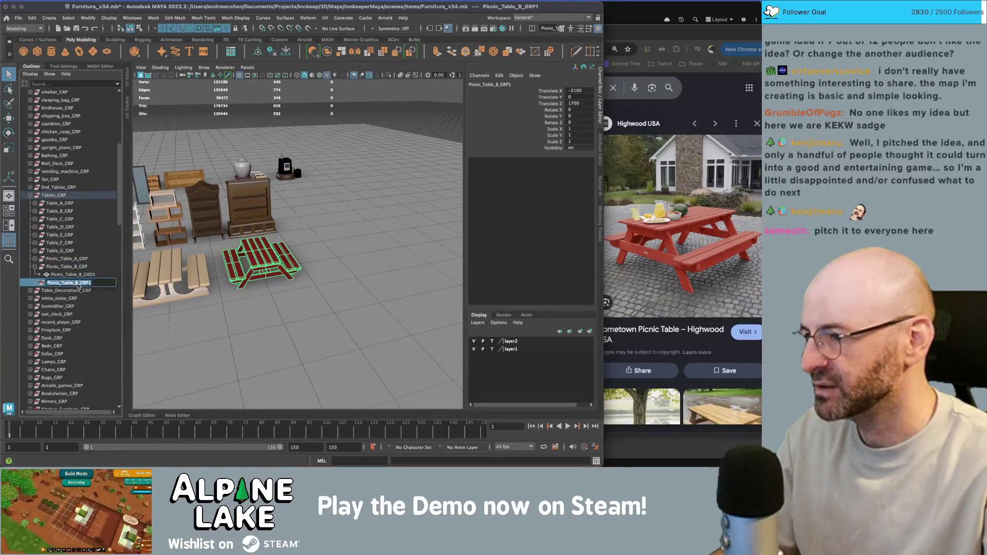
key("BackSpace")
type("C")
key("BackSpace")
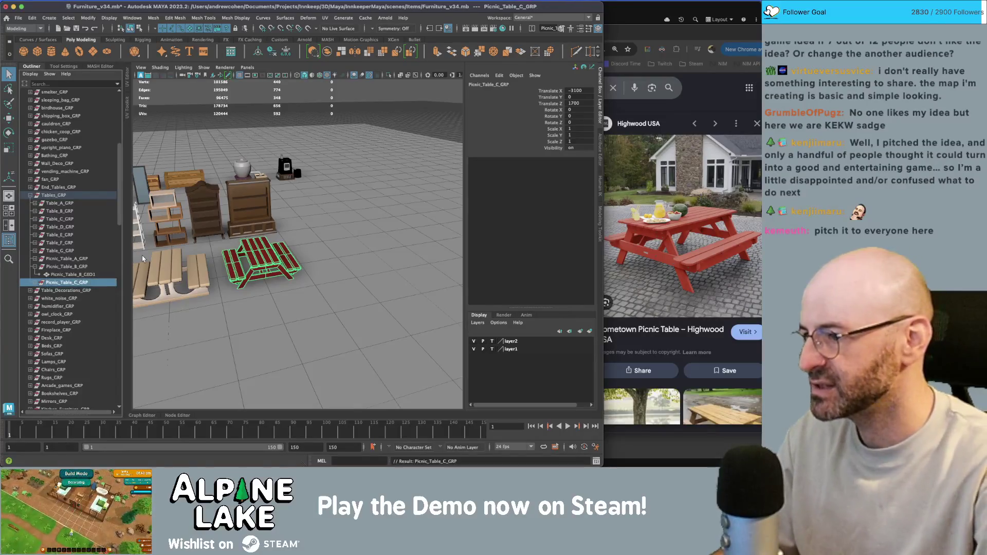
key("shift+Tab")
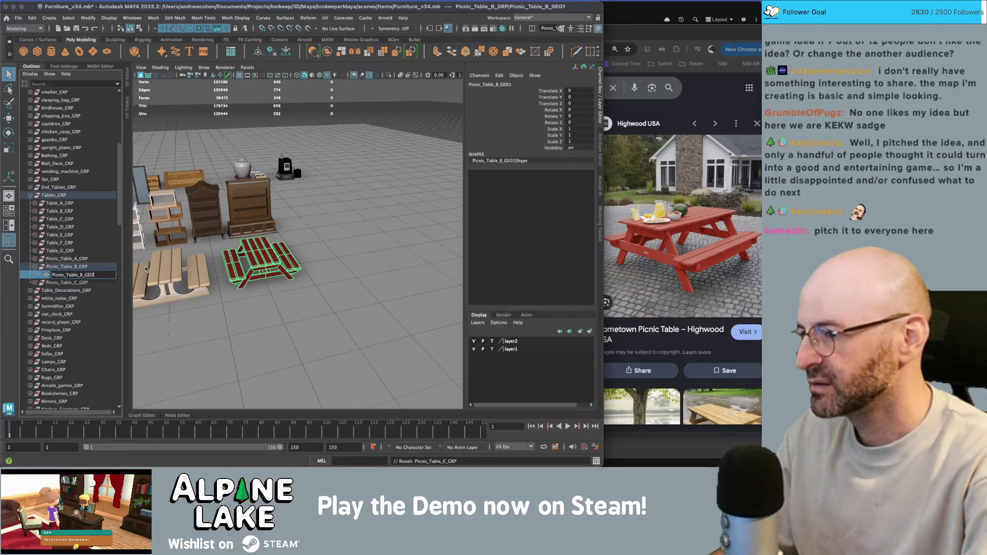
key("BackSpace")
key("Return")
Rename the copy's mesh Picnic_Table_C_GEO and slide the copy sideways along X.
left_click(34, 283)
double_click(82, 291)
key("BackSpace")
type("C_GEO")
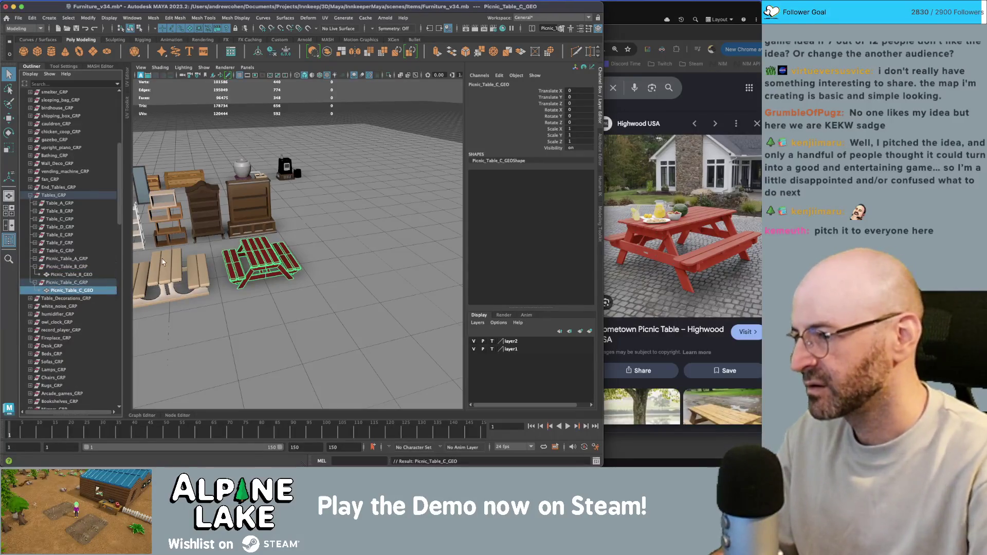
key("Return")
key("Up")
key("w")
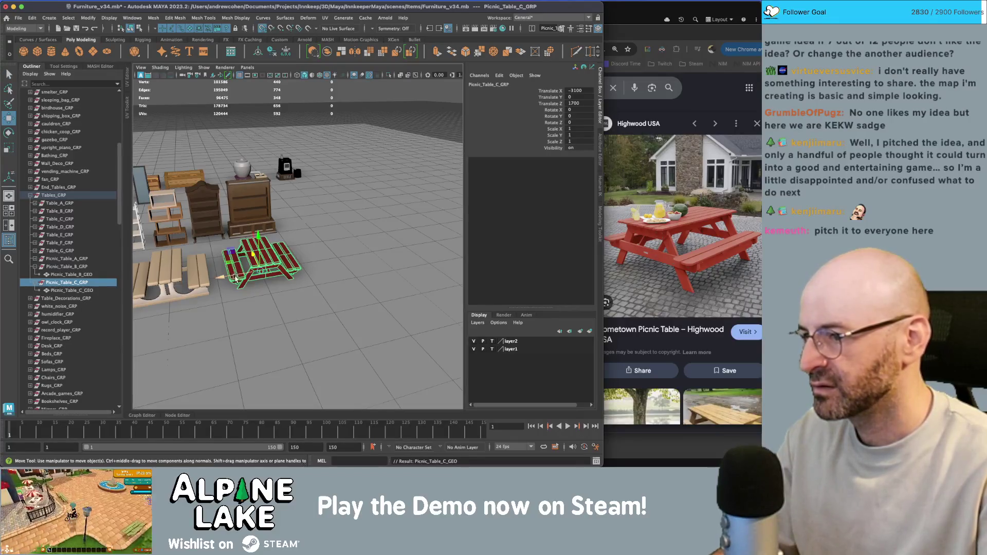
left_click_drag(235, 278, 325, 252)
Select all of Picnic_Table_C_GEO's faces and drag its UVs onto the brown palette swatch.
left_click(341, 244)
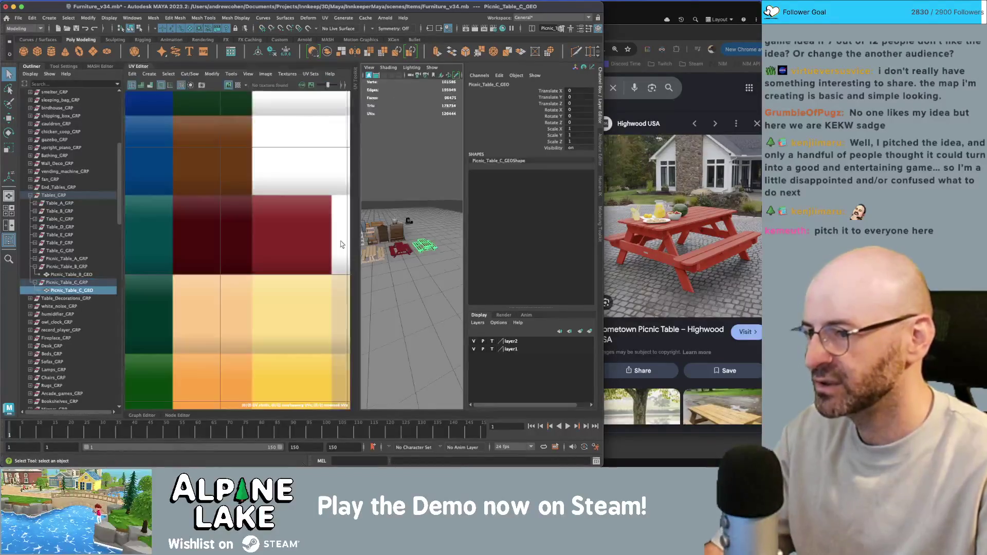
mouse_move(242, 245)
right_mouse_down()
mouse_move(234, 241)
mouse_move(235, 277)
mouse_move(301, 199)
right_mouse_up()
scroll(257, 206, "down", 5)
left_click_drag(315, 246, 265, 164)
key("w")
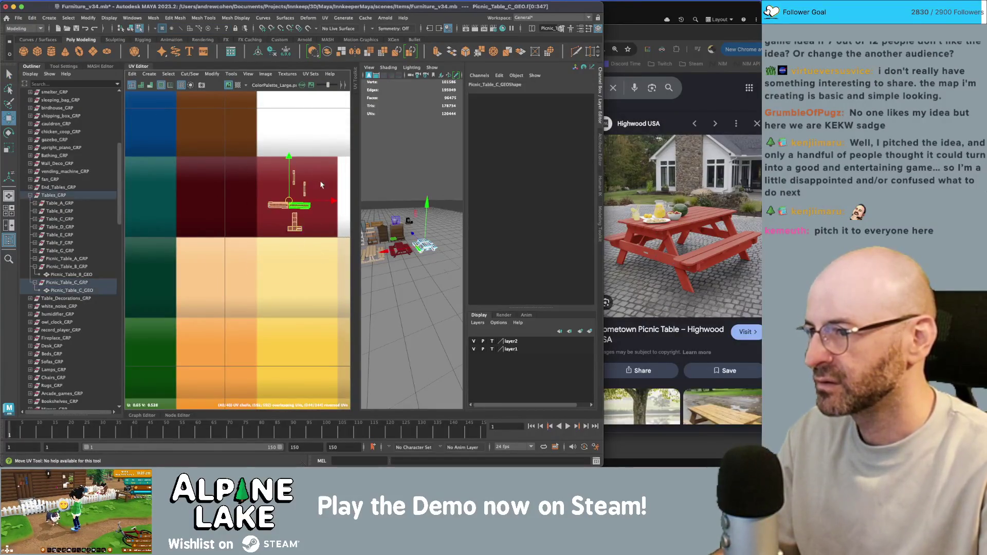
scroll(233, 248, "down", 5)
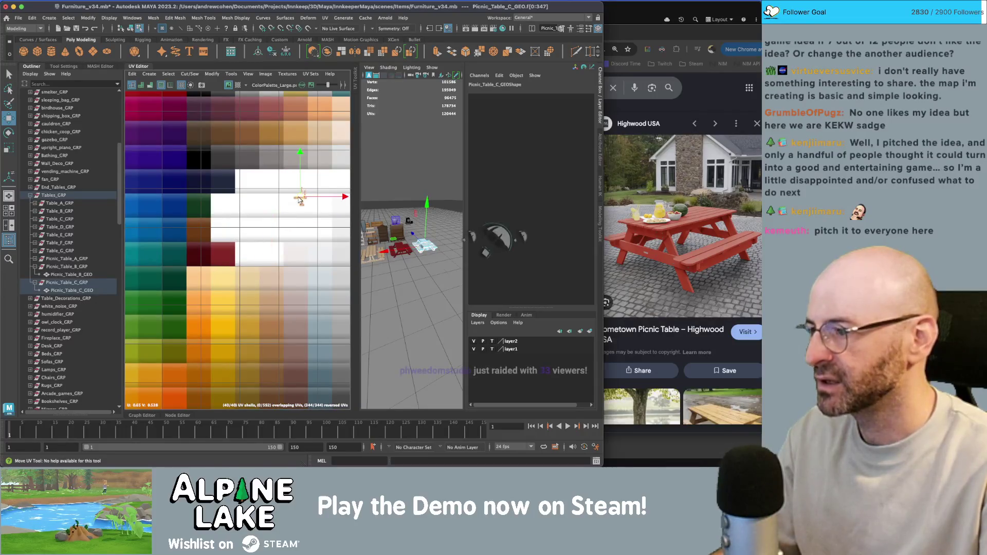
middle_click_drag(220, 260, 200, 271, "alt")
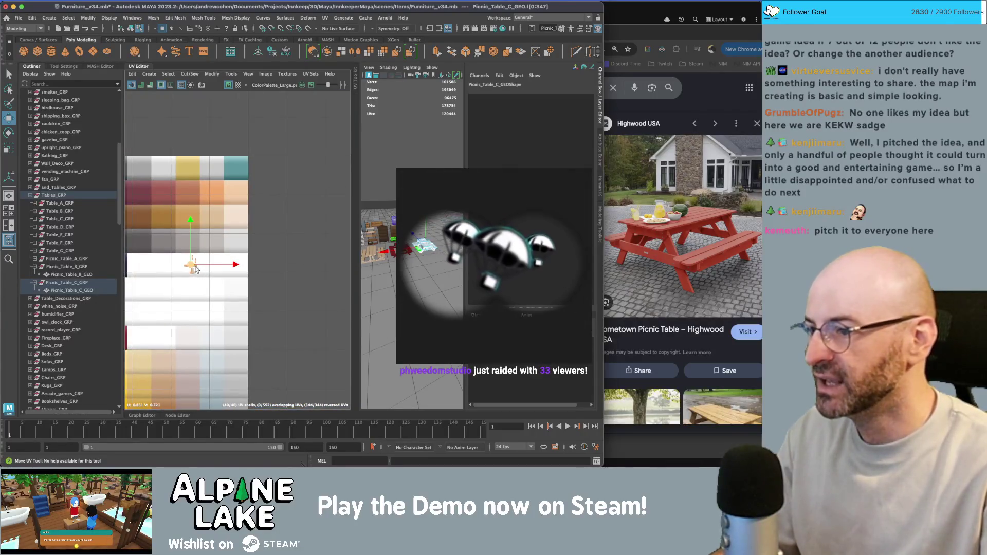
mouse_move(200, 271)
left_mouse_down()
mouse_move(187, 215)
mouse_move(170, 222)
left_mouse_up()
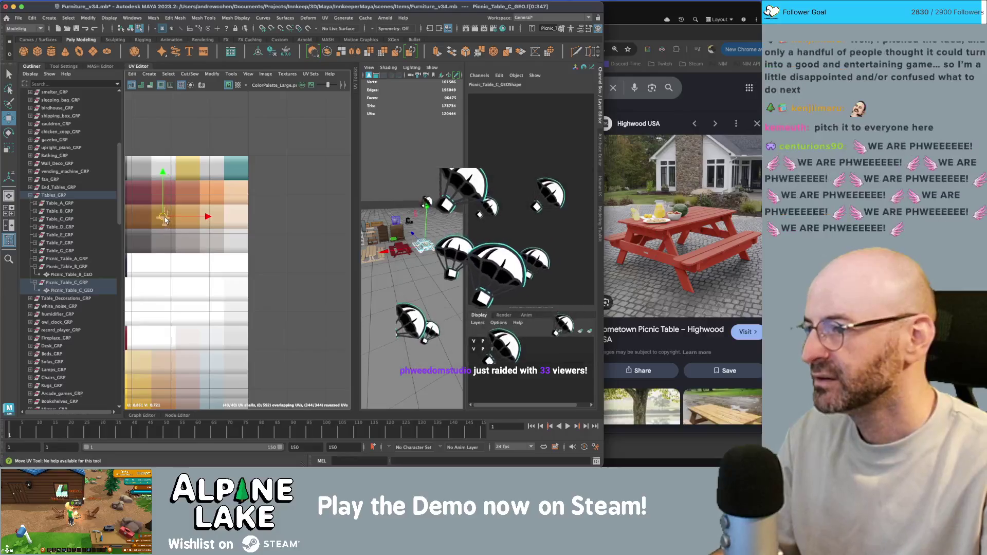
key("F8")
Clear the selection and return to a single perspective view of both tables.
key("q")
left_click(370, 135)
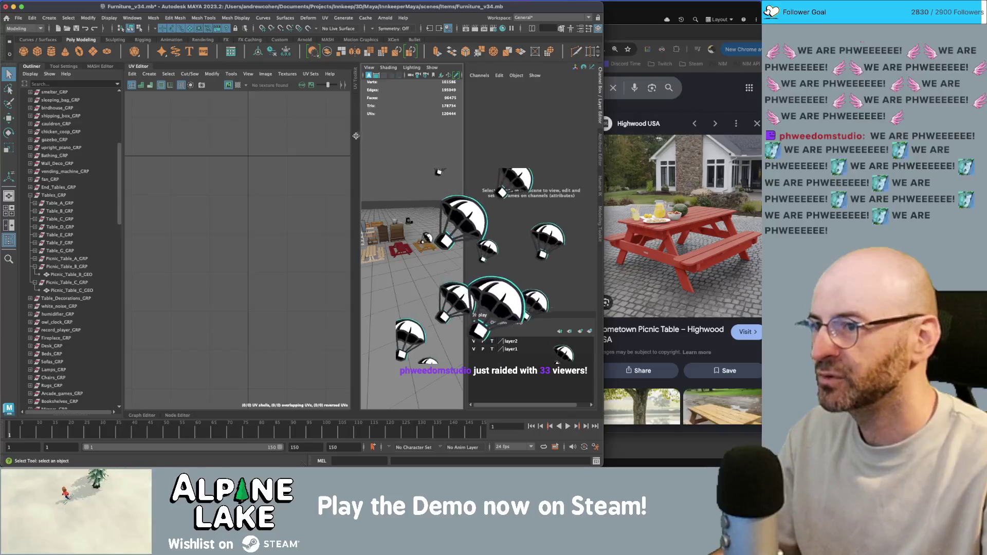
key("space")
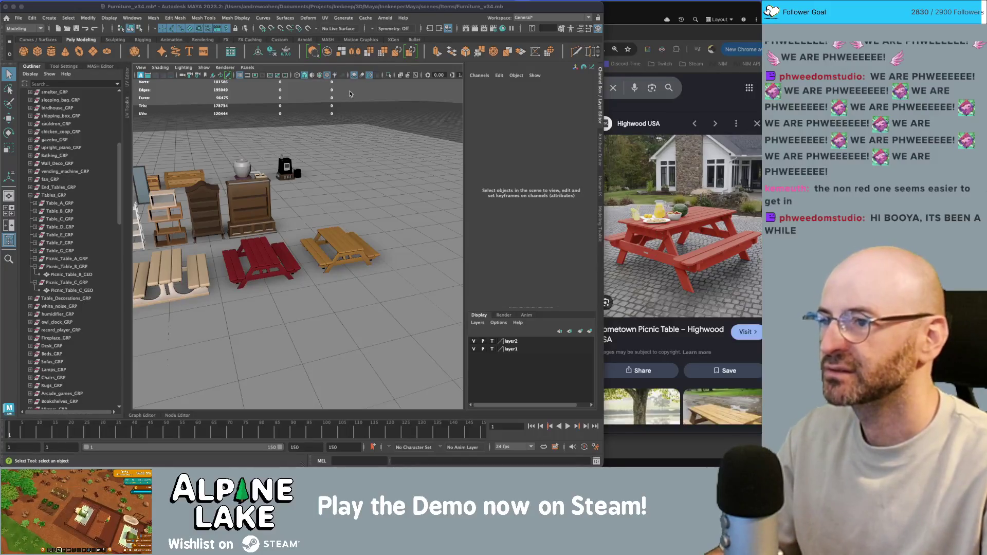
mouse_move(362, 105)
right_mouse_down("alt")
mouse_move(365, 131)
mouse_move(306, 141)
right_mouse_up("alt")
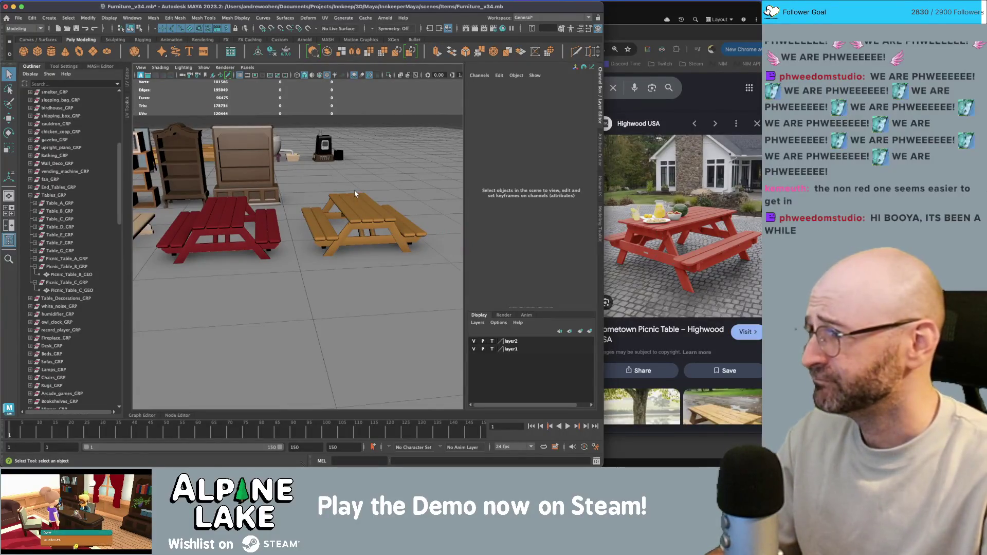
left_click(365, 224)
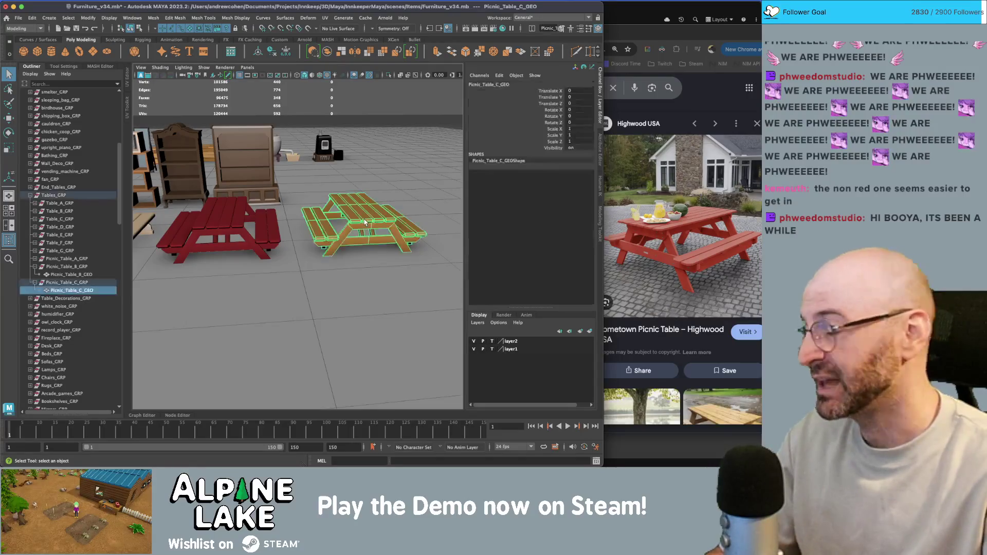
key("f")
mouse_move(365, 219)
left_mouse_down("alt")
mouse_move(329, 220)
mouse_move(346, 216)
left_mouse_up("alt")
key("f")
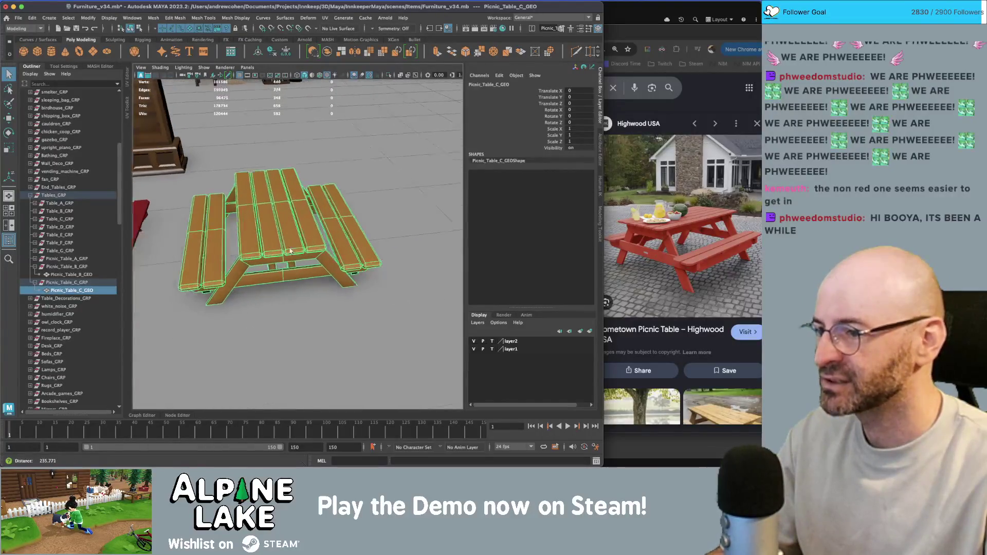
left_click_drag(269, 254, 287, 250, "alt")
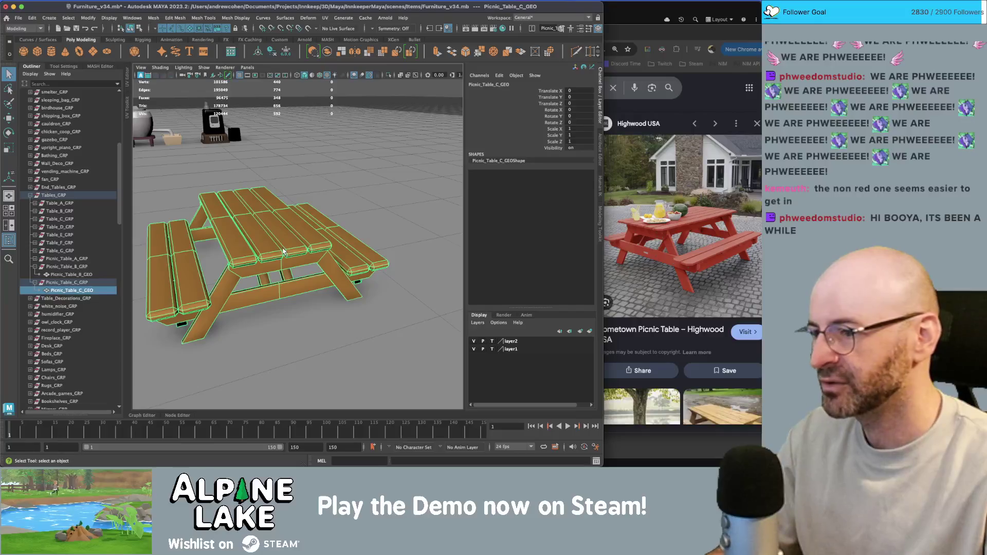
right_click_drag(283, 251, 318, 253, "alt")
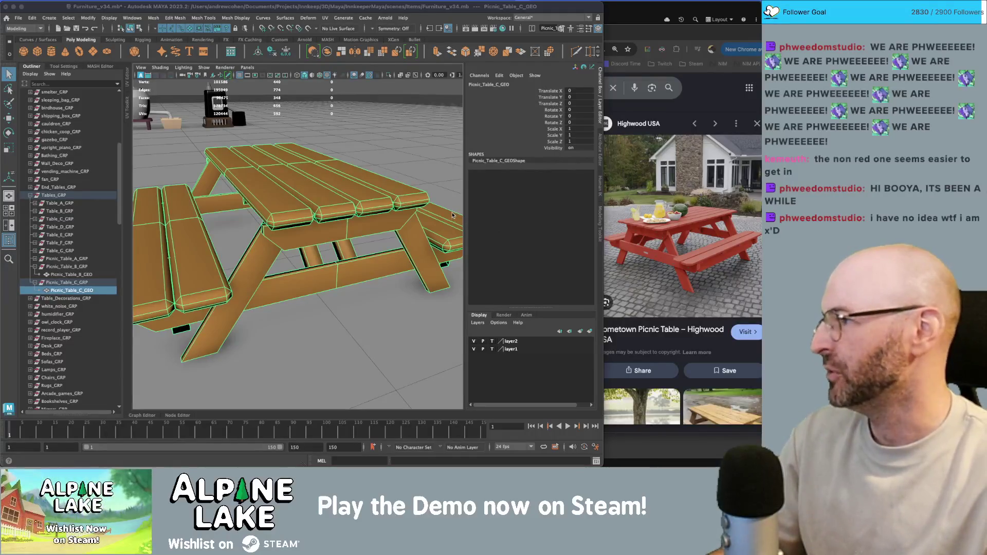
left_click_drag(400, 202, 339, 218, "alt")
right_click_drag(339, 218, 333, 223, "alt")
left_click_drag(333, 222, 293, 232, "alt")
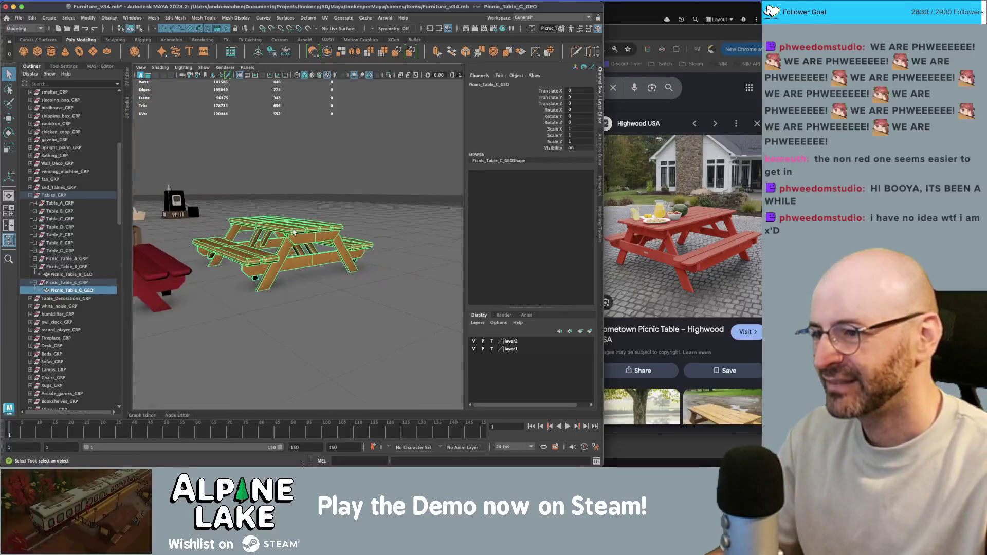
left_click_drag(343, 154, 301, 228, "alt")
Slide Picnic_Table_C_GEO's UVs left onto the darker brown swatches, then close the UV Editor.
key("ctrl+shift+u")
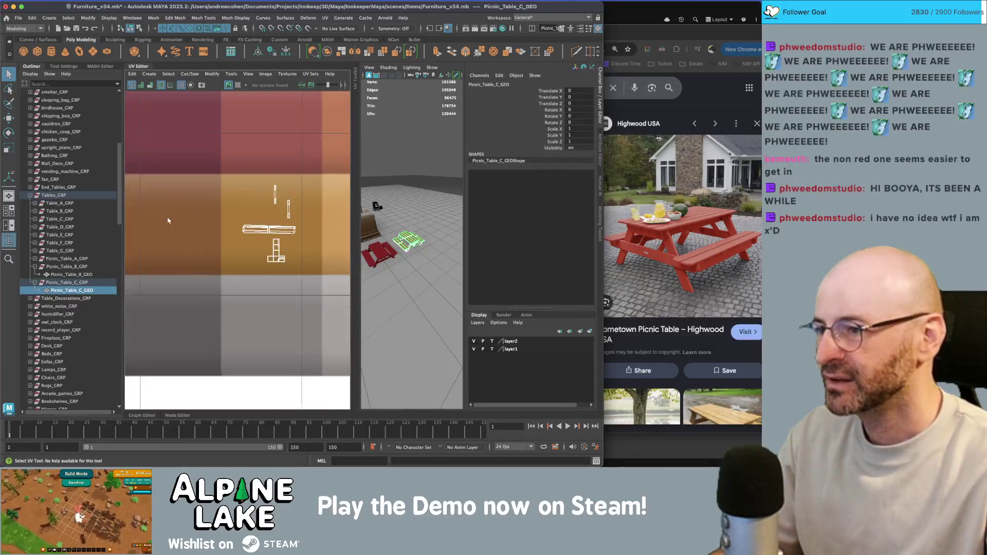
right_click_drag(241, 221, 244, 242)
mouse_move(285, 183)
left_mouse_down()
mouse_move(315, 207)
mouse_move(288, 207)
left_mouse_up()
key("w")
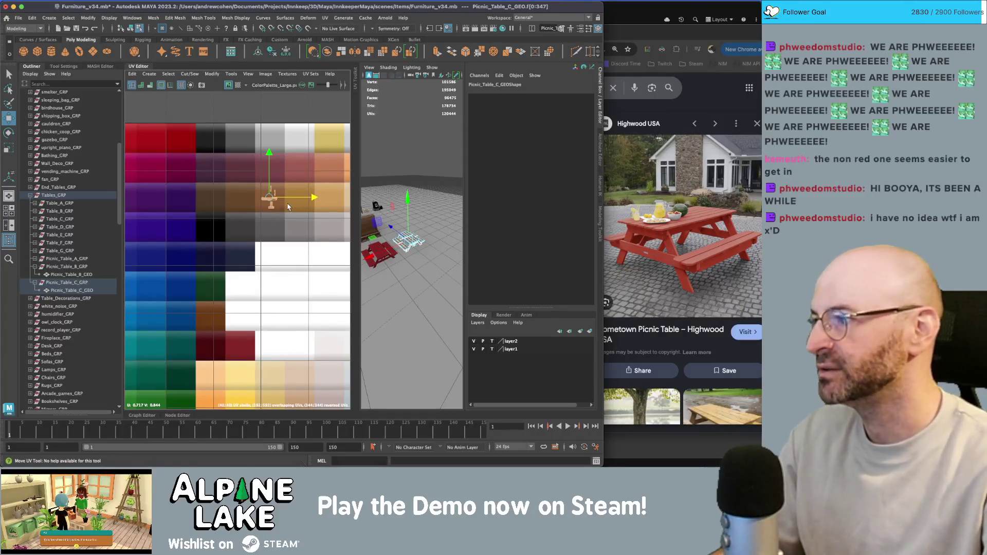
left_click_drag(286, 201, 261, 204)
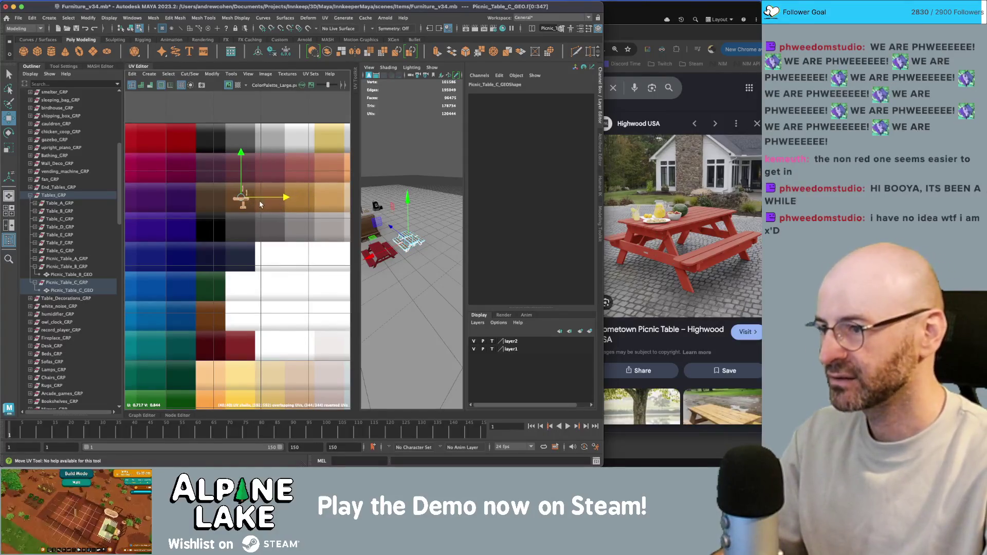
left_click(131, 28)
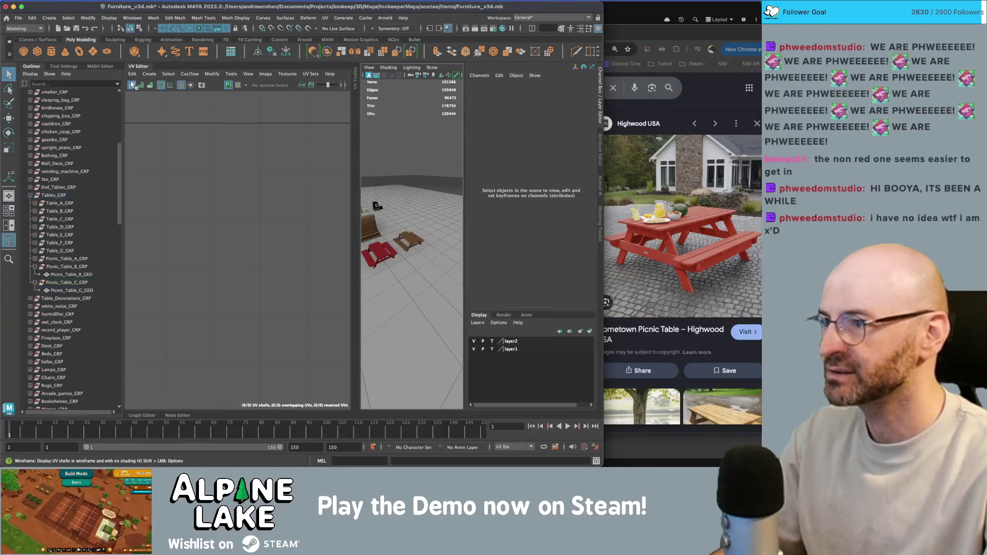
left_click(134, 68)
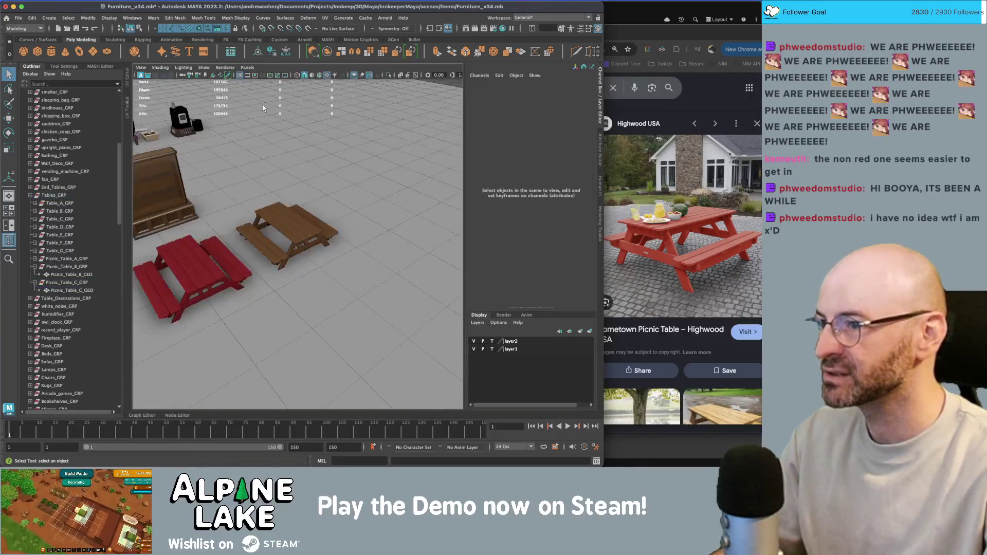
left_click(296, 222)
key("f")
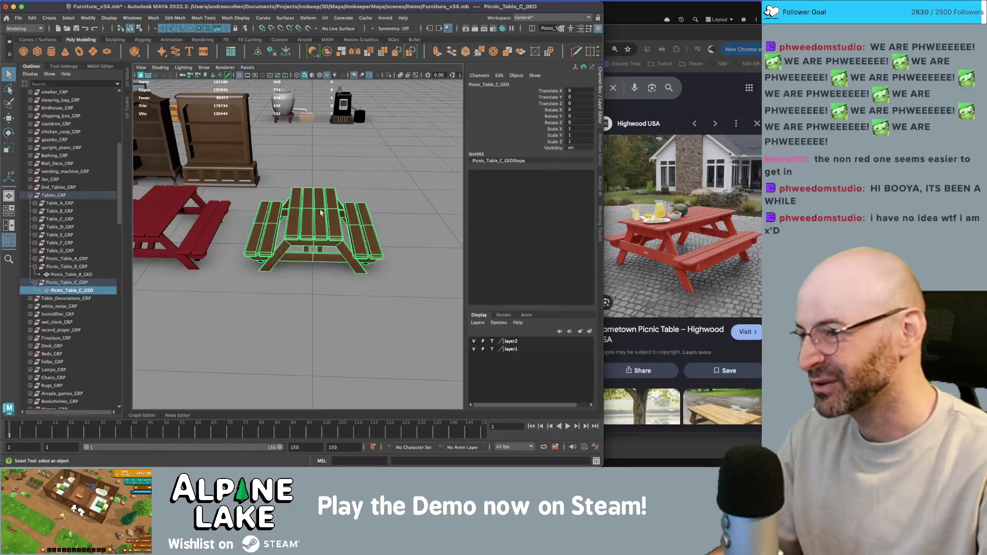
left_click(339, 308)
scroll(329, 231, "down", 8)
mouse_move(329, 216)
left_mouse_down("alt")
mouse_move(344, 197)
mouse_move(321, 229)
left_mouse_up("alt")
scroll(344, 197, "up", 3)
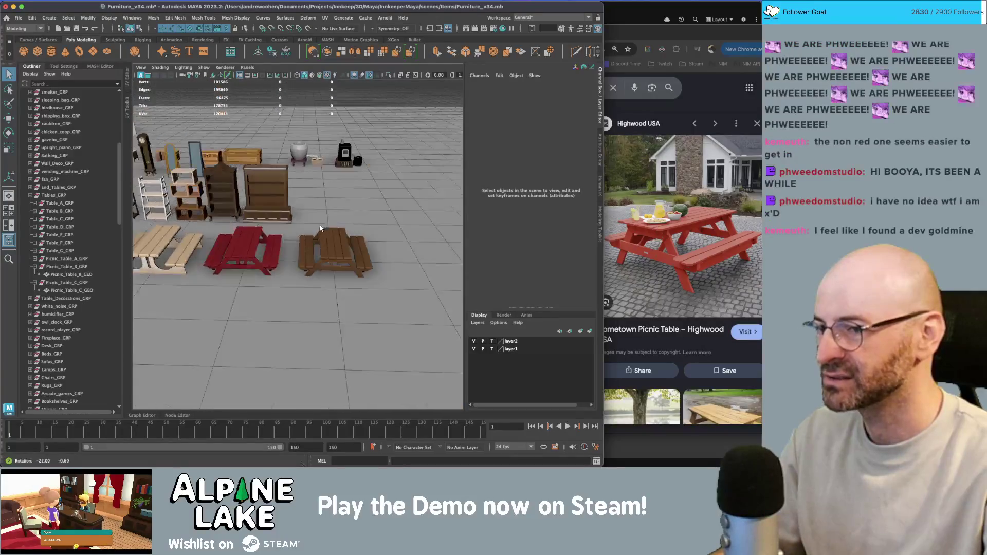
scroll(320, 228, "down", 2)
scroll(316, 232, "down", 5)
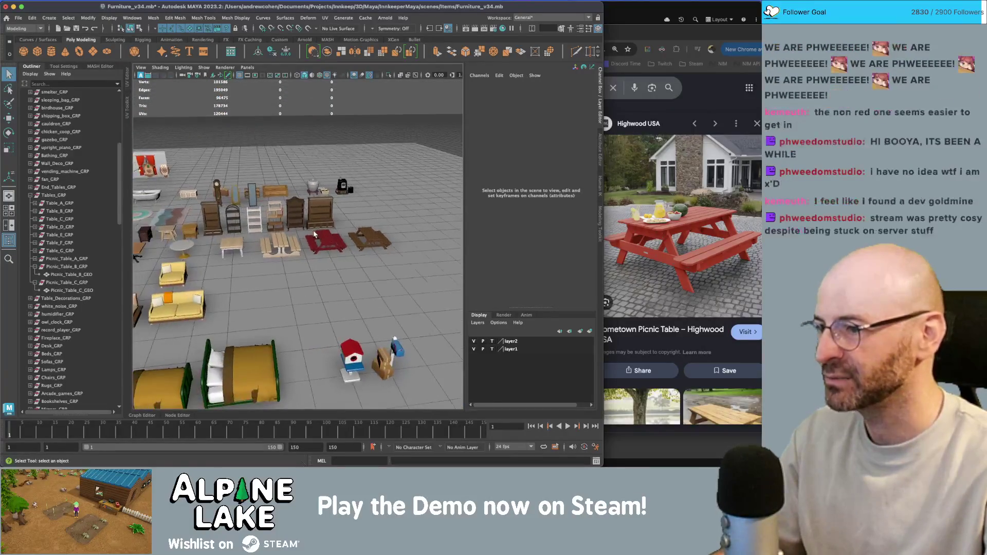
scroll(316, 234, "up", 3)
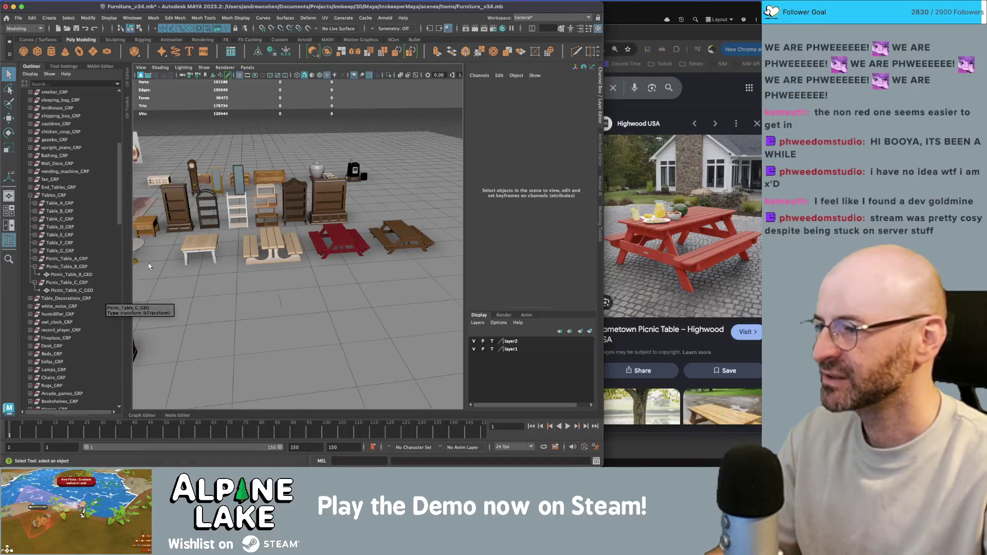
Collapse Picnic_Table_B_GRP and Picnic_Table_C_GRP in the Outliner and delete set4 and set5.
left_click(35, 266)
left_click(34, 274)
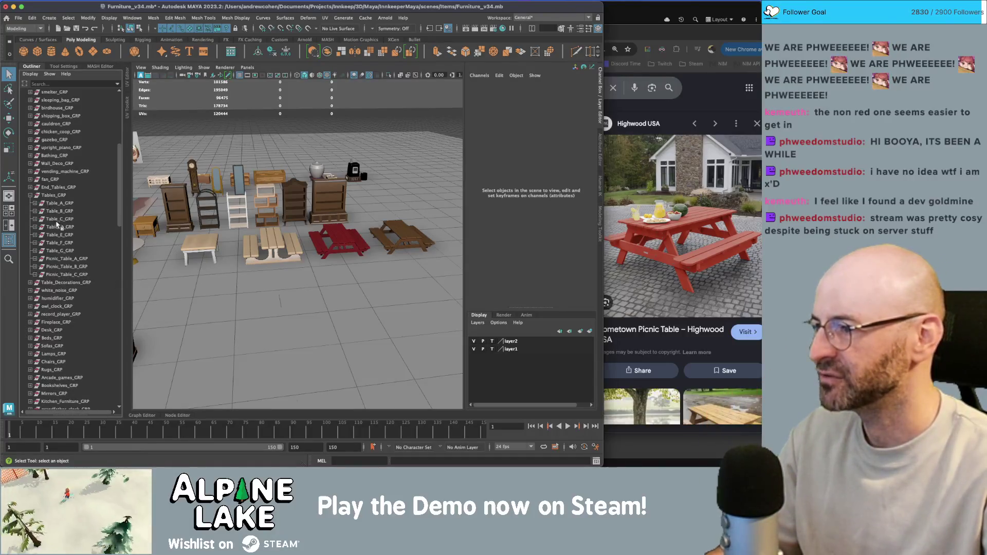
scroll(56, 224, "down", 10)
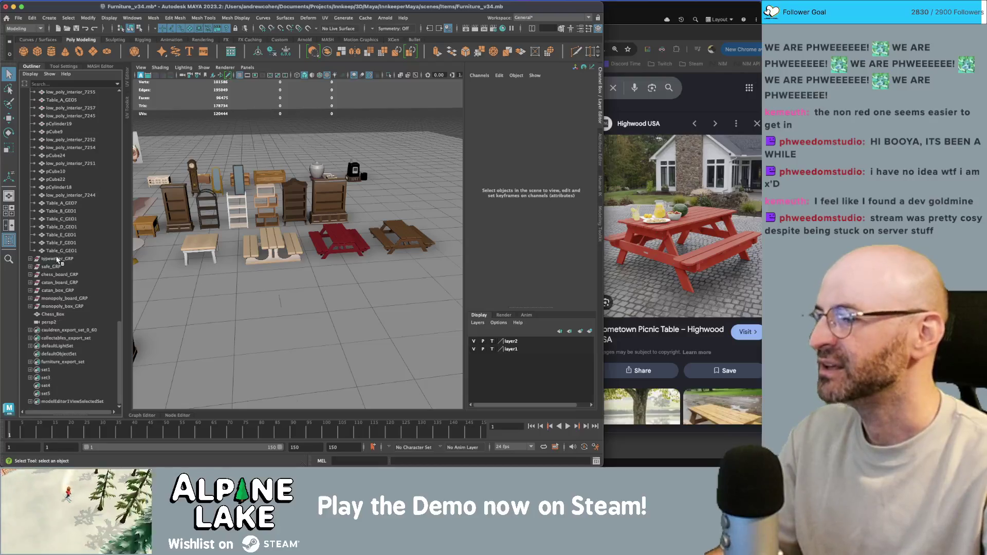
left_click(47, 386)
left_click(47, 393, "shift")
key("Delete")
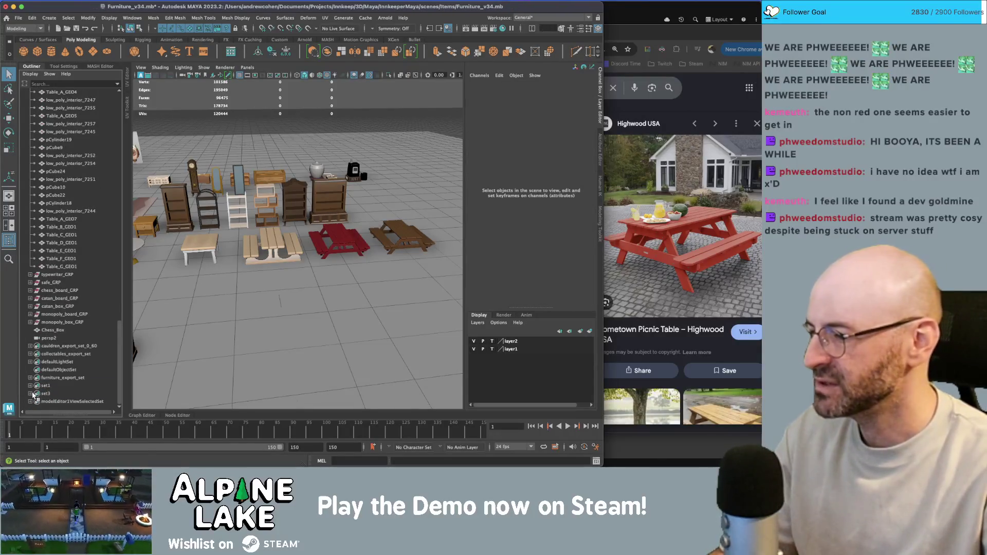
Expand furniture_export_set in the Outliner and select all of its members.
left_click_drag(33, 394, 33, 394)
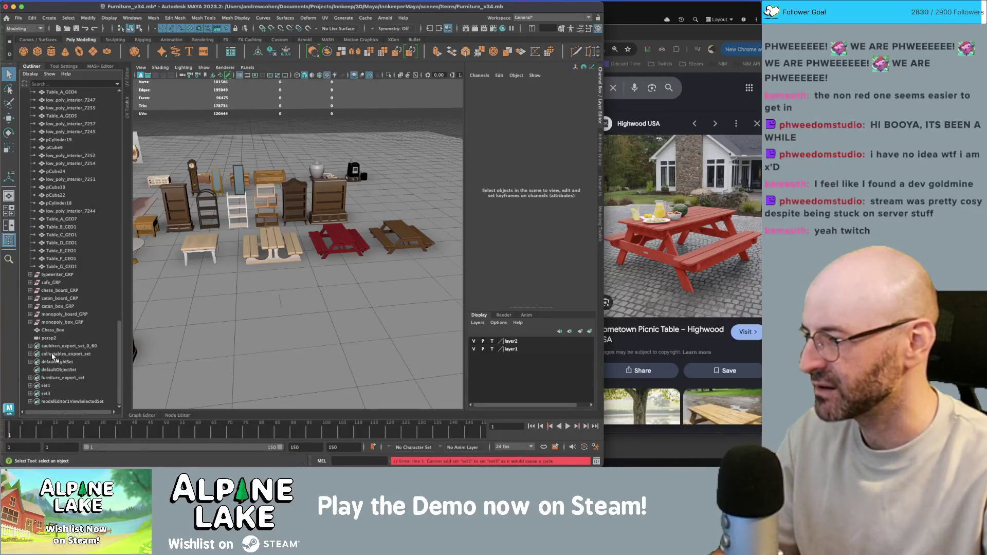
left_click(30, 378)
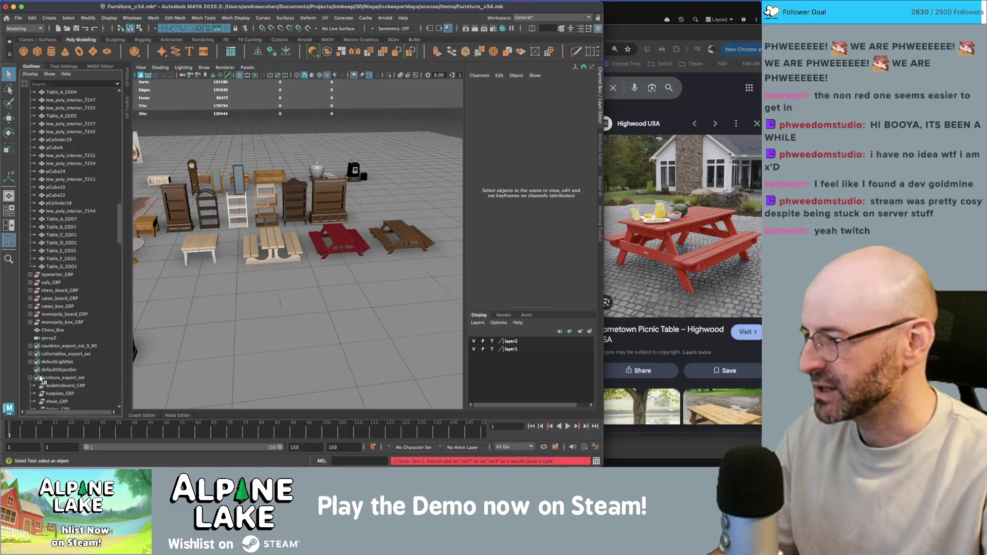
left_click(53, 378)
left_click(53, 377)
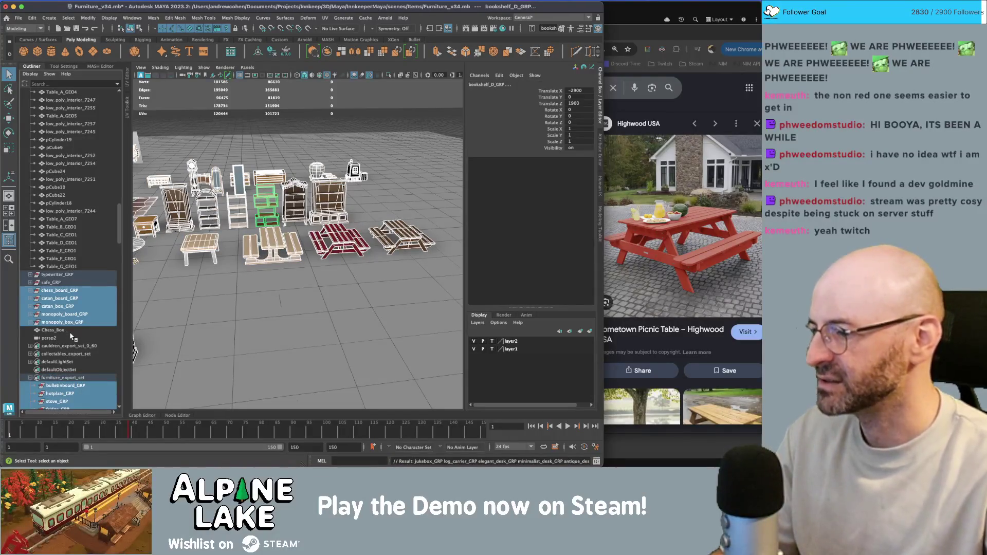
scroll(65, 330, "up", 10)
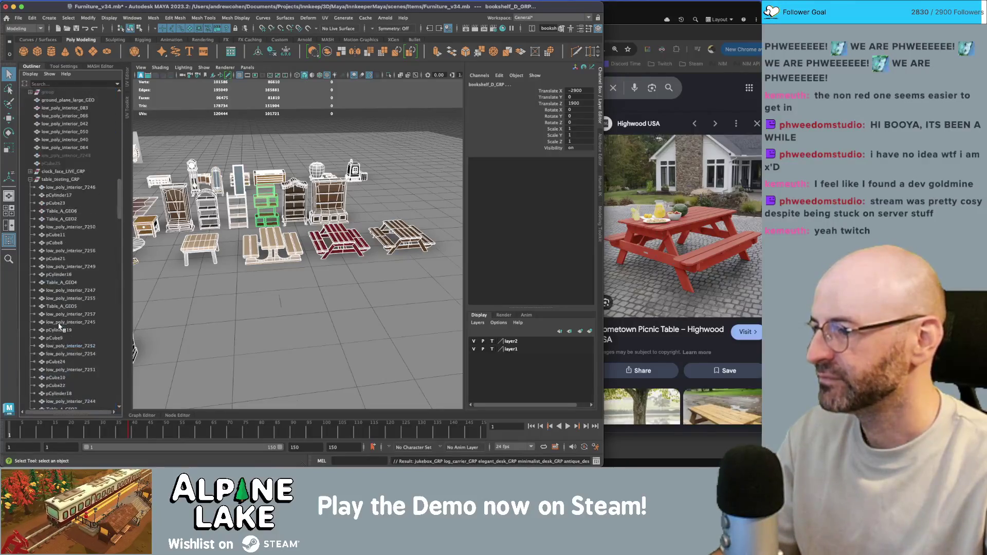
Send the selection to Unity via File > Send To Unity > Selection, targeting the _Models folder.
left_click(18, 18)
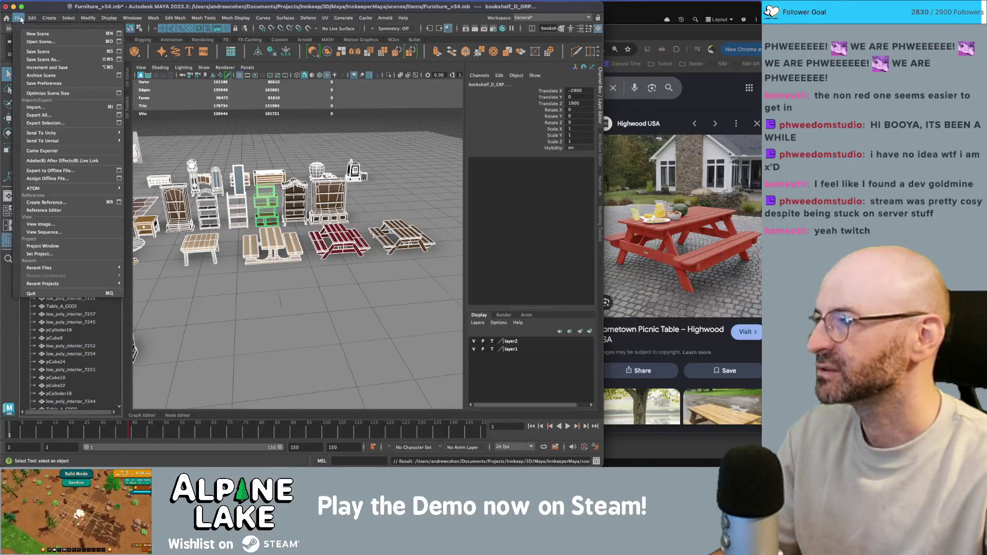
mouse_move(45, 133)
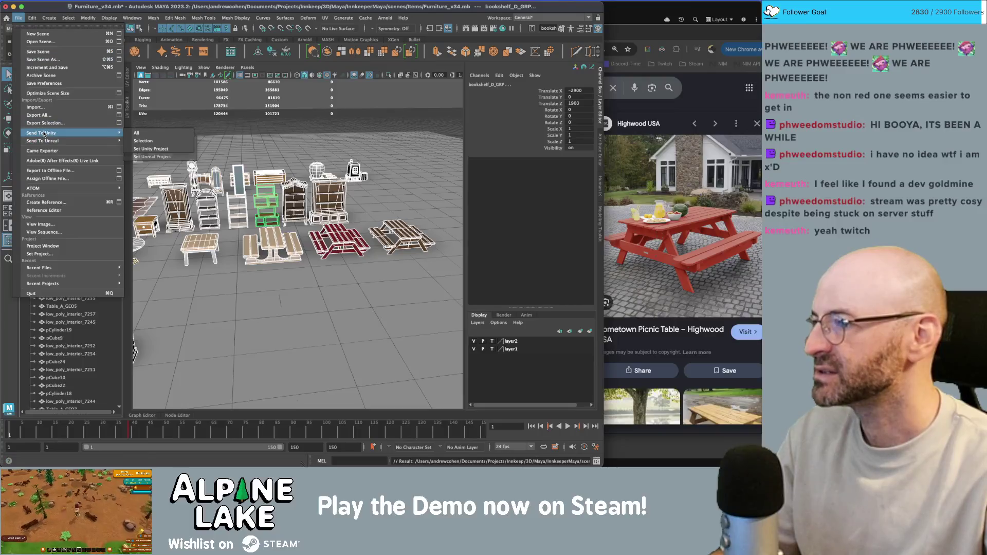
left_click(153, 139)
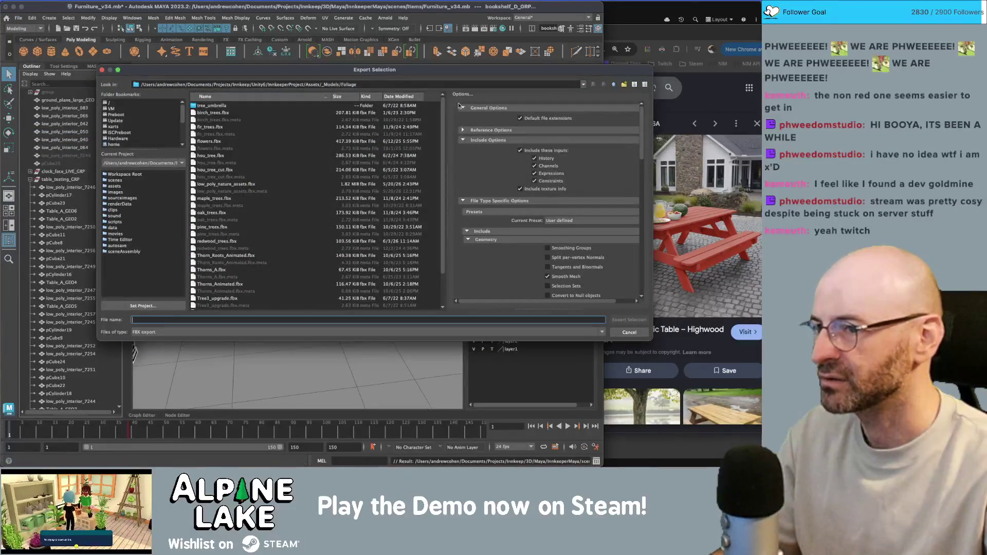
left_click(613, 85)
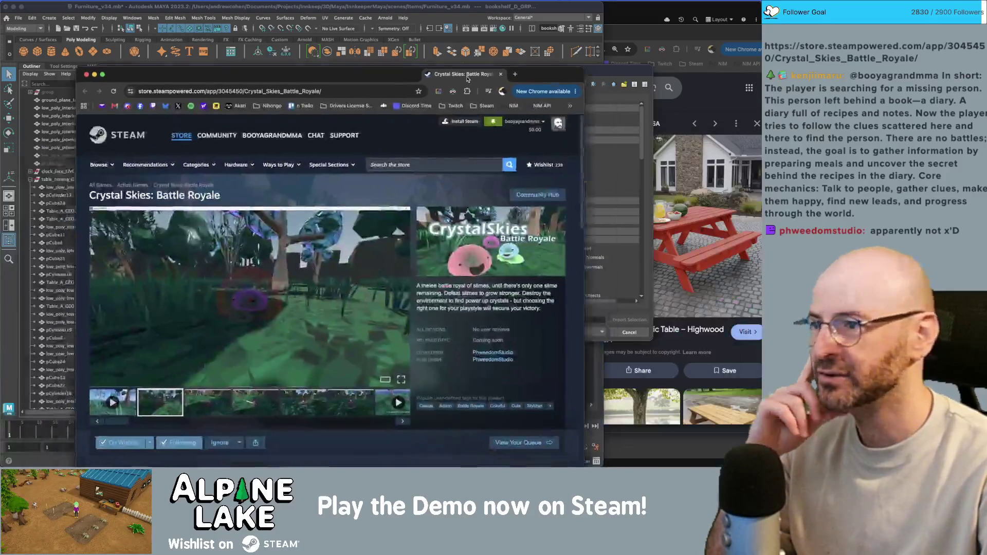
mouse_move(467, 78)
left_mouse_down()
mouse_move(401, 77)
mouse_move(362, 49)
mouse_move(268, 30)
mouse_move(295, 23)
left_mouse_up()
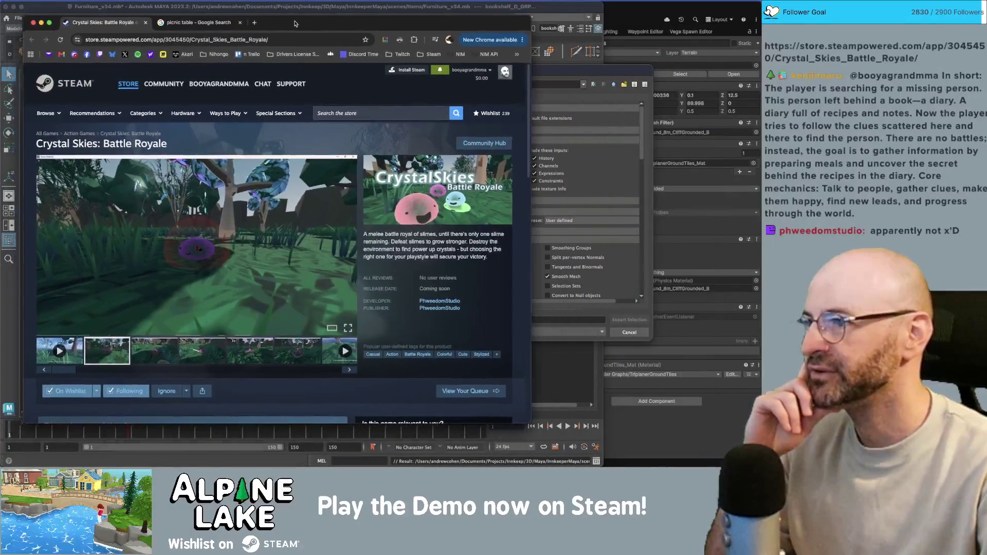
Widen the Crystal Skies Steam page window, check the On Wishlist dropdown, and scroll the page.
left_click_drag(530, 417, 661, 422)
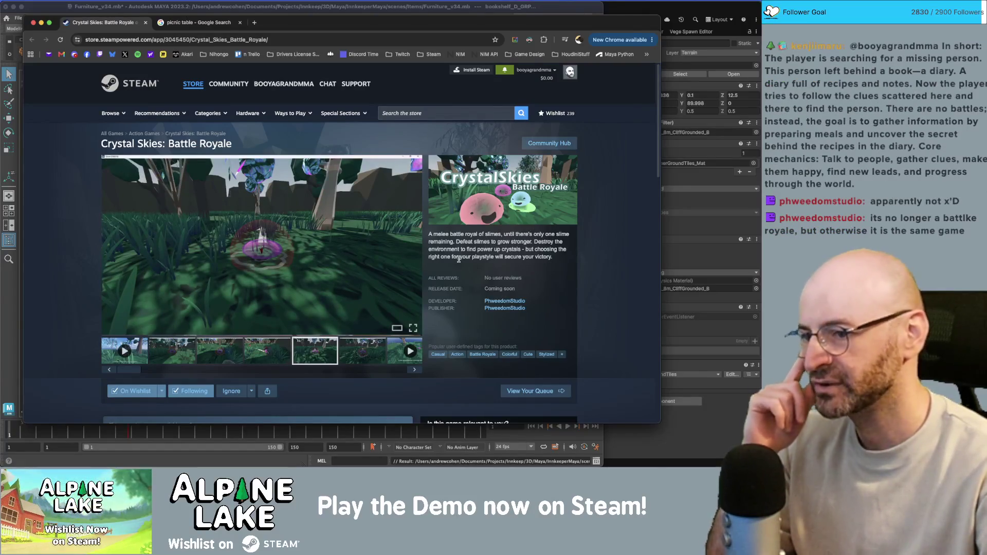
scroll(205, 308, "down", 1)
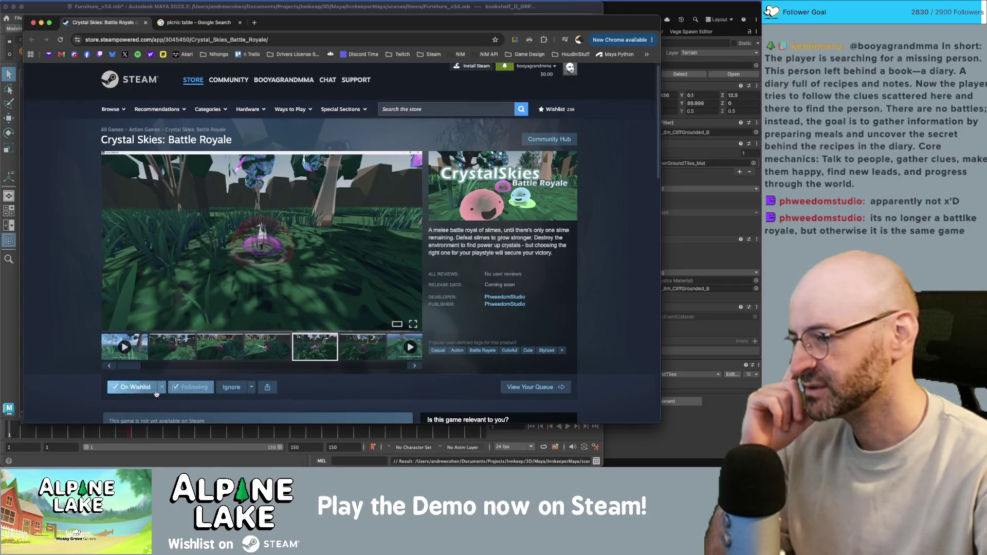
left_click(160, 388)
left_click(159, 388)
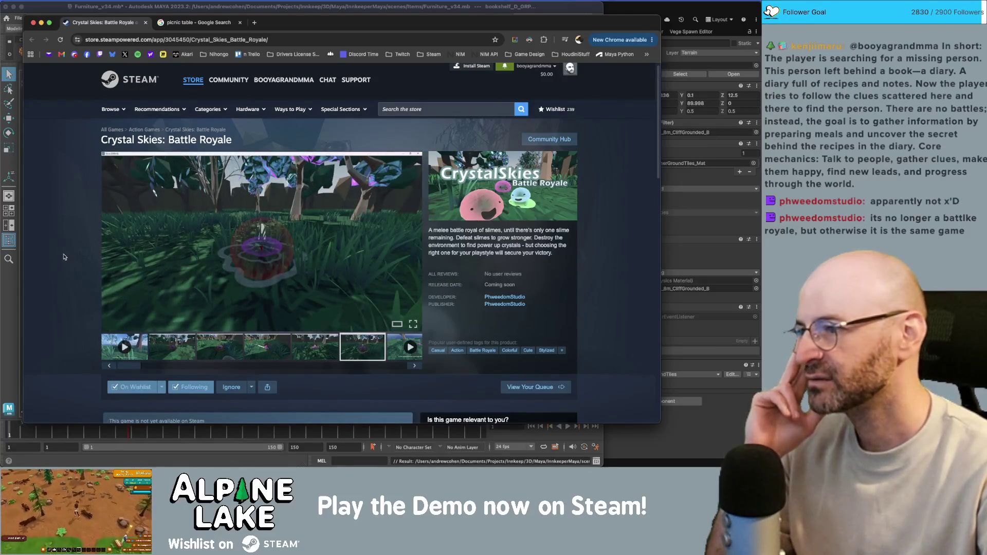
scroll(63, 256, "down", 2)
scroll(63, 256, "down", 7)
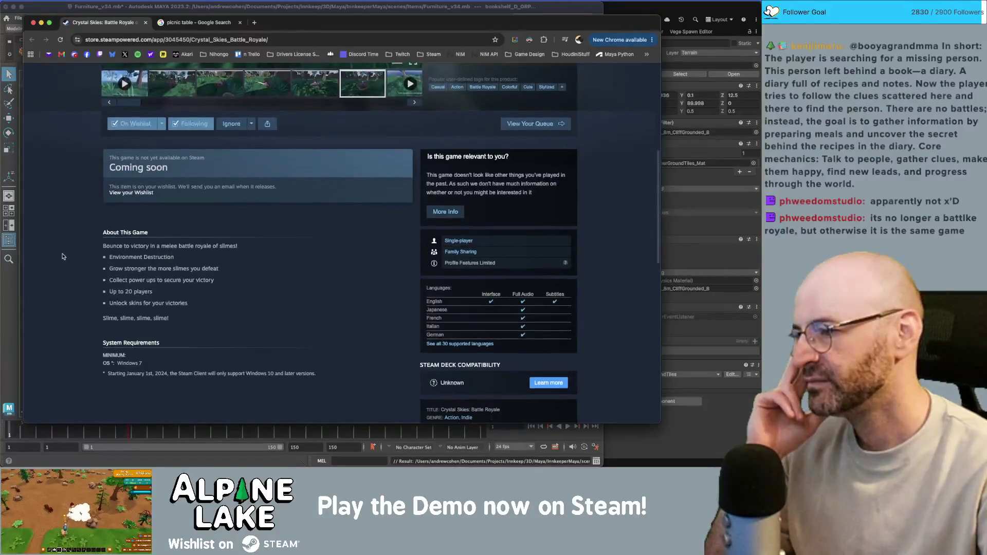
scroll(61, 256, "up", 10)
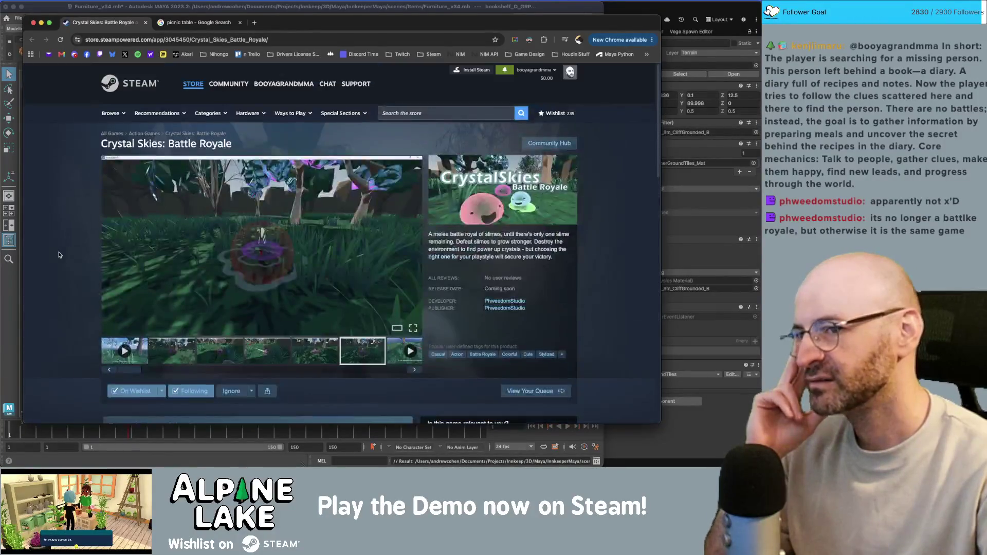
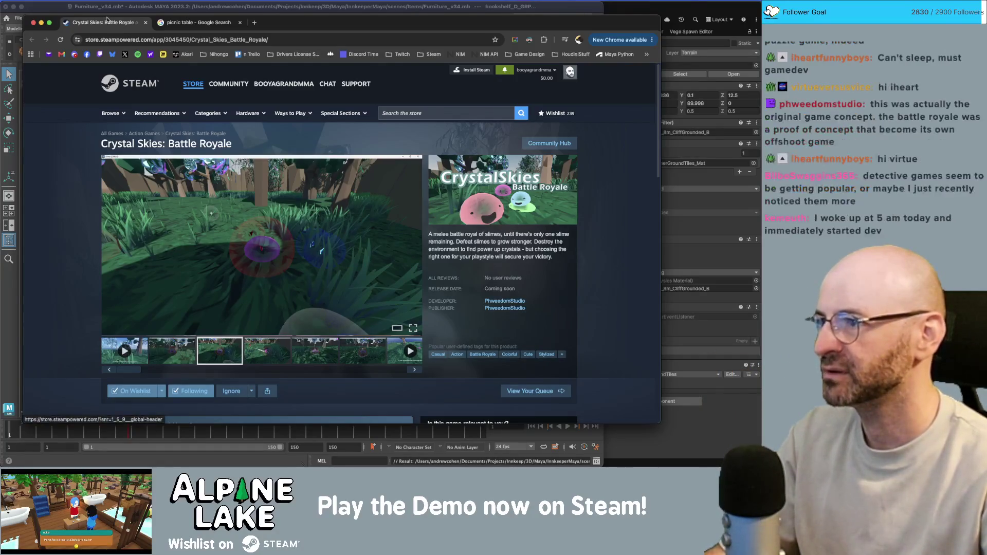
Close the Steam store tab and bring Maya's Export Selection dialog back to the front.
left_click(146, 22)
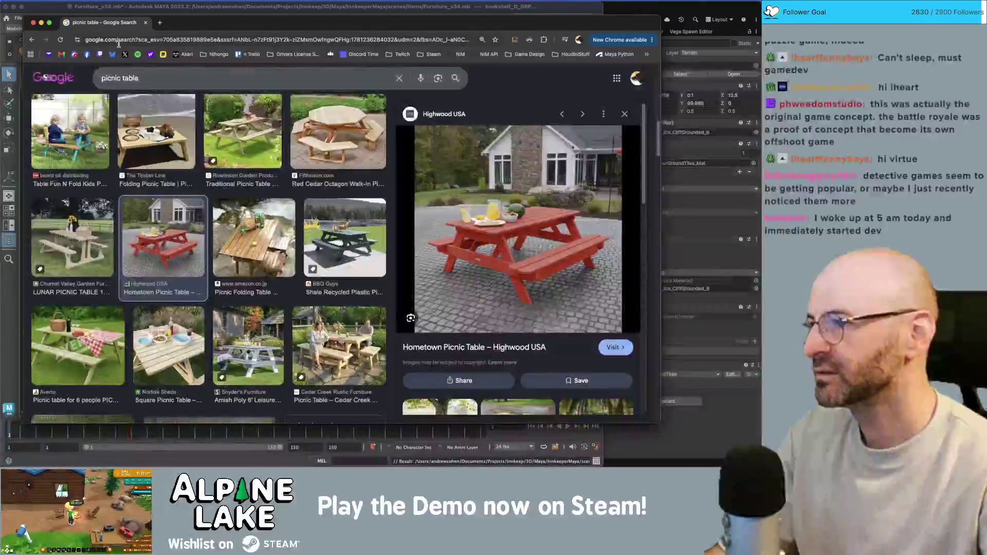
left_click(150, 6)
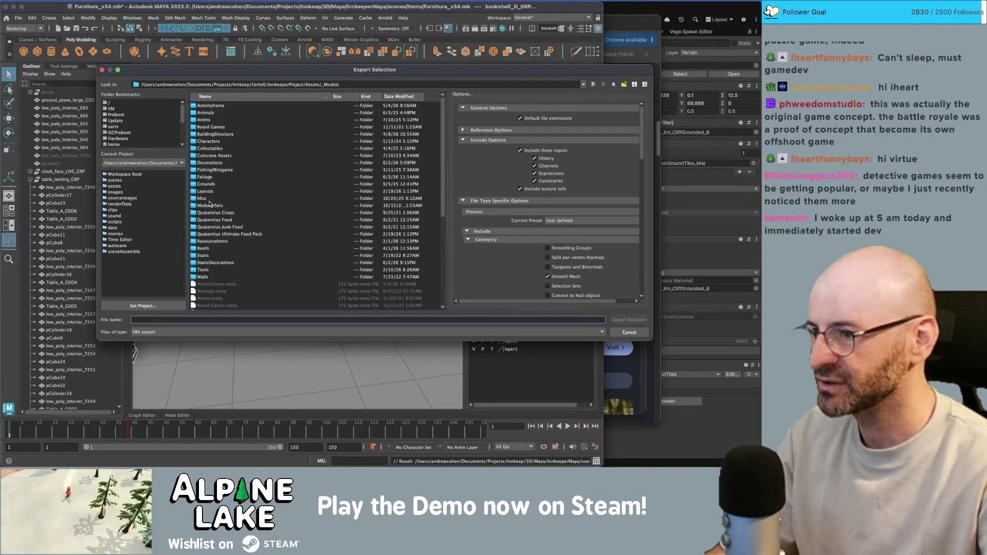
Export the selection over furniture.fbx in the Decorations folder, then switch to Unity.
double_click(209, 163)
double_click(211, 148)
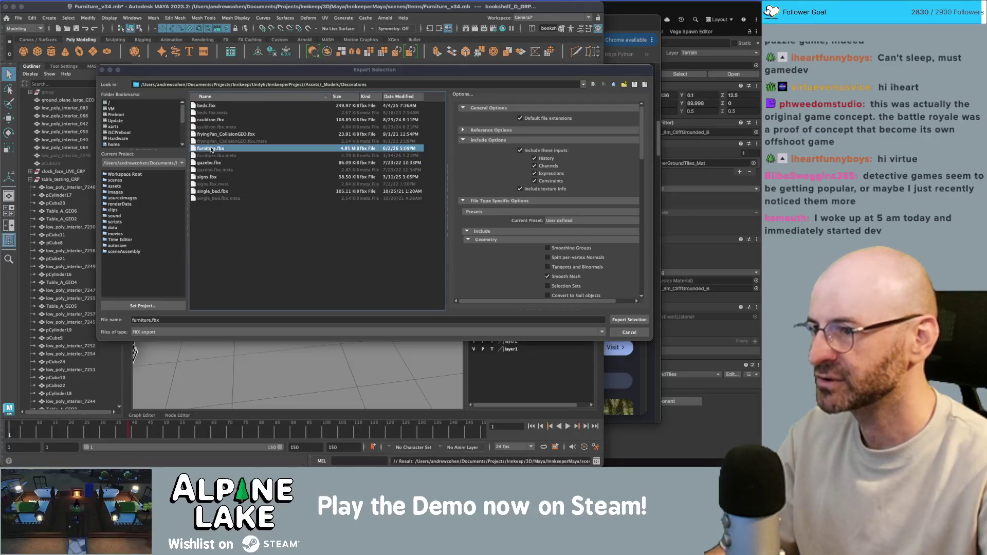
left_click(356, 198)
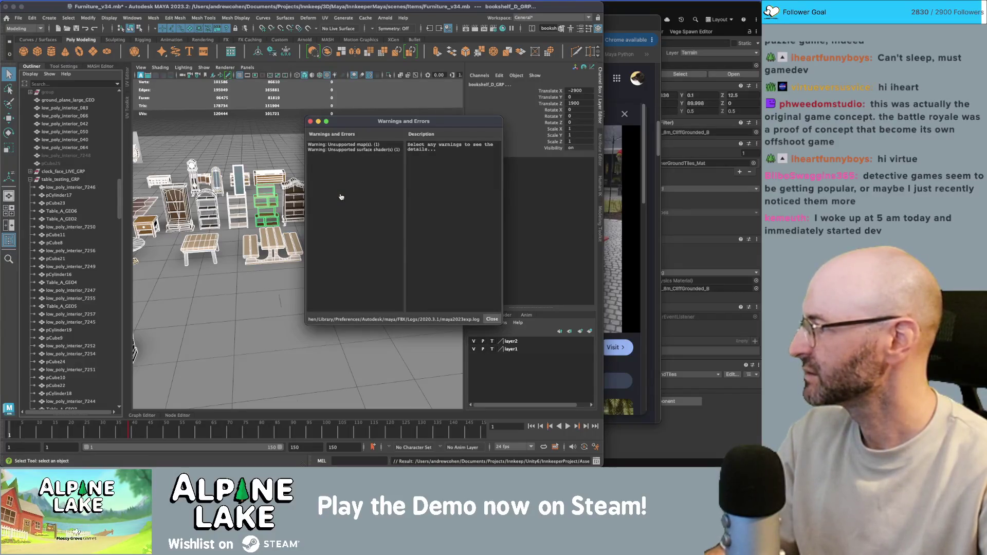
key("super+Tab")
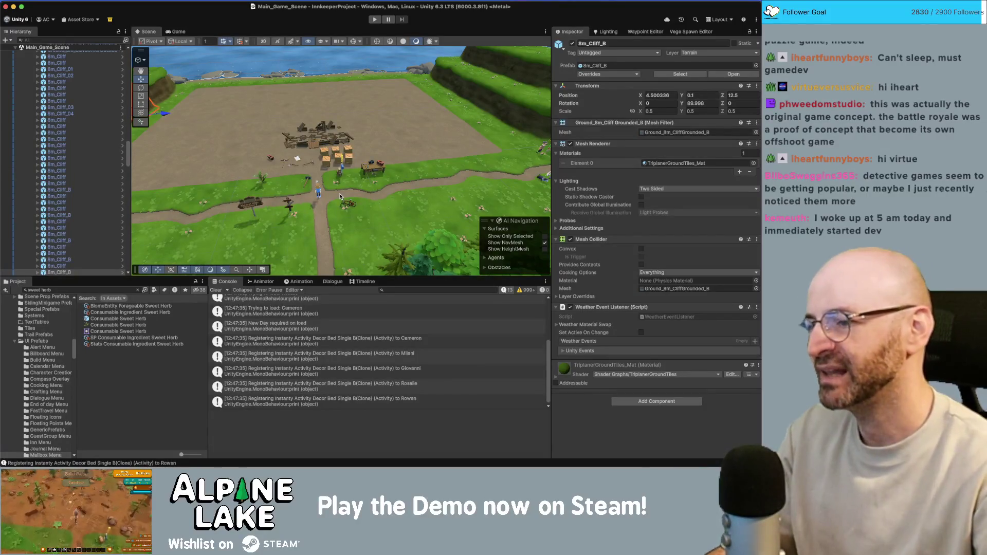
mouse_move(417, 84)
right_mouse_down()
mouse_move(389, 88)
mouse_move(356, 170)
mouse_move(357, 155)
right_mouse_up()
left_click(389, 87)
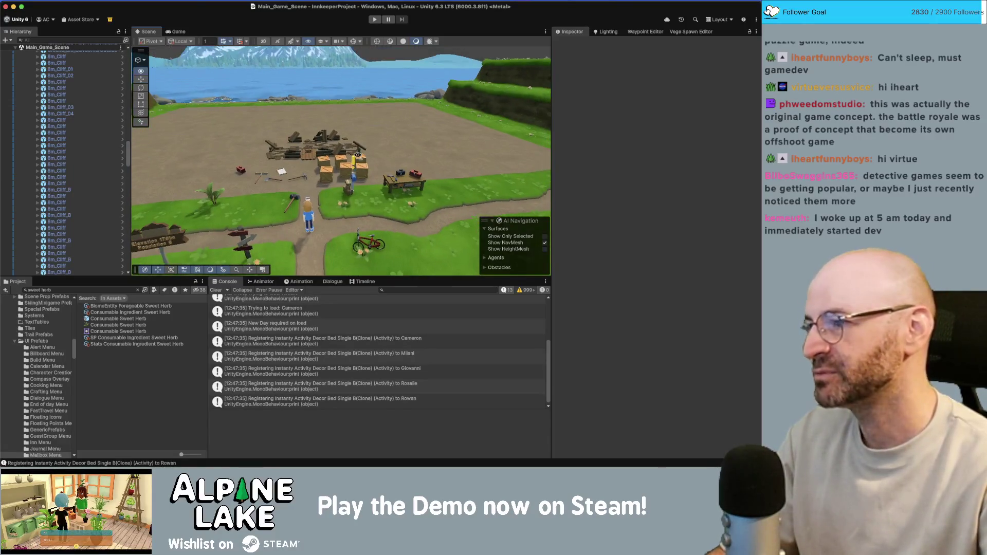
scroll(358, 156, "up", 2)
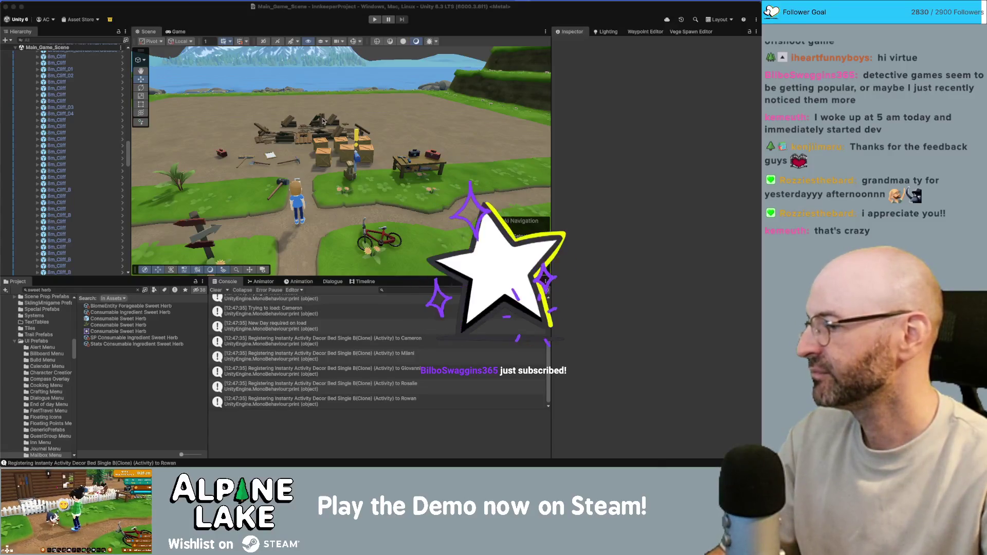
left_click(379, 91)
right_click_drag(378, 91, 372, 88)
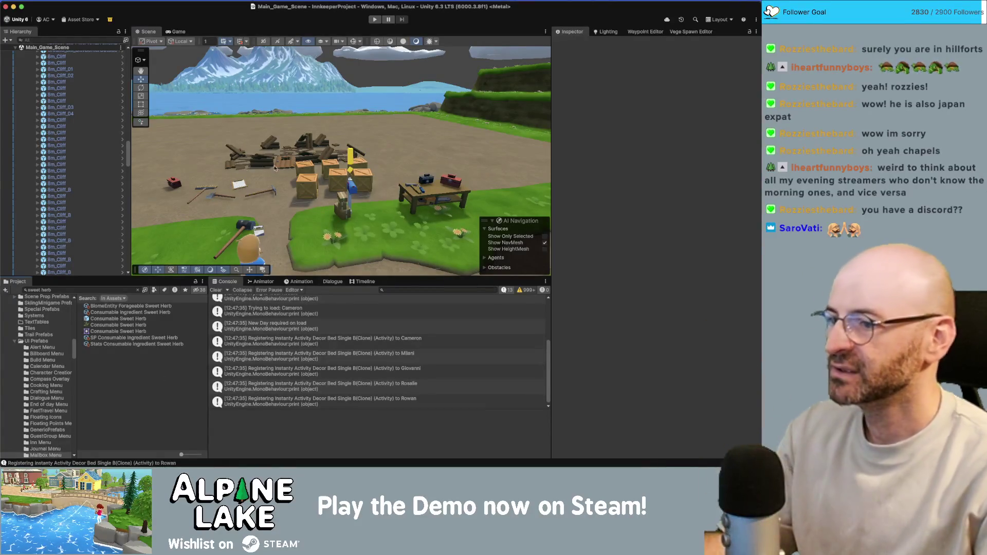
Collapse the Hierarchy to the scene list, expand Main_Game_Scene, and browse the unloaded scenes.
right_click_drag(314, 154, 280, 170)
right_click_drag(256, 112, 247, 154)
left_click(216, 170)
key("Left")
key("Left")
key("Left")
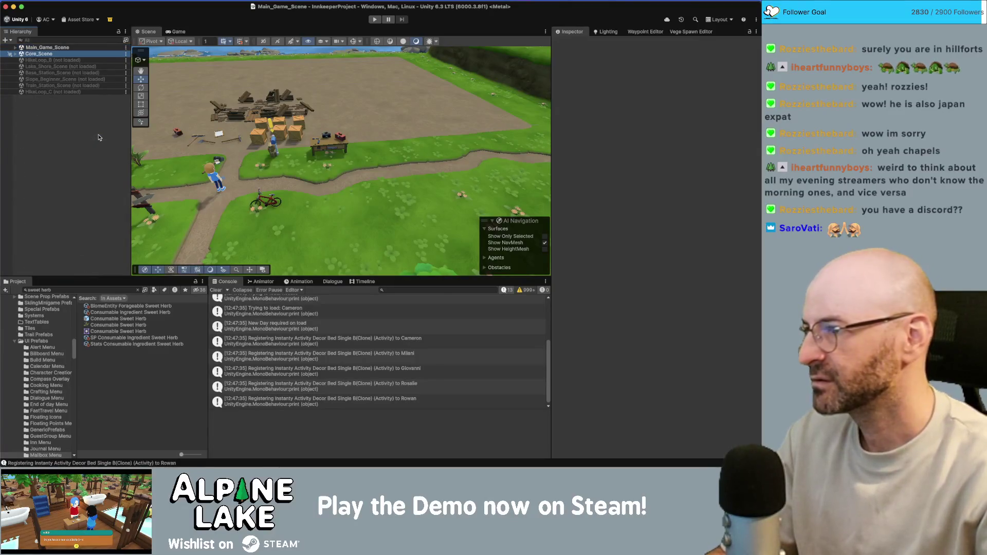
key("Right")
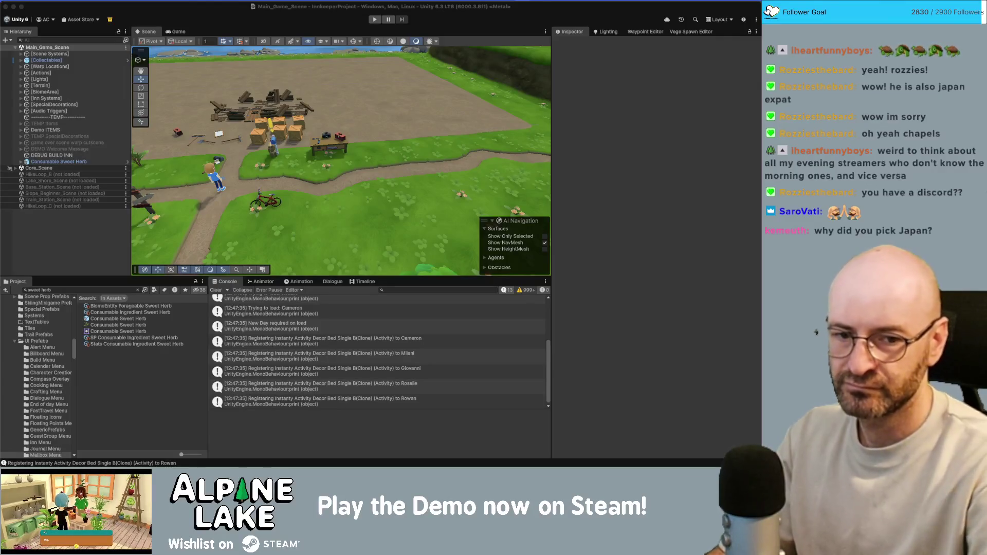
left_click(67, 188)
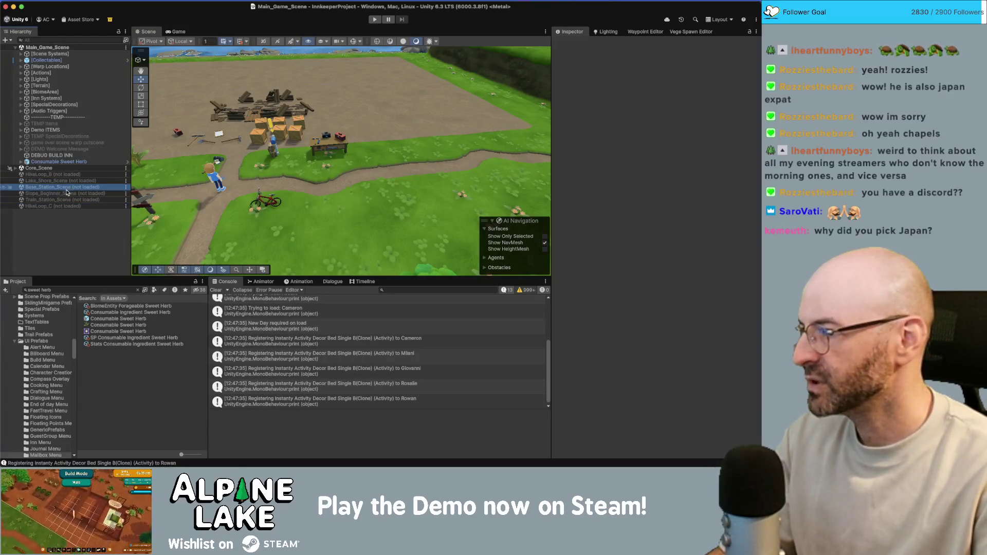
key("Down")
key("Down")
key("Down")
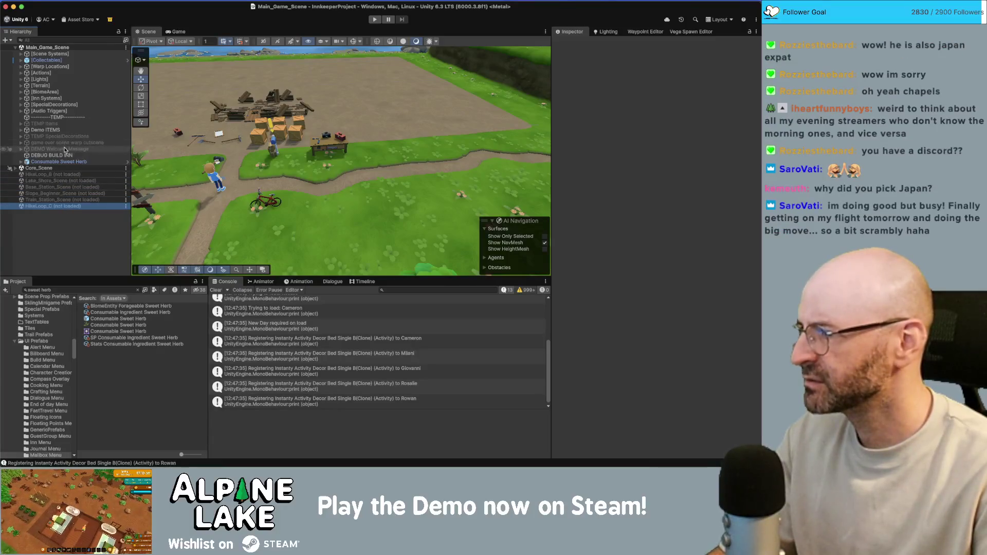
Search the Project for 'visitor cente' and drag VisitorCenter_Scene into the Hierarchy.
left_click(66, 290)
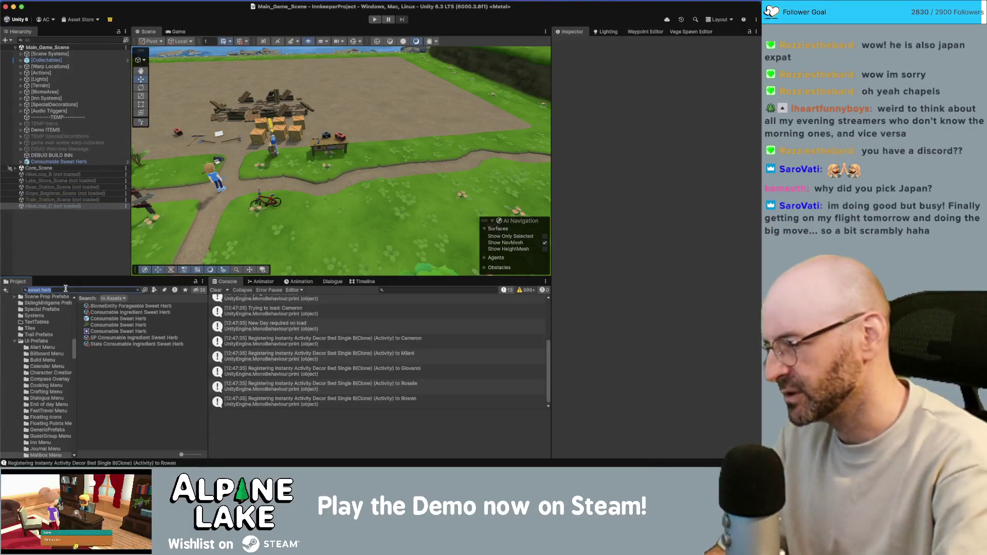
type("visitor ce")
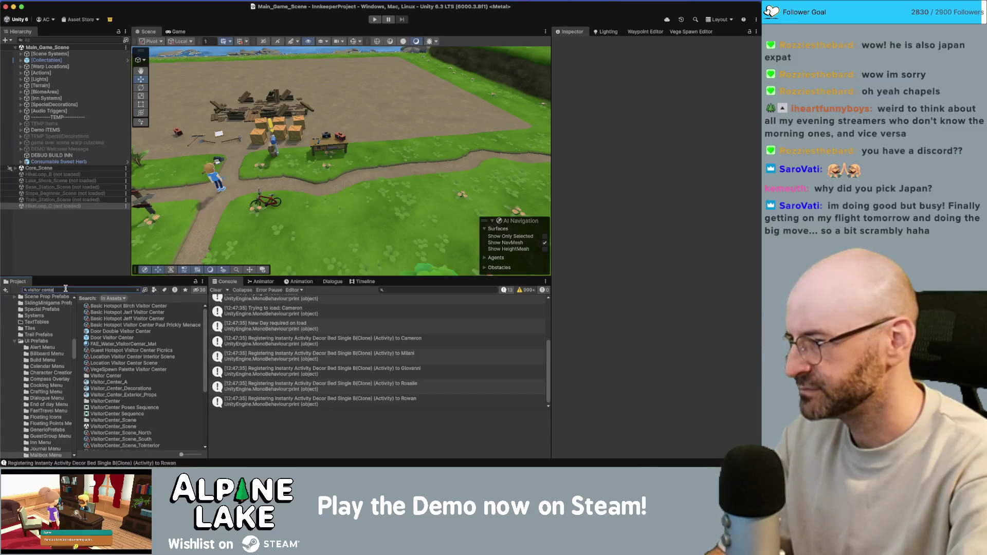
type("nte")
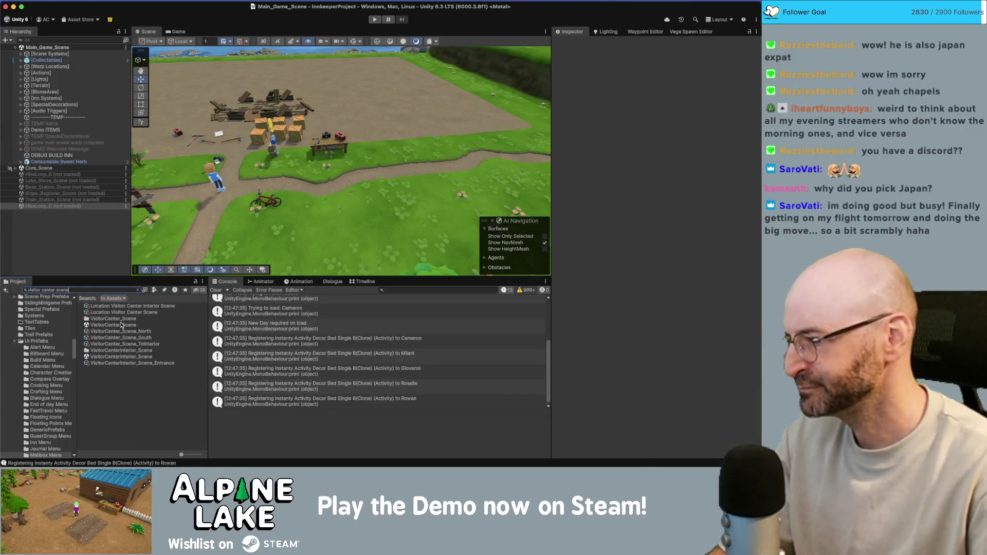
left_click_drag(85, 240, 87, 240)
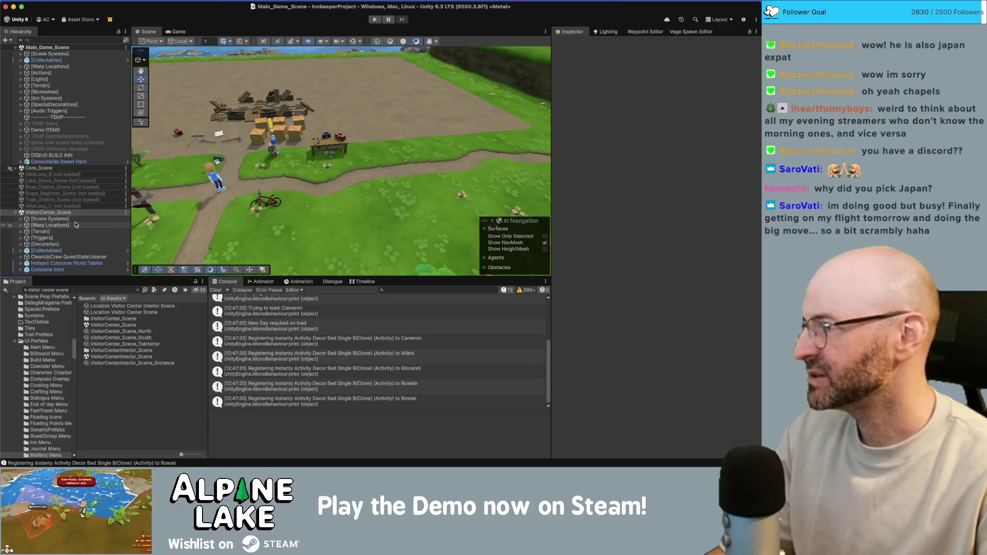
Frame the [Triggers] object, then move the Scene view onto the picnic-table clearing.
double_click(74, 238)
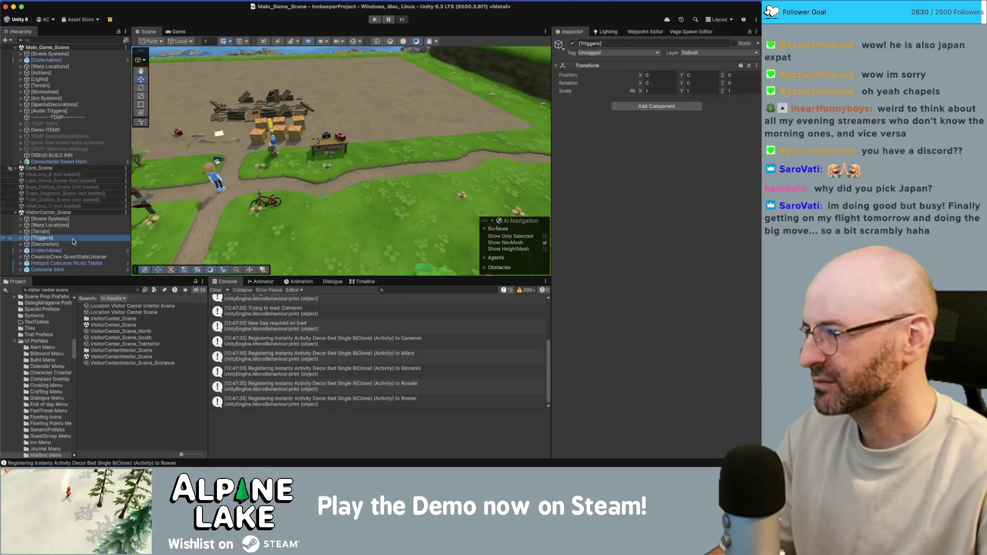
scroll(306, 146, "down", 10)
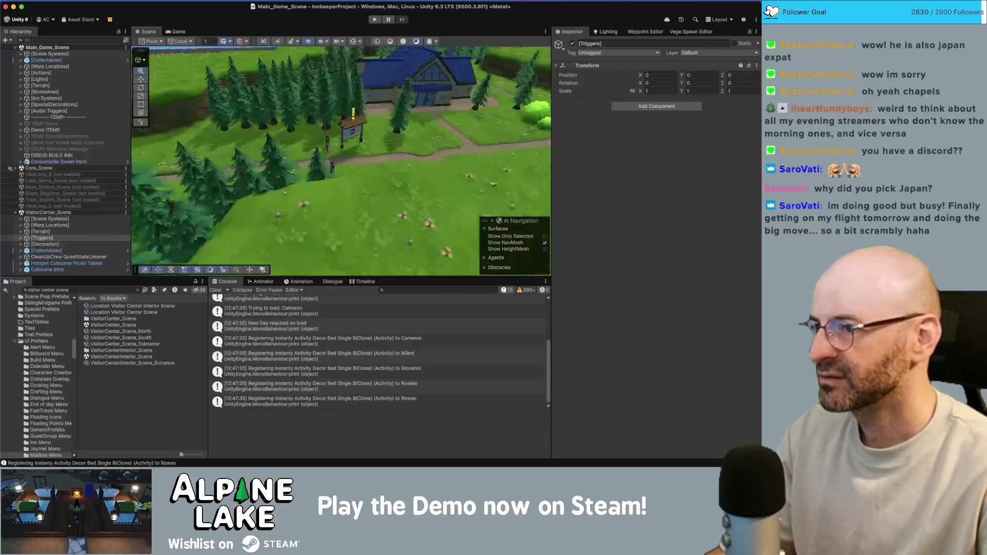
middle_click_drag(278, 164, 253, 164)
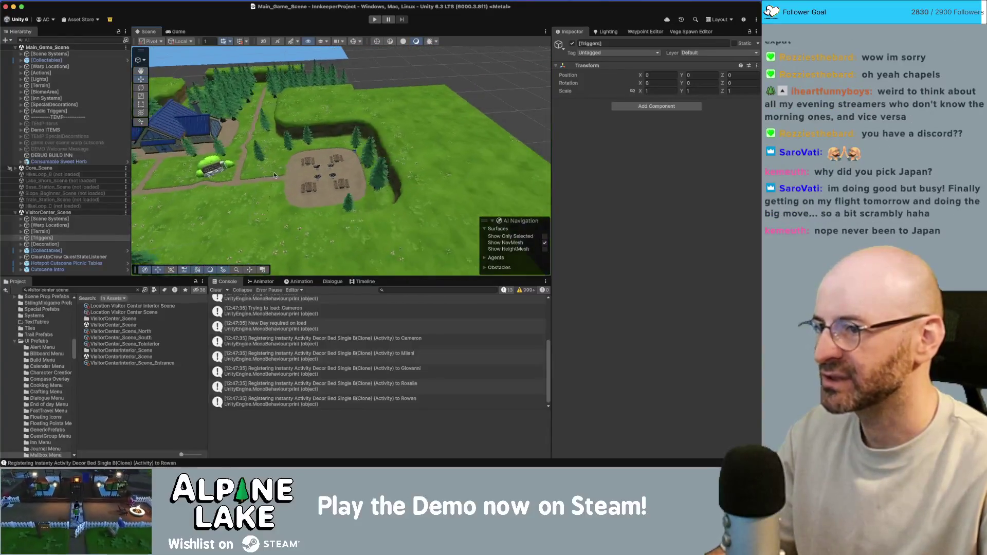
scroll(275, 150, "up", 5)
scroll(275, 150, "up", 5)
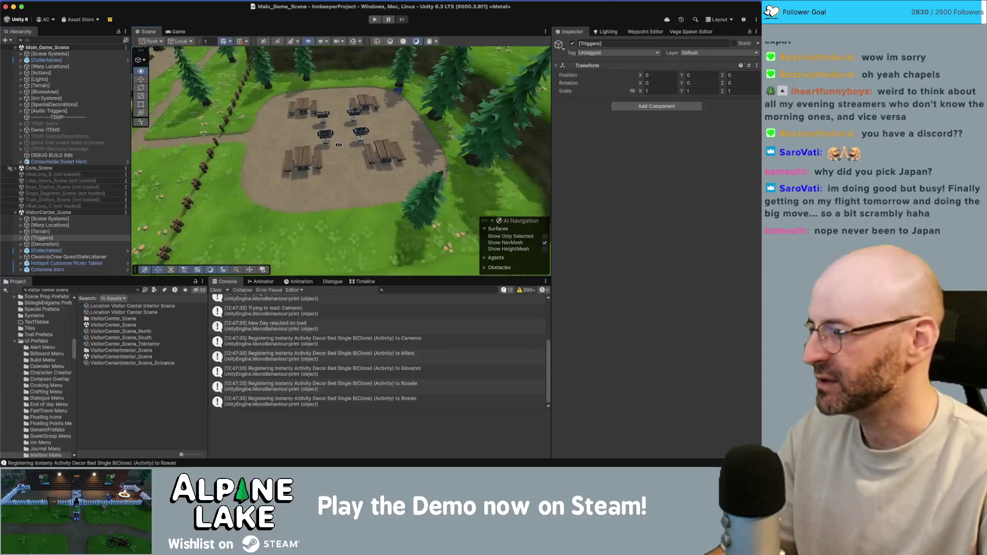
mouse_move(273, 169)
left_mouse_down("alt")
mouse_move(430, 153)
mouse_move(286, 157)
left_mouse_up("alt")
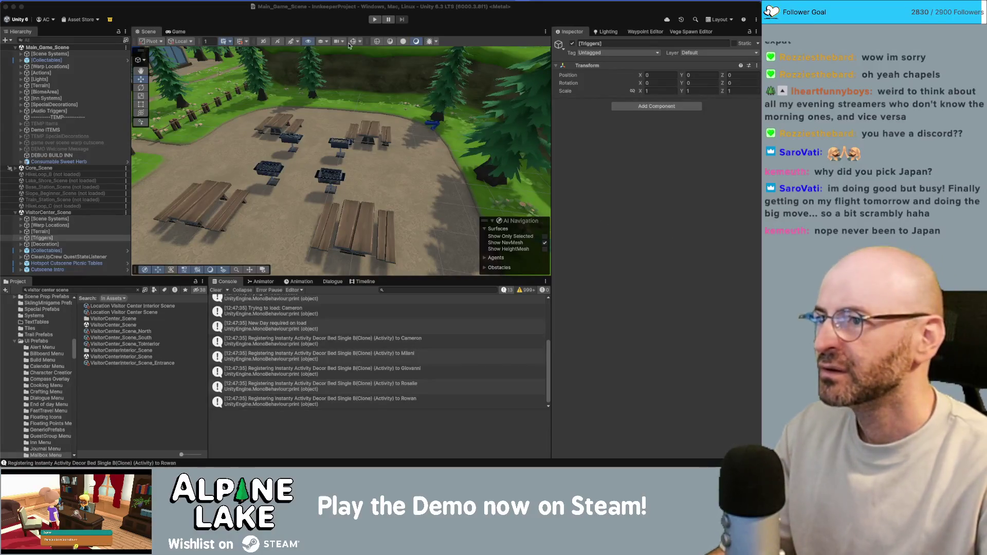
right_click_drag(257, 177, 281, 189)
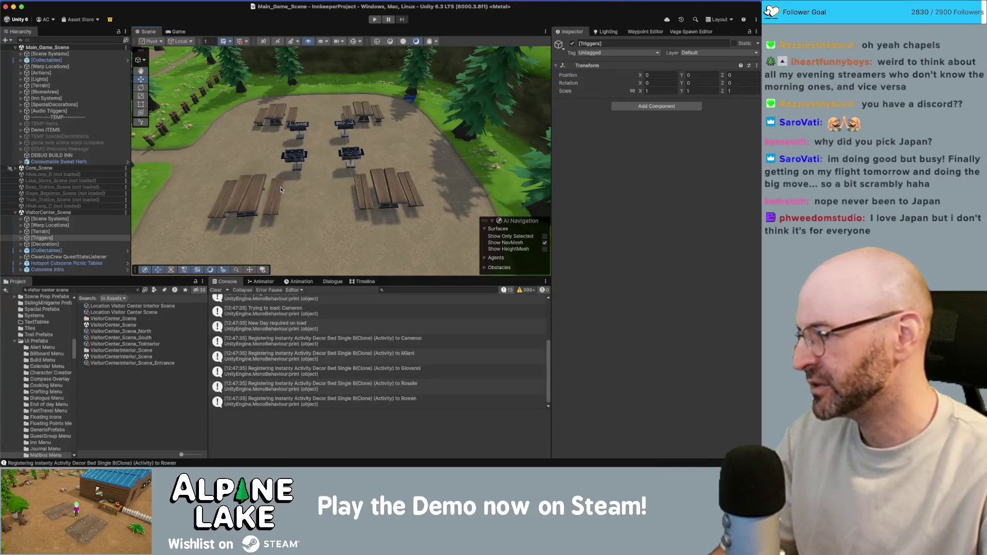
Select all four Picnic Table groups in the Hierarchy after collapsing the expanded entry.
left_click(252, 197)
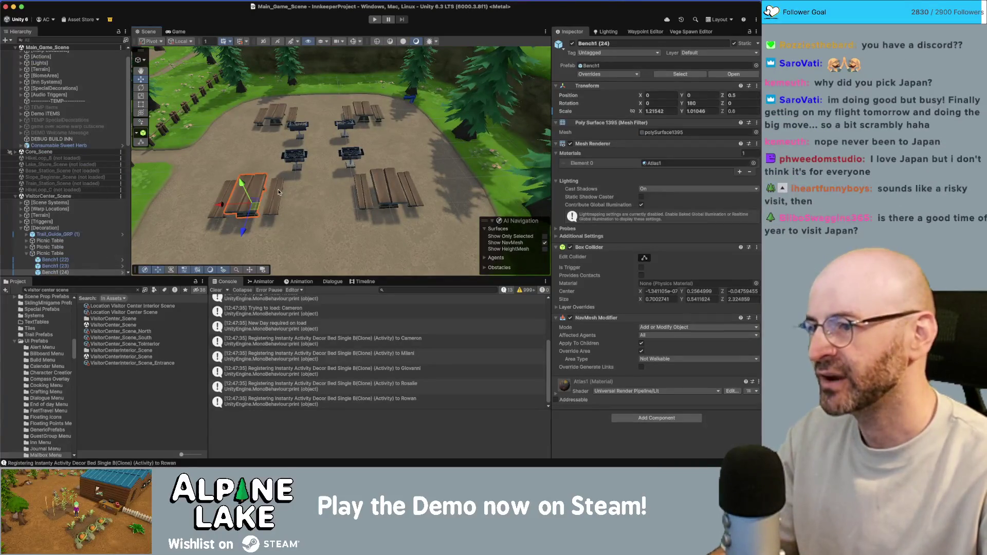
left_click(229, 192, "shift")
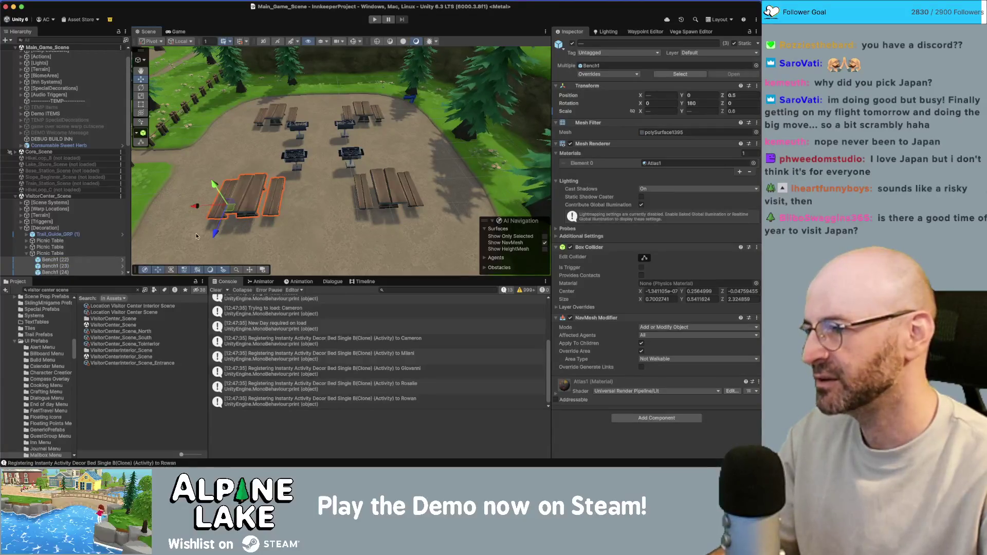
scroll(80, 253, "down", 1)
left_click(27, 241)
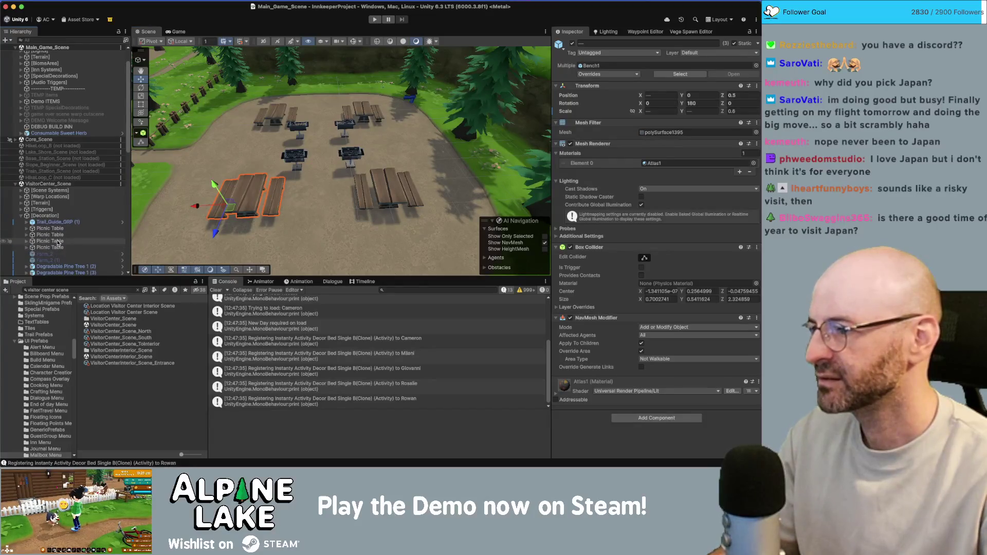
scroll(56, 216, "down", 3)
left_click(50, 196)
left_click(50, 214, "shift")
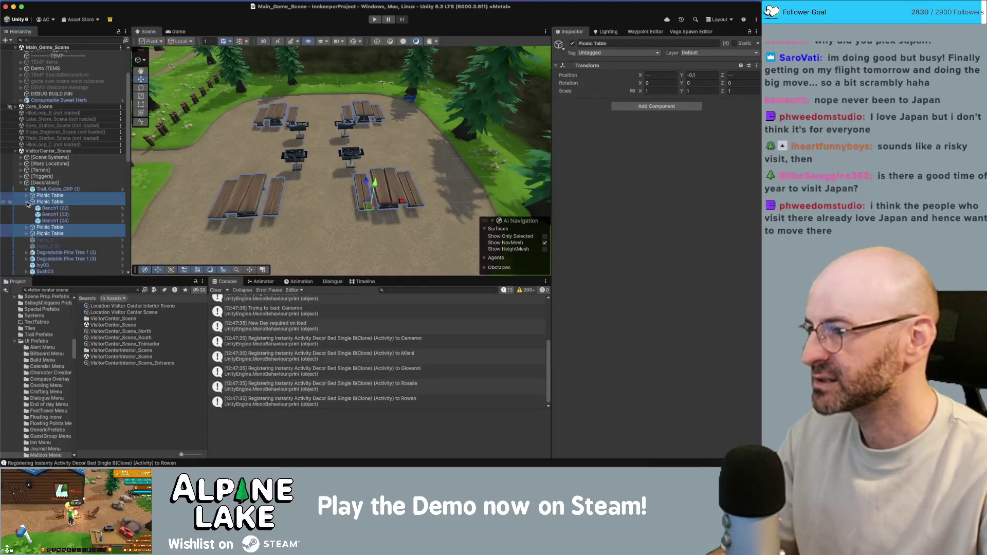
Orbit and zoom the Scene view to look down steeply at the selected tables.
left_click(353, 41)
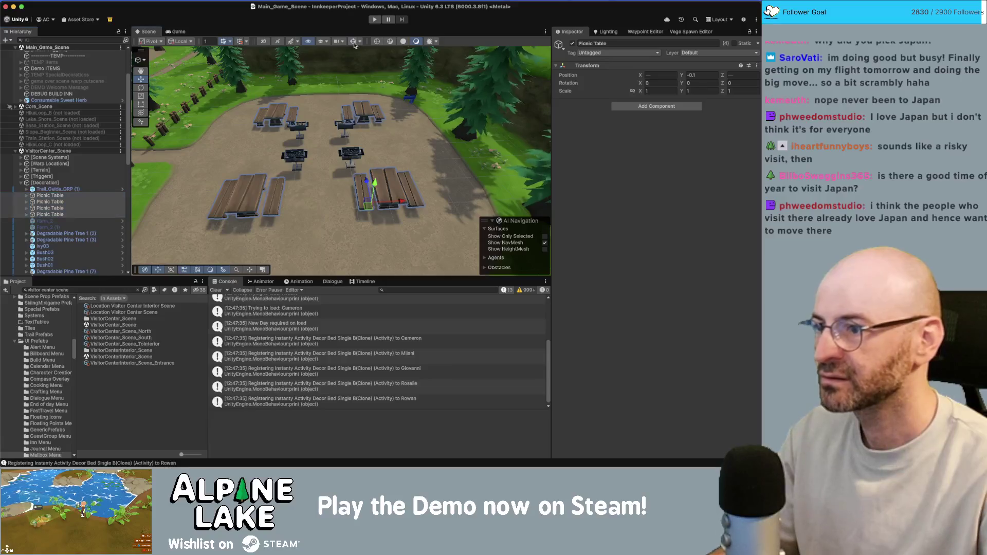
mouse_move(355, 129)
left_mouse_down("alt")
mouse_move(350, 150)
mouse_move(408, 148)
left_mouse_up("alt")
scroll(408, 148, "down", 2)
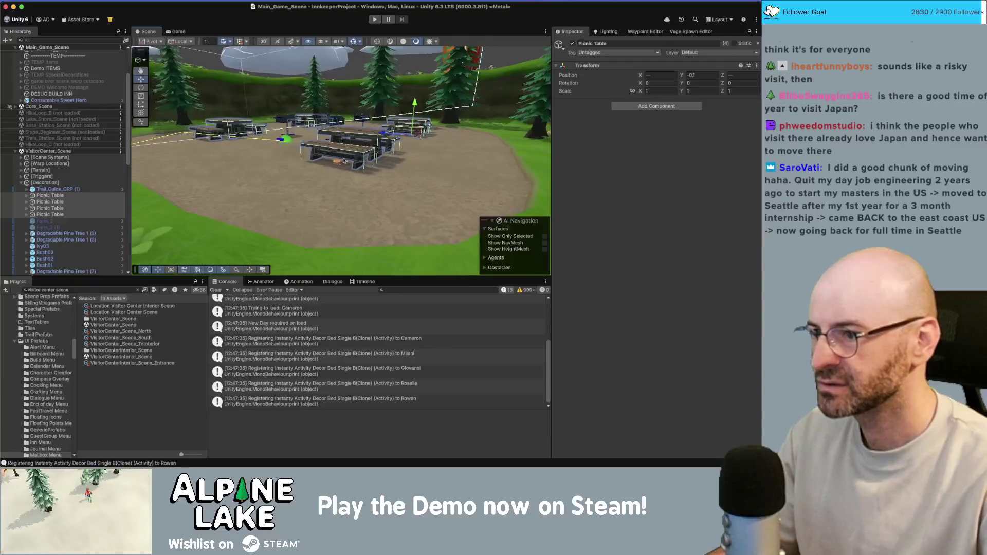
scroll(360, 159, "up", 5)
scroll(287, 177, "down", 3)
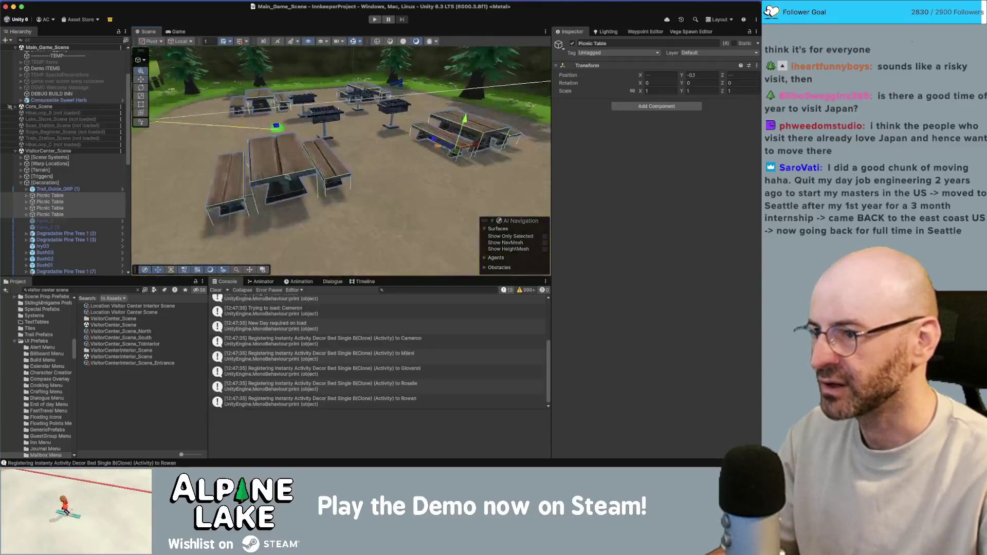
left_click_drag(286, 178, 344, 157, "alt")
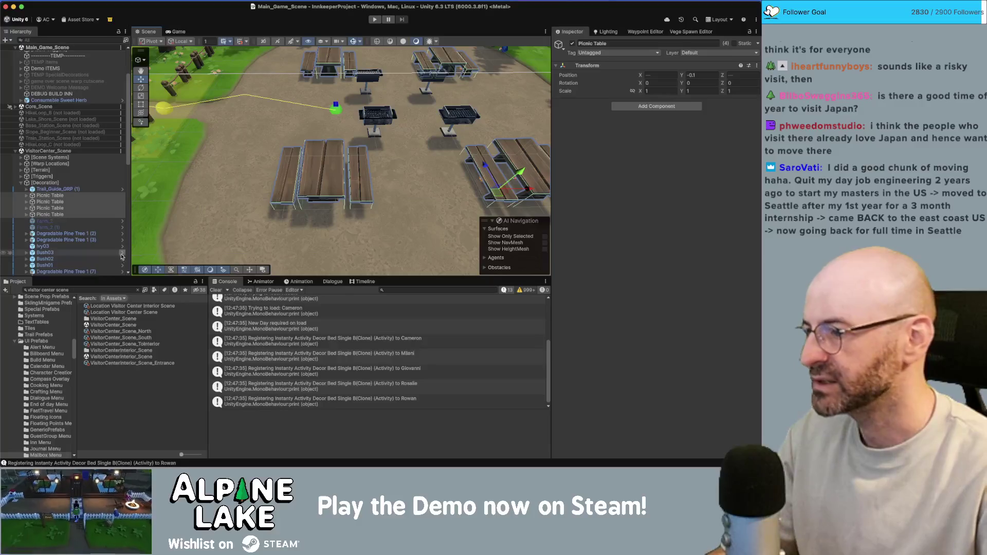
Search 'picnic table', drop Picnic_Table_C_GEO into the scene, and open its Element 0 material picker.
left_click(100, 291)
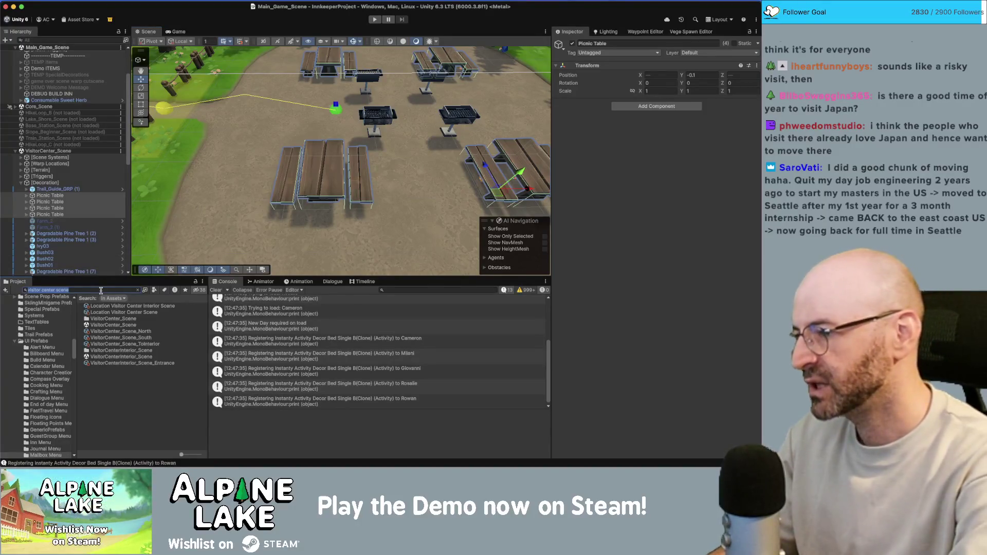
type("picnic")
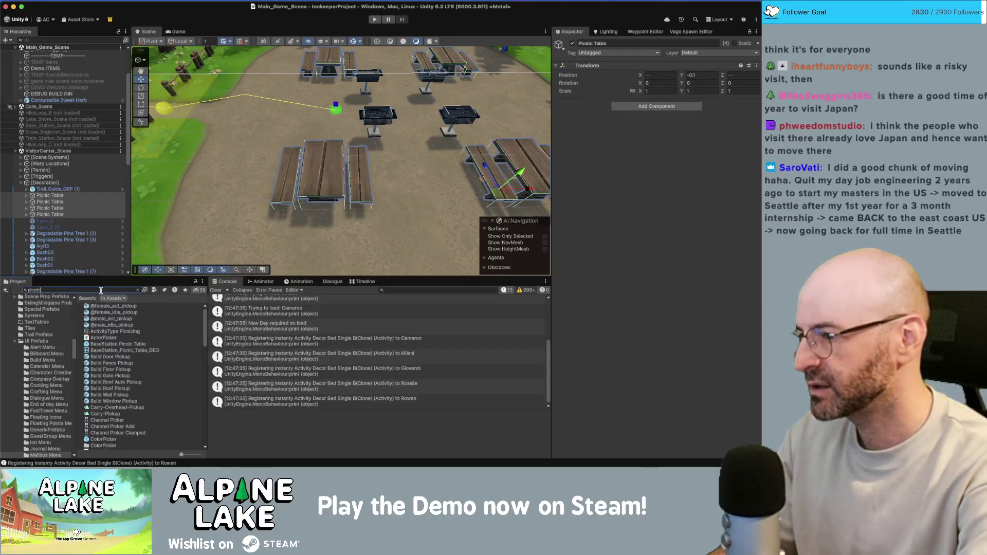
type(" table")
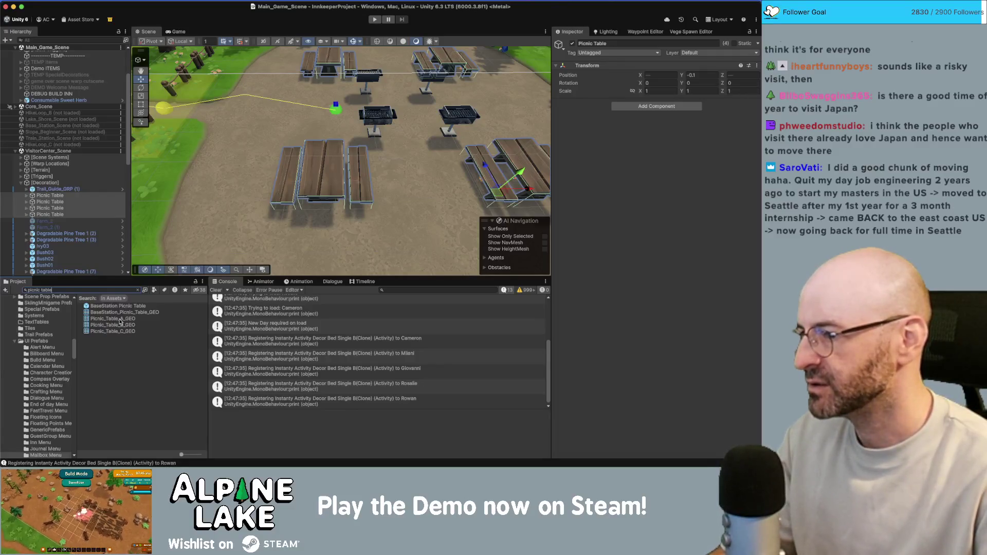
left_click_drag(122, 333, 236, 175)
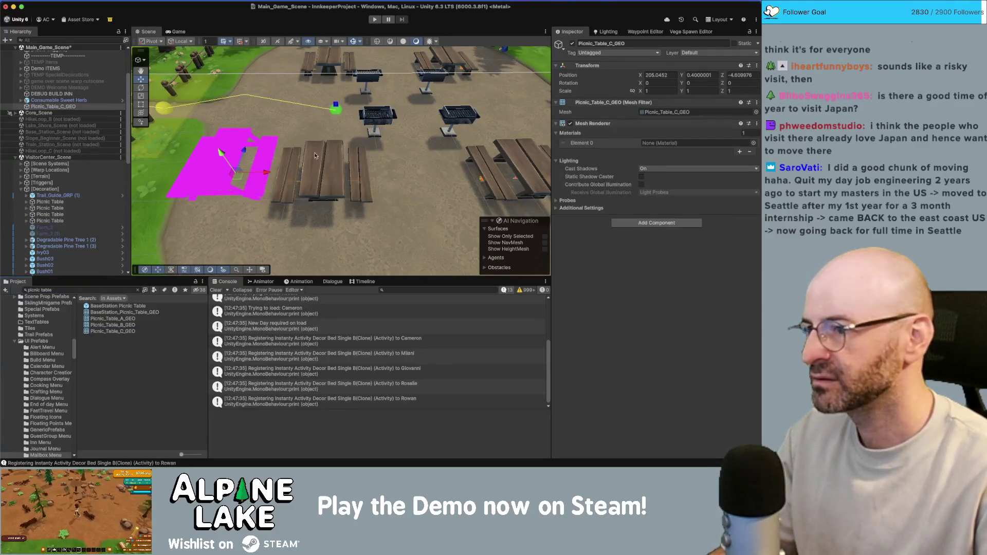
left_click(753, 144)
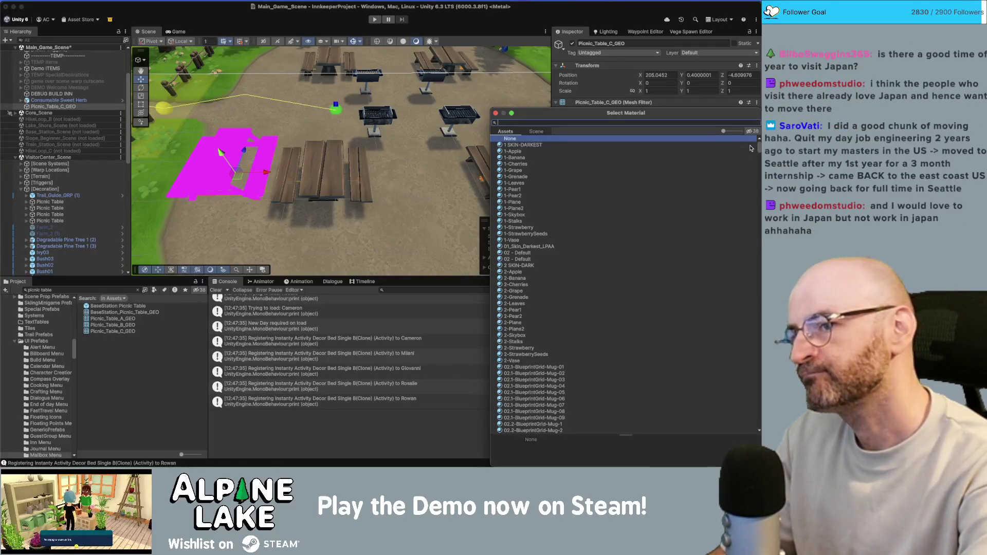
Assign the Color Atlas Matte Mat material to the new picnic table and frame it.
type("matte mattecolor atlas")
left_click(750, 147)
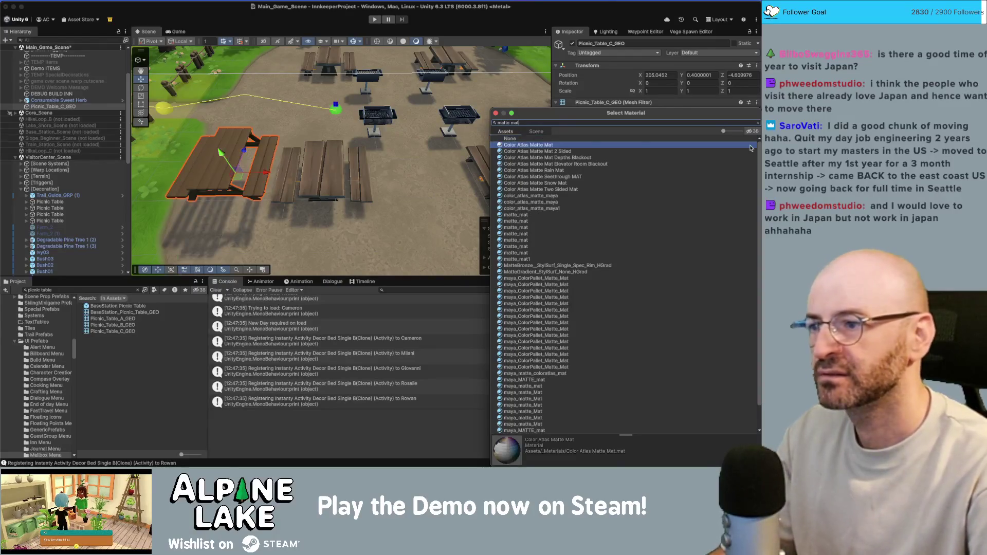
key("Return")
key("f")
left_click_drag(380, 128, 407, 120, "alt")
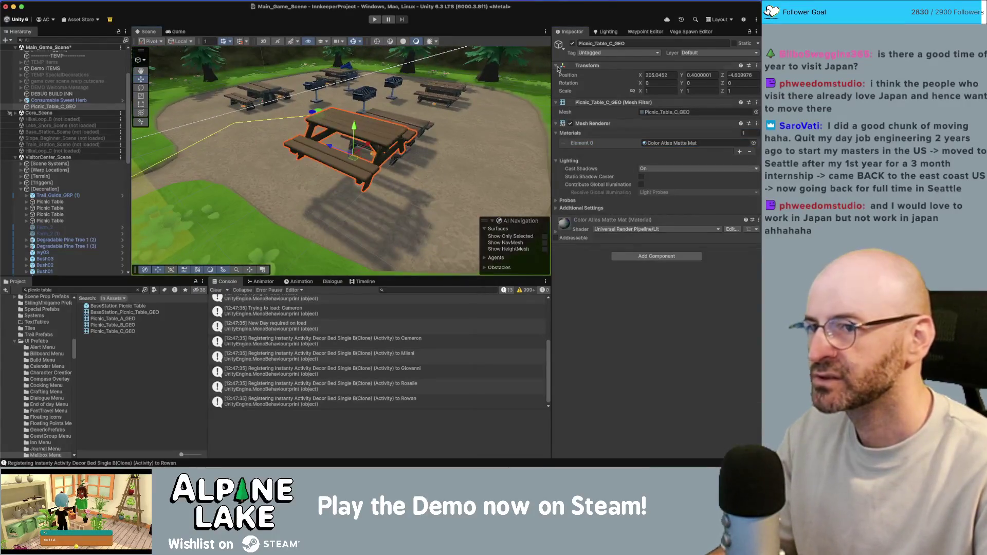
Set the table's Position Y to 0 and orbit to view it from above.
left_click(699, 75)
type("0")
key("Return")
left_click_drag(268, 191, 336, 183, "alt")
scroll(329, 177, "up", 6)
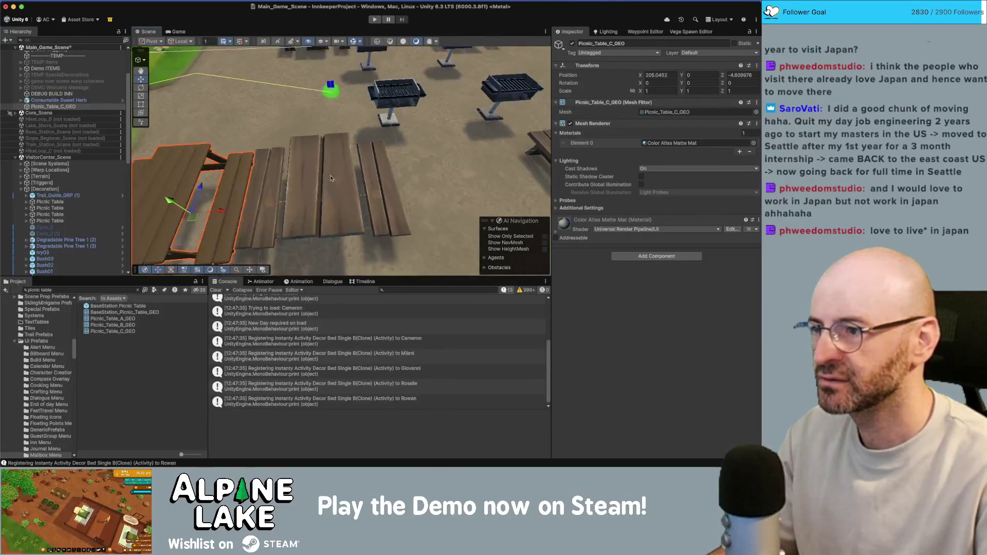
scroll(331, 178, "down", 5)
mouse_move(309, 155)
left_mouse_down("alt")
mouse_move(283, 143)
mouse_move(308, 190)
left_mouse_up("alt")
Slide the table along X beside the grills and set its Position Y to -0.1.
scroll(289, 145, "down", 3)
scroll(315, 199, "up", 2)
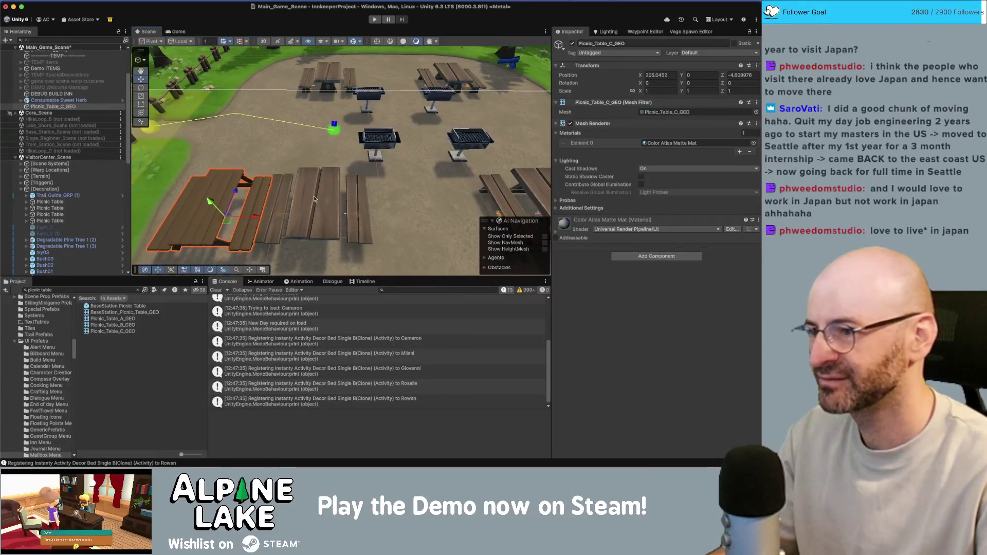
mouse_move(261, 217)
left_mouse_down()
mouse_move(351, 208)
mouse_move(532, 93)
mouse_move(537, 118)
mouse_move(139, 82)
mouse_move(143, 145)
left_mouse_up()
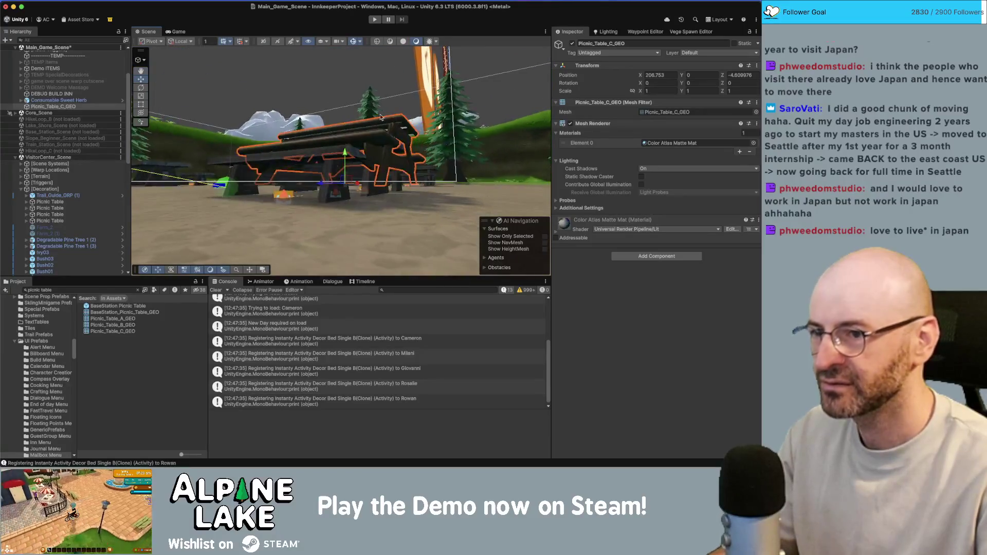
left_click(703, 74)
type("-0.1")
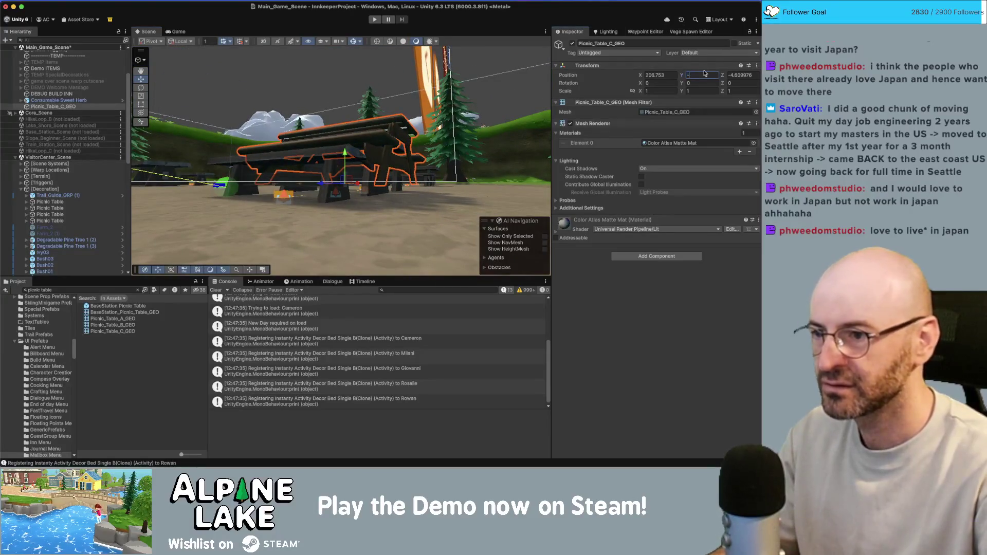
mouse_move(329, 128)
left_mouse_down("alt")
mouse_move(374, 128)
mouse_move(334, 181)
mouse_move(308, 111)
left_mouse_up("alt")
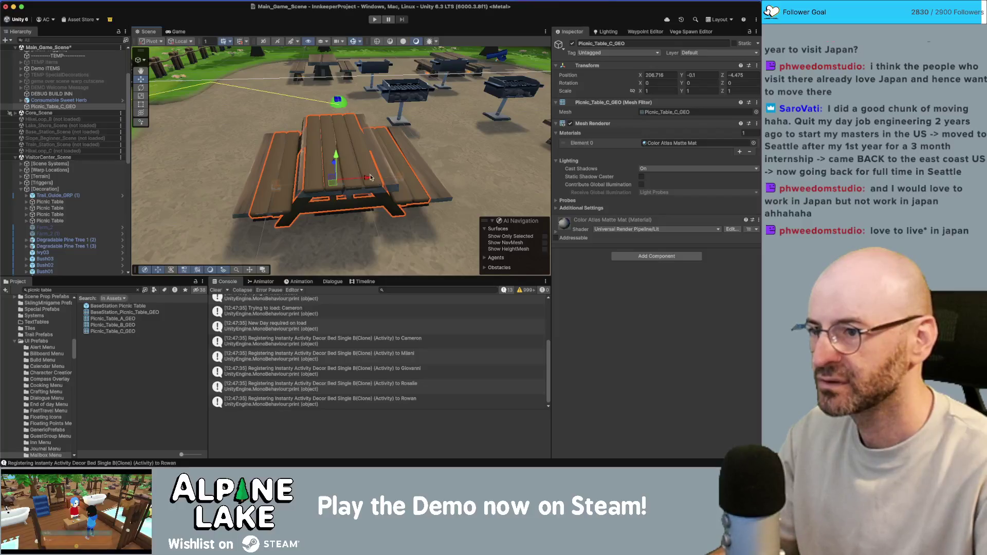
mouse_move(368, 177)
left_mouse_down()
mouse_move(353, 136)
mouse_move(314, 136)
left_mouse_up()
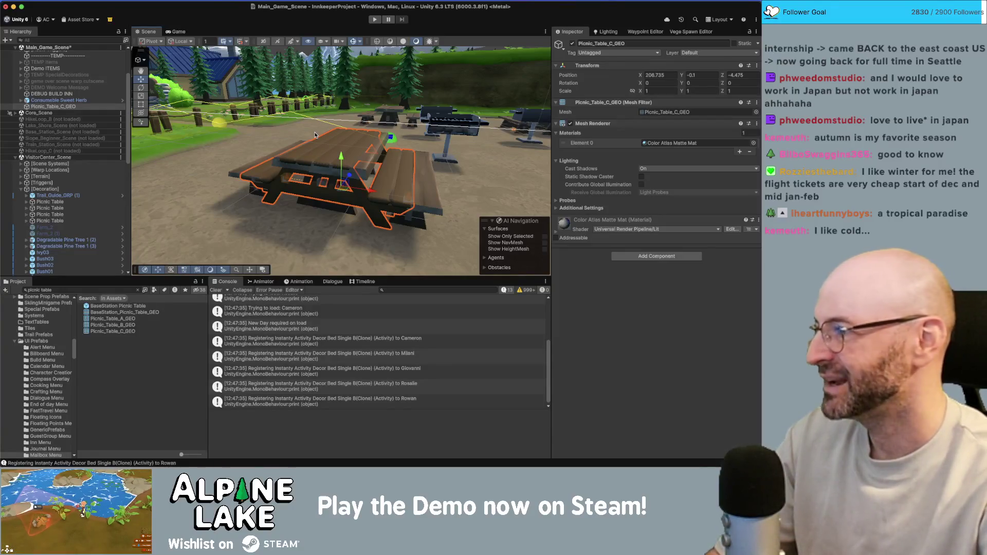
Move the new table under Decoration and deactivate the four old Picnic Tables.
scroll(86, 209, "down", 1)
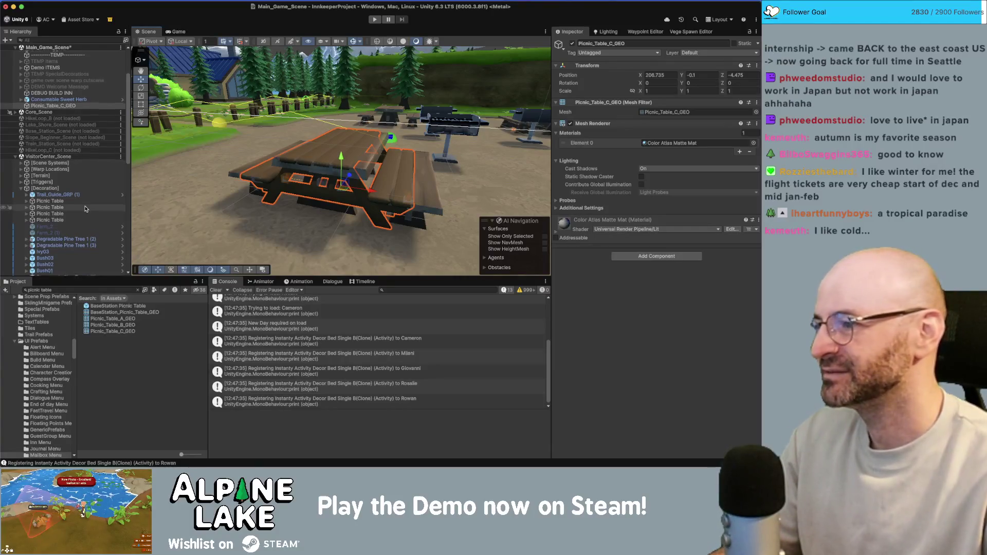
mouse_move(53, 105)
left_mouse_down()
mouse_move(72, 187)
mouse_move(67, 131)
left_mouse_up()
scroll(71, 180, "down", 3)
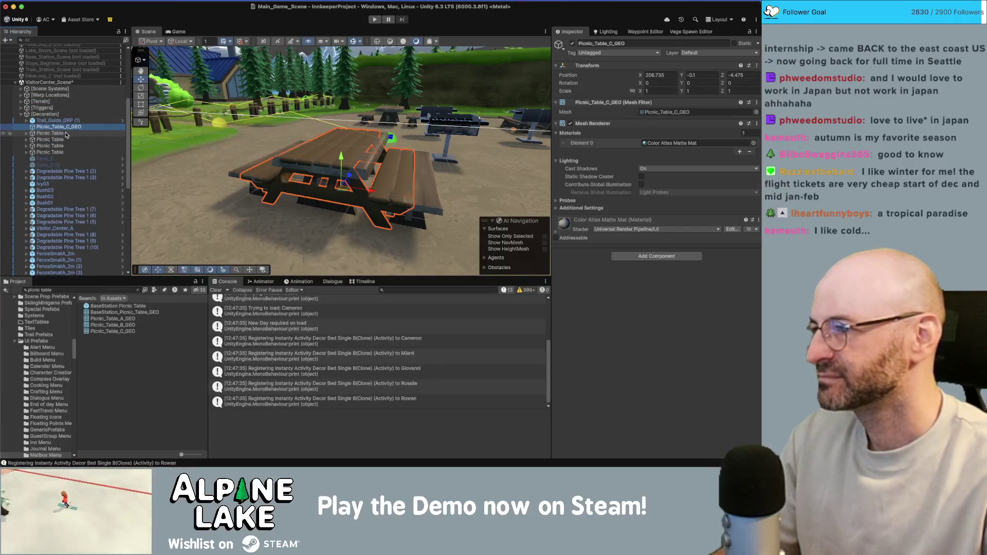
left_click(50, 133)
left_click(50, 152, "shift")
left_click(573, 44)
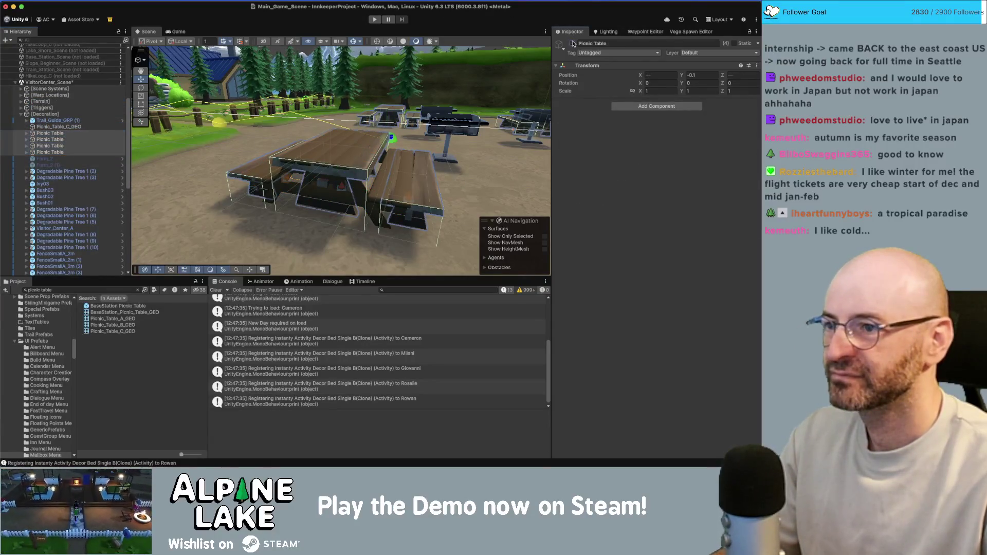
left_click(574, 44)
Snap the new table and move it in 0.5-unit steps next to the grills.
mouse_move(359, 116)
right_mouse_down()
mouse_move(474, 127)
mouse_move(462, 164)
right_mouse_up()
left_click(327, 172)
middle_click_drag(326, 172, 402, 122)
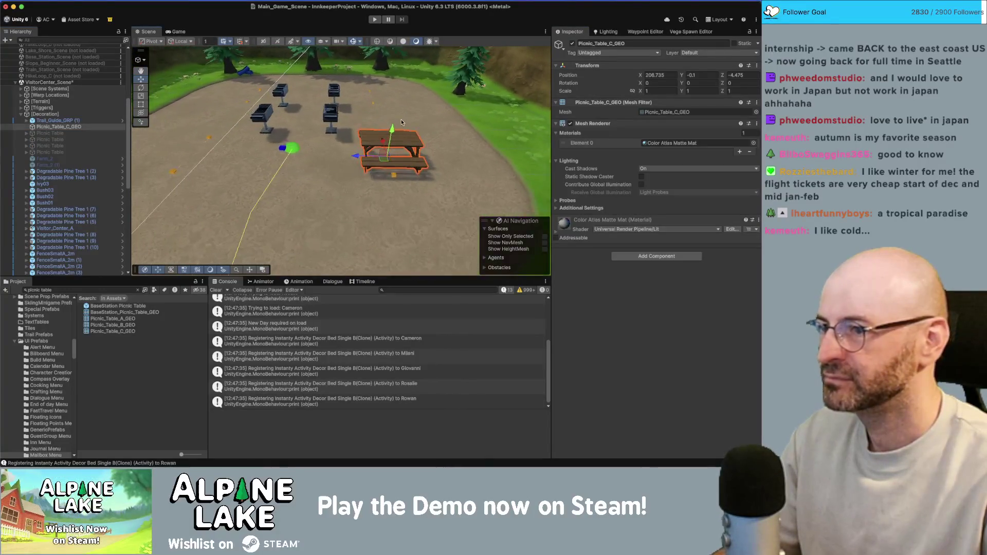
mouse_move(402, 122)
left_mouse_down("alt")
mouse_move(402, 147)
mouse_move(360, 123)
left_mouse_up("alt")
key("ctrl+backslash")
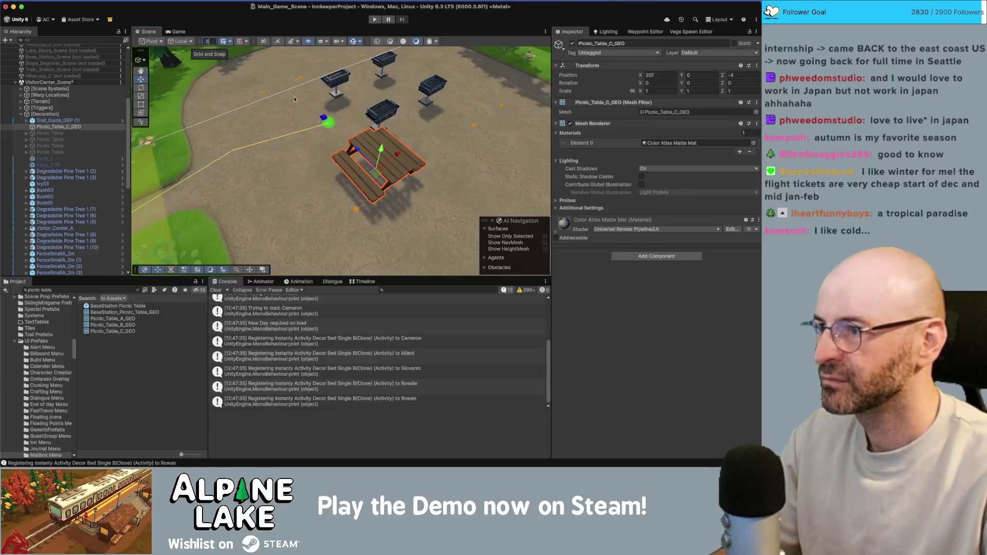
left_click_drag(296, 100, 243, 50, "alt")
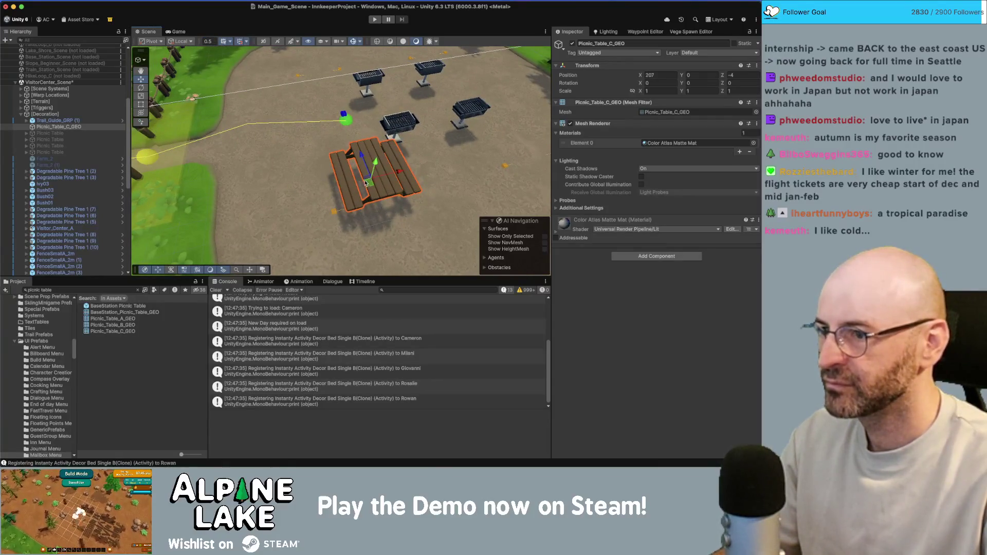
mouse_move(368, 183)
left_mouse_down()
mouse_move(356, 197)
mouse_move(383, 207)
mouse_move(304, 193)
mouse_move(381, 175)
mouse_move(278, 141)
mouse_move(240, 117)
mouse_move(341, 107)
mouse_move(370, 181)
mouse_move(303, 88)
left_mouse_up()
Duplicate the table into four copies, moving the pair across to X 211 around the grills.
key("ctrl+d")
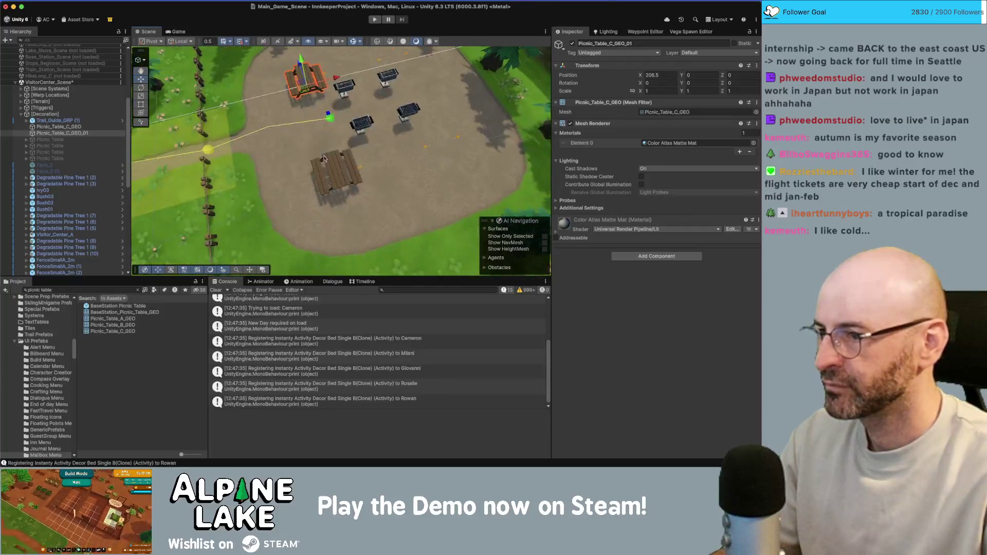
left_click(329, 177, "shift")
left_click_drag(329, 178, 458, 170, "alt")
key("ctrl+d")
mouse_move(457, 170)
left_mouse_down("alt")
mouse_move(374, 162)
mouse_move(332, 139)
left_mouse_up("alt")
left_click(332, 128)
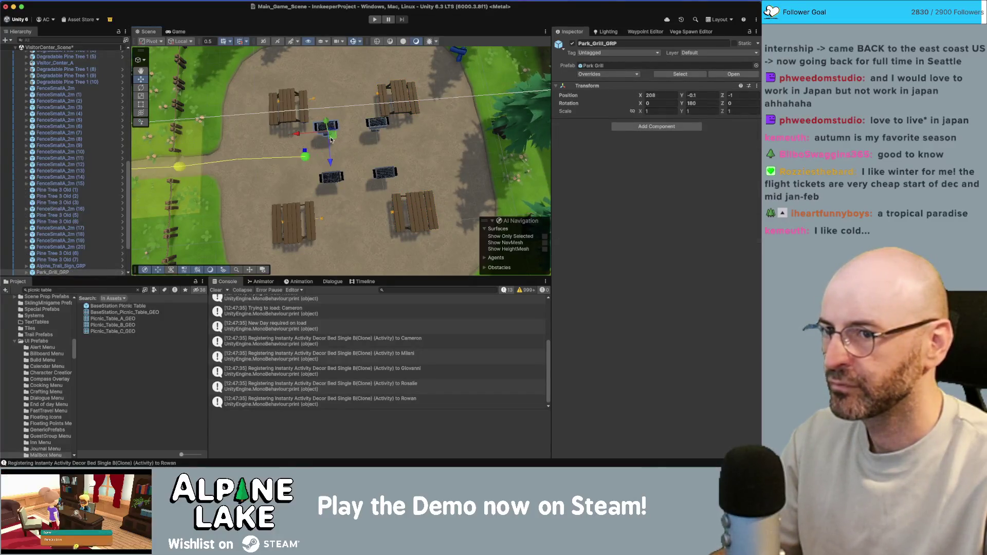
Select the four new picnic tables and enter a Position Y of -0.1.
left_click(286, 100)
left_click(397, 93, "shift")
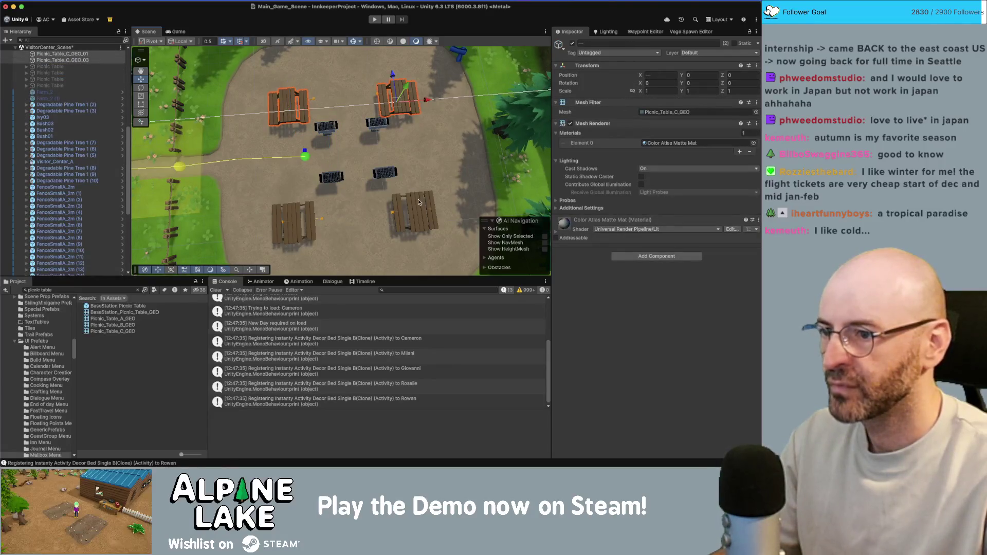
left_click(414, 210, "shift")
left_click(293, 223, "shift")
left_click(702, 75)
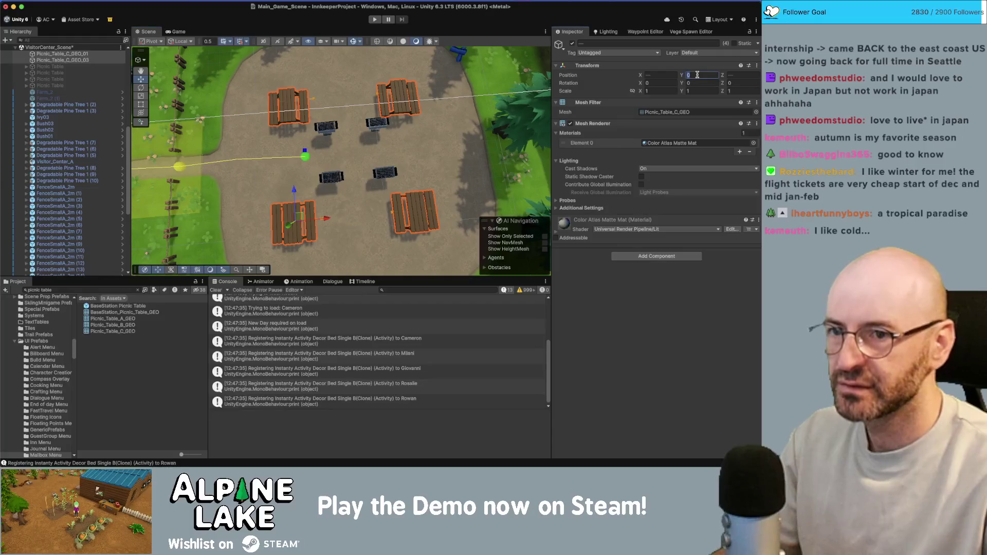
type("-1")
Undo, then reselect the bottom and right-hand tables and the grill between them.
mouse_move(427, 206)
left_mouse_down("alt")
mouse_move(275, 225)
mouse_move(360, 220)
left_mouse_up("alt")
key("ctrl+z")
left_click(360, 218)
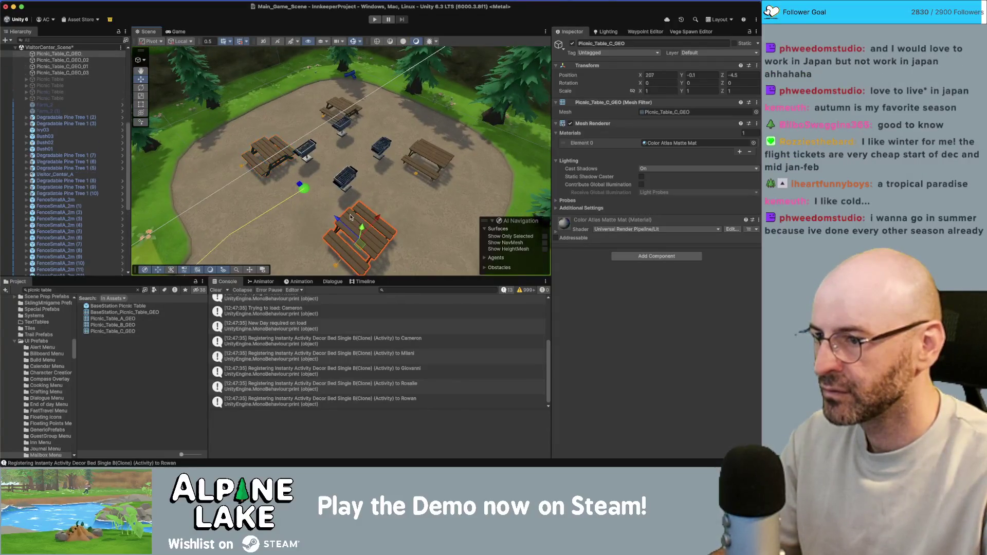
left_click(415, 156, "shift")
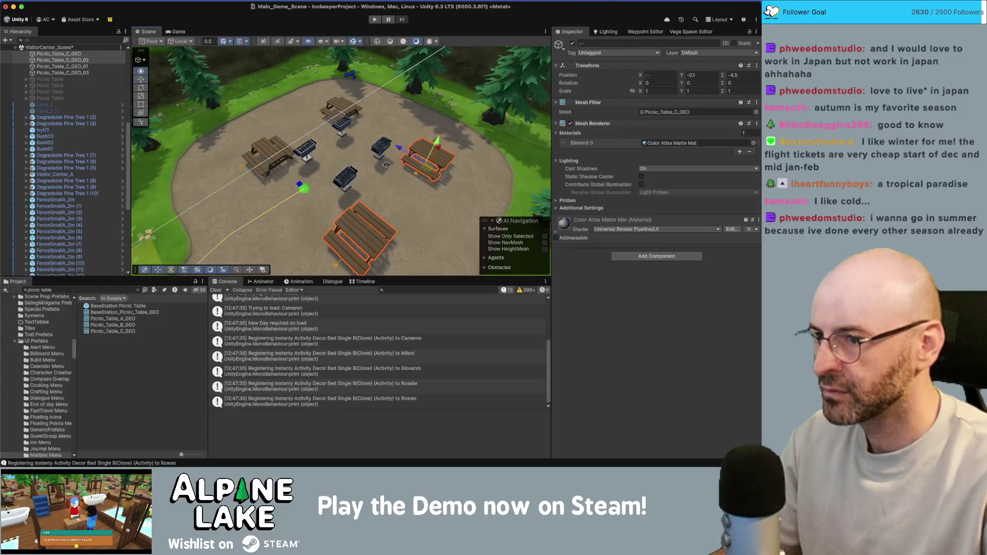
mouse_move(416, 156)
left_mouse_down("alt")
mouse_move(383, 134)
mouse_move(327, 251)
mouse_move(306, 174)
mouse_move(319, 129)
left_mouse_up("alt")
left_click(319, 129)
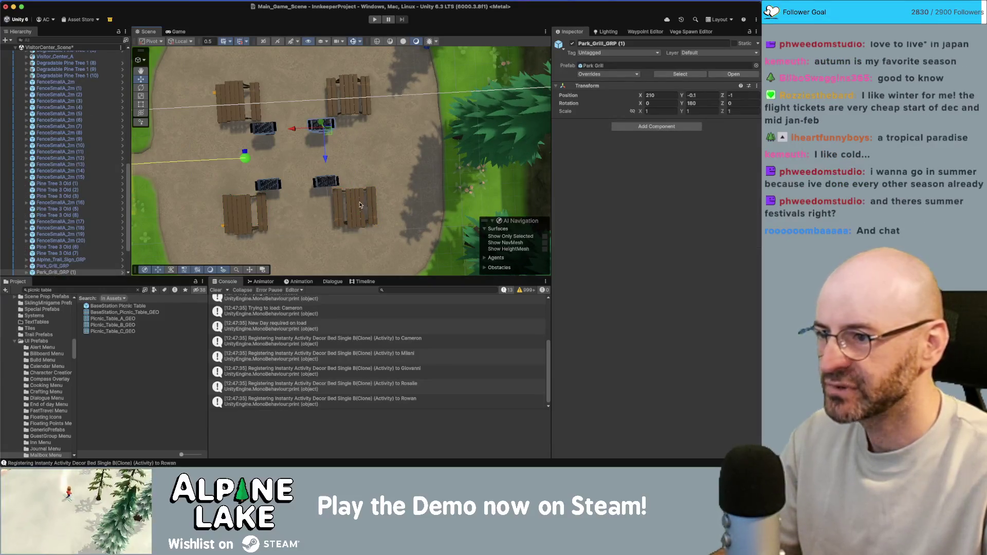
Close in on a table and select picnic activity loc 1 to inspect it.
middle_click_drag(320, 181, 375, 181)
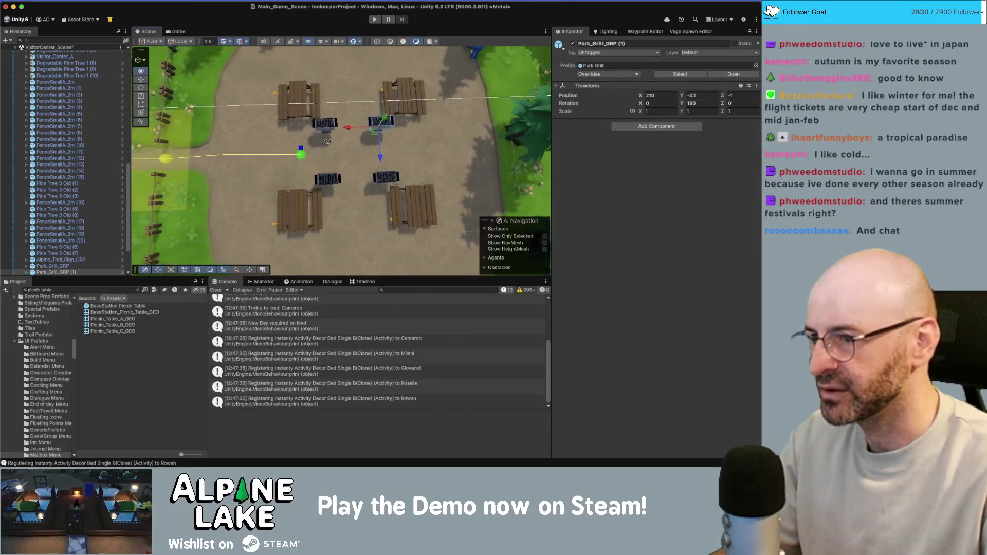
left_click_drag(375, 181, 350, 149, "alt")
scroll(344, 144, "up", 5)
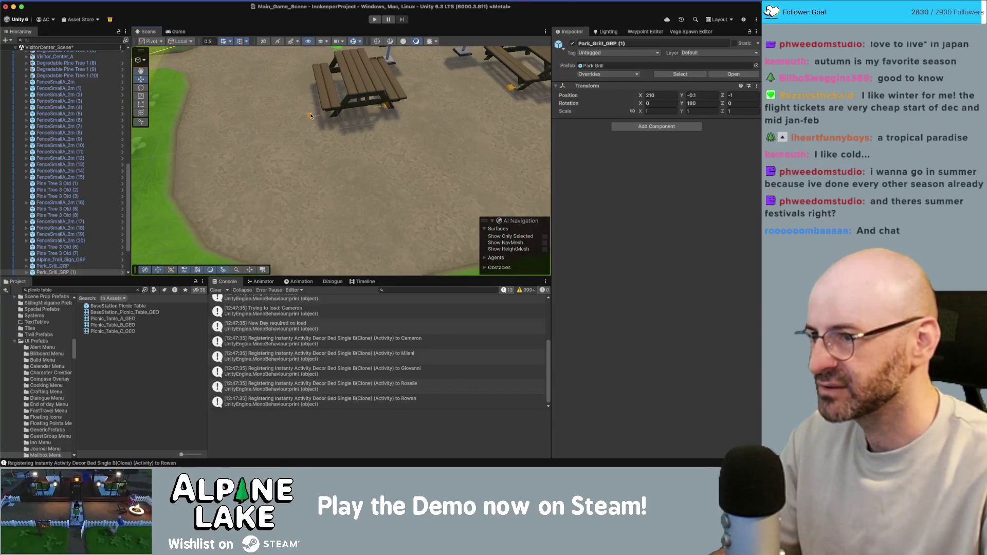
left_click(299, 110)
mouse_move(299, 110)
left_mouse_down("alt")
mouse_move(319, 160)
mouse_move(341, 155)
mouse_move(331, 139)
mouse_move(339, 127)
mouse_move(330, 150)
mouse_move(350, 124)
left_mouse_up("alt")
Nudge an activity spot along Z and select Picnic_Table_C_GEO_02 and its corner spot.
middle_click_drag(395, 154, 360, 159)
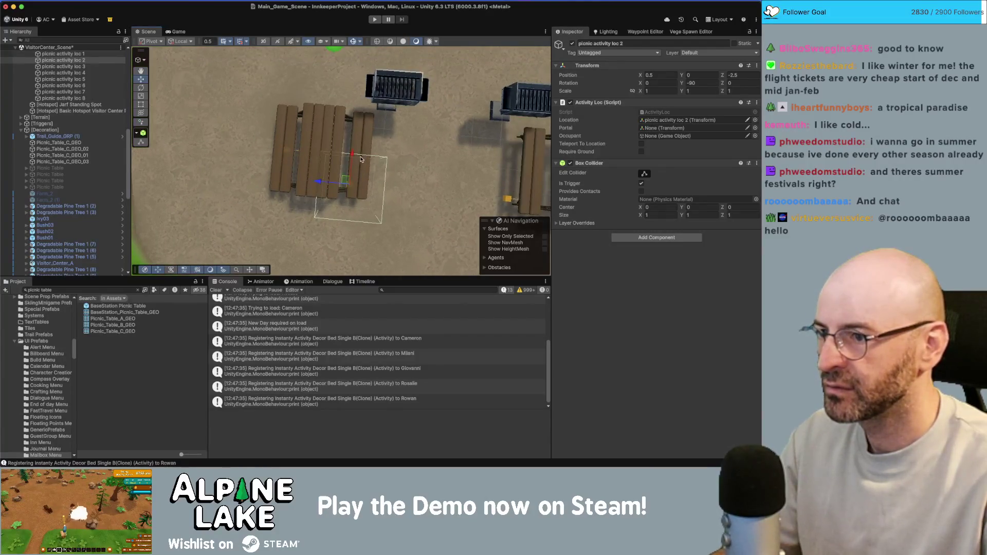
left_click_drag(353, 151, 352, 143)
middle_click_drag(353, 143, 324, 156)
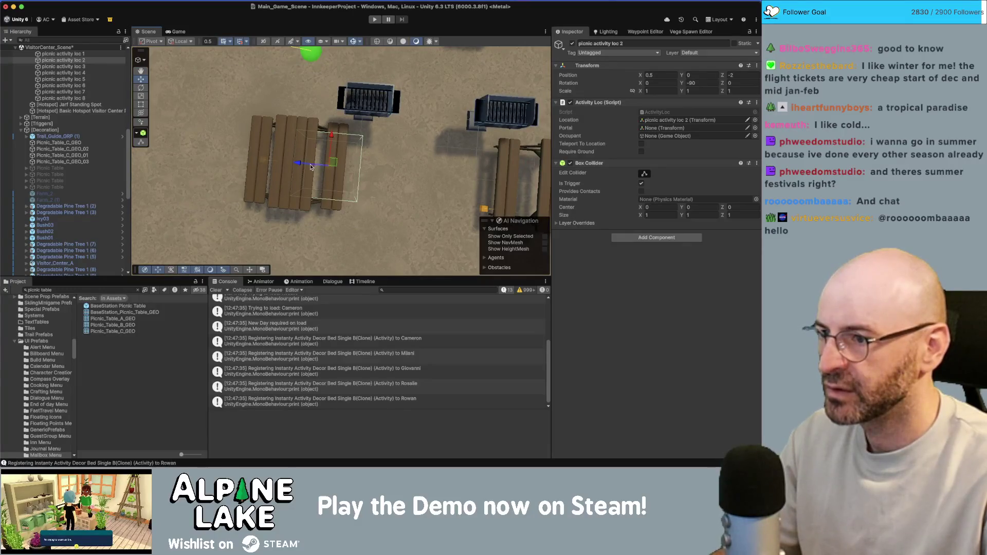
middle_click_drag(442, 167, 318, 181)
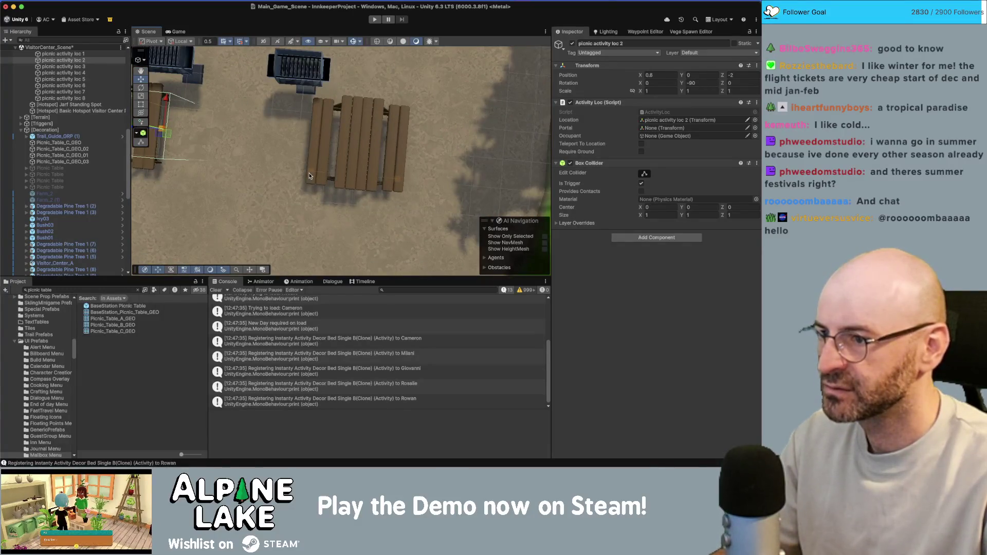
left_click(309, 176)
left_click_drag(309, 176, 390, 130, "alt")
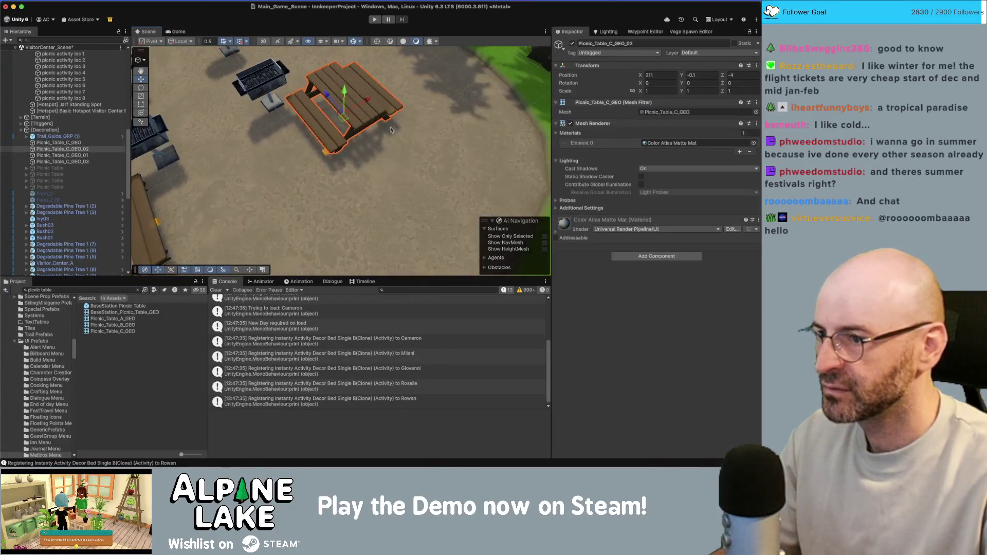
left_click(329, 153)
mouse_move(329, 153)
left_mouse_down("alt")
mouse_move(396, 145)
mouse_move(356, 145)
mouse_move(389, 181)
left_mouse_up("alt")
Move picnic activity loc 4 slightly closer to its table.
left_click(396, 146, "shift")
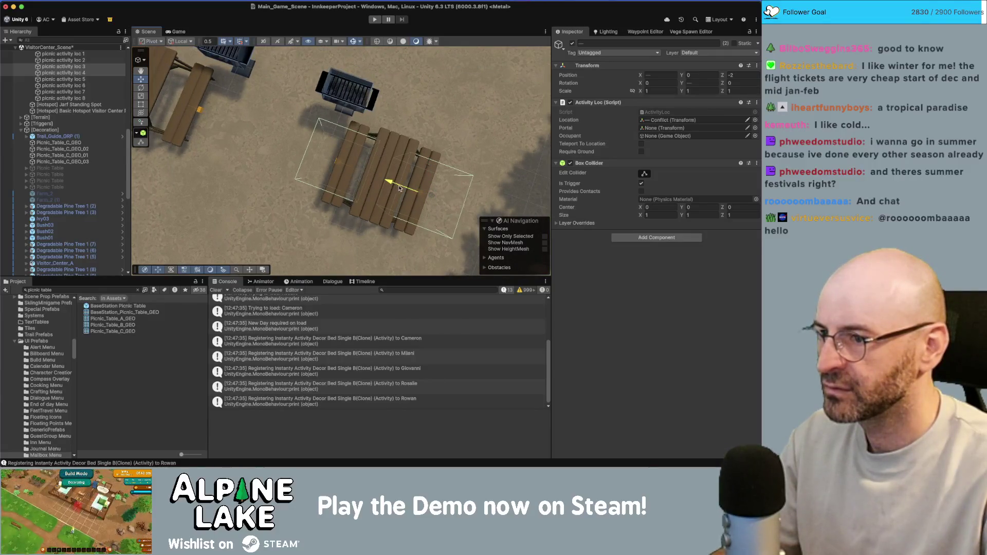
middle_click_drag(389, 184, 335, 173)
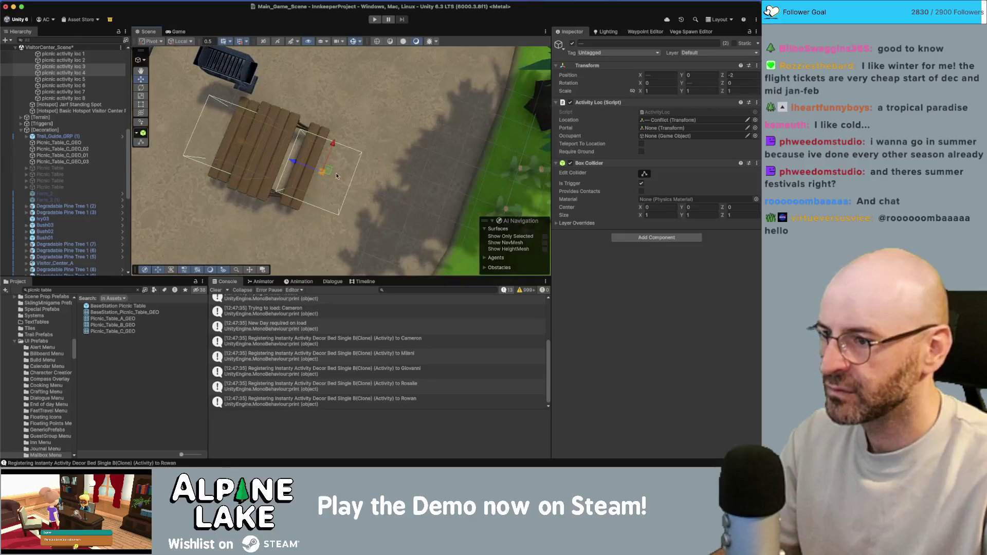
left_click(338, 174)
left_click(306, 169)
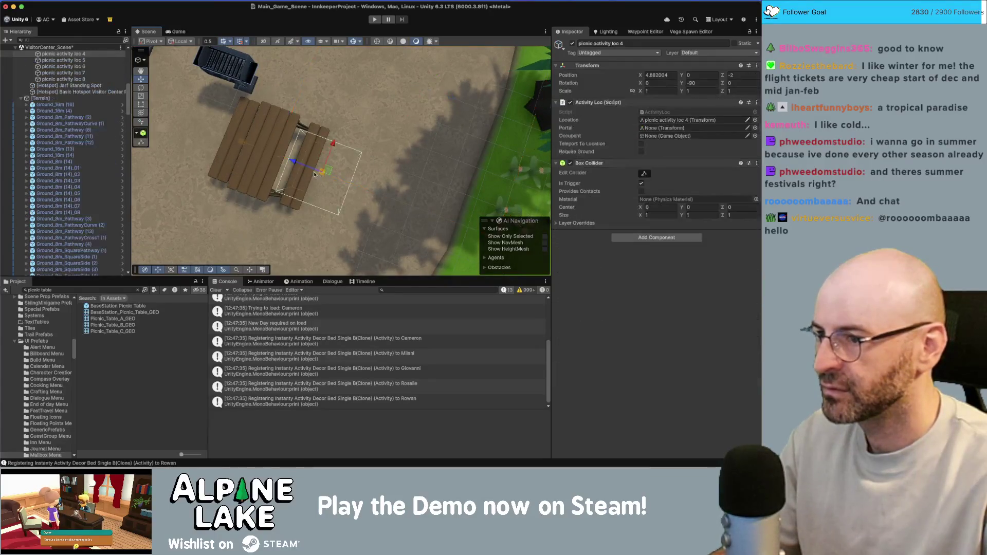
left_click_drag(306, 169, 320, 173)
middle_click_drag(320, 173, 397, 206)
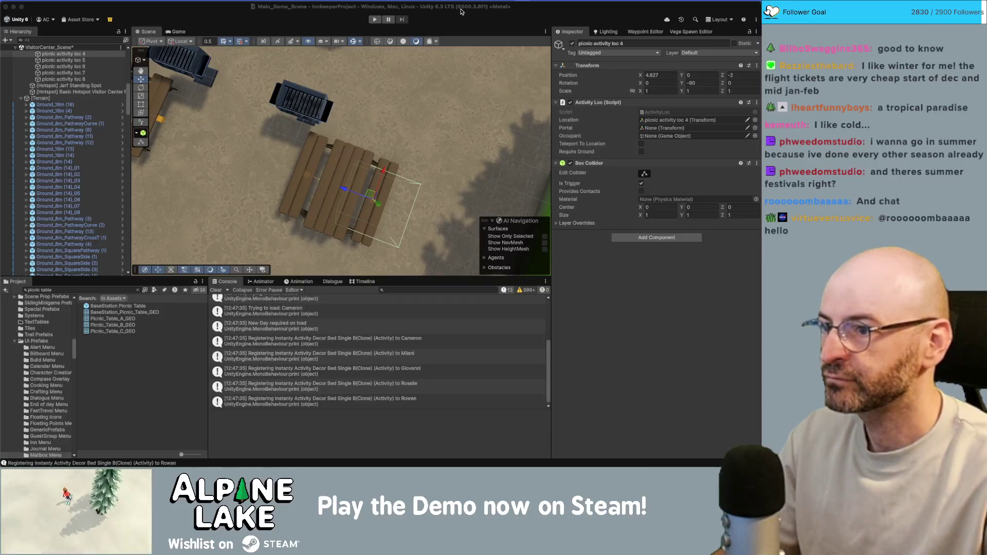
Frame picnic activity loc 6 and shift it in toward the bench.
mouse_move(356, 206)
right_mouse_down()
mouse_move(395, 154)
mouse_move(384, 125)
mouse_move(316, 66)
right_mouse_up()
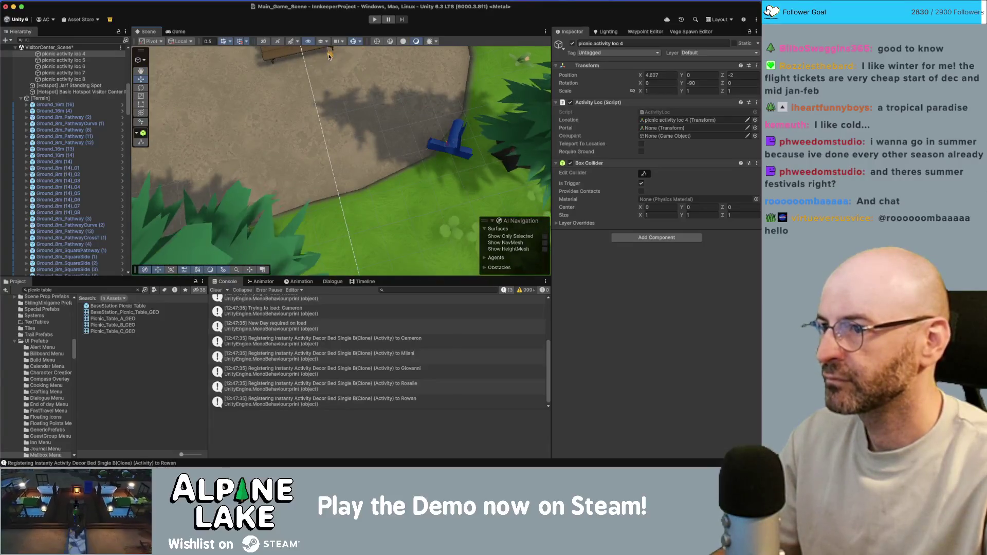
double_click(63, 66)
left_click_drag(351, 194, 339, 184)
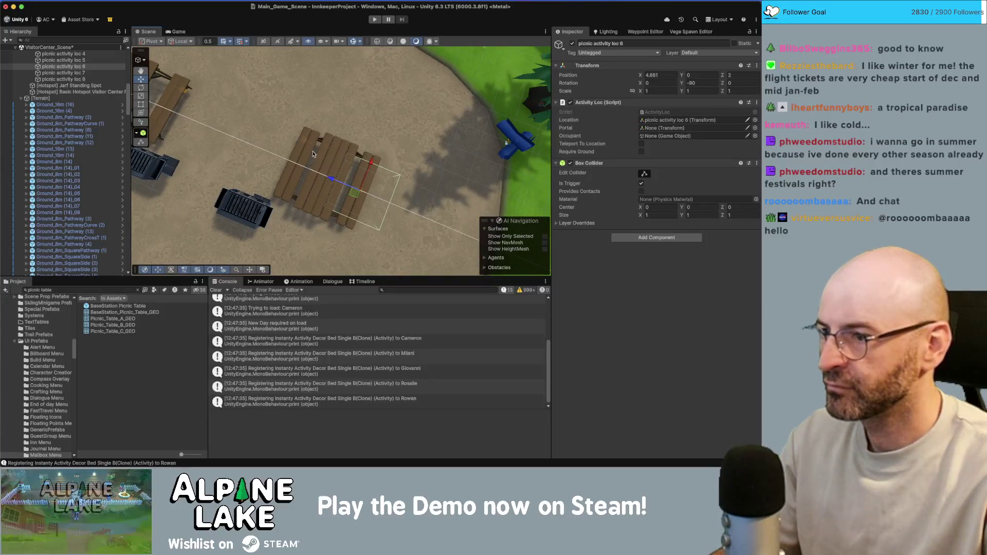
mouse_move(313, 154)
left_mouse_down("alt")
mouse_move(333, 170)
mouse_move(334, 186)
mouse_move(332, 145)
mouse_move(344, 118)
mouse_move(387, 194)
mouse_move(383, 172)
mouse_move(353, 164)
left_mouse_up("alt")
Check locs 5 and 8, then shift loc 7 toward the bench to -0.822, 0, 2.
left_click(319, 179)
left_click(341, 120)
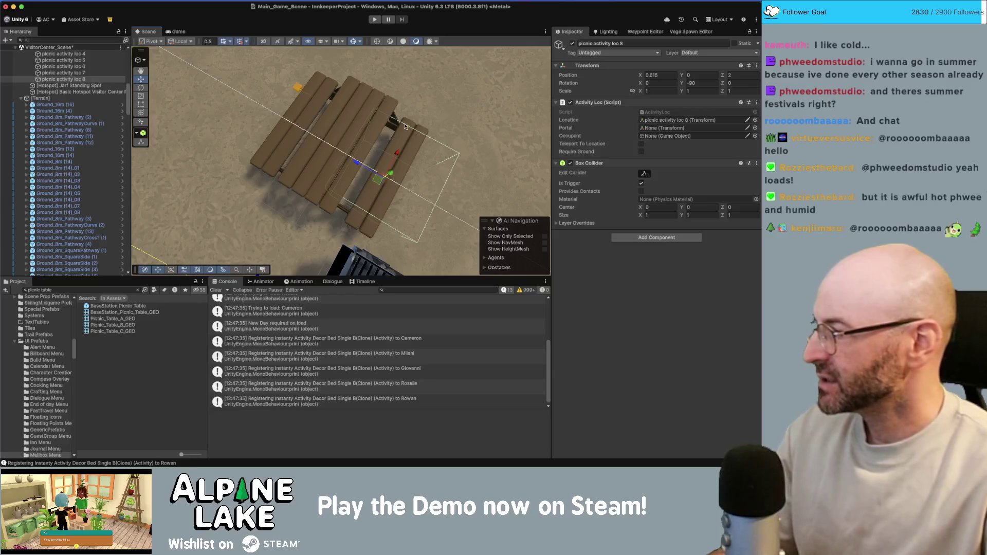
left_click_drag(405, 126, 280, 135, "alt")
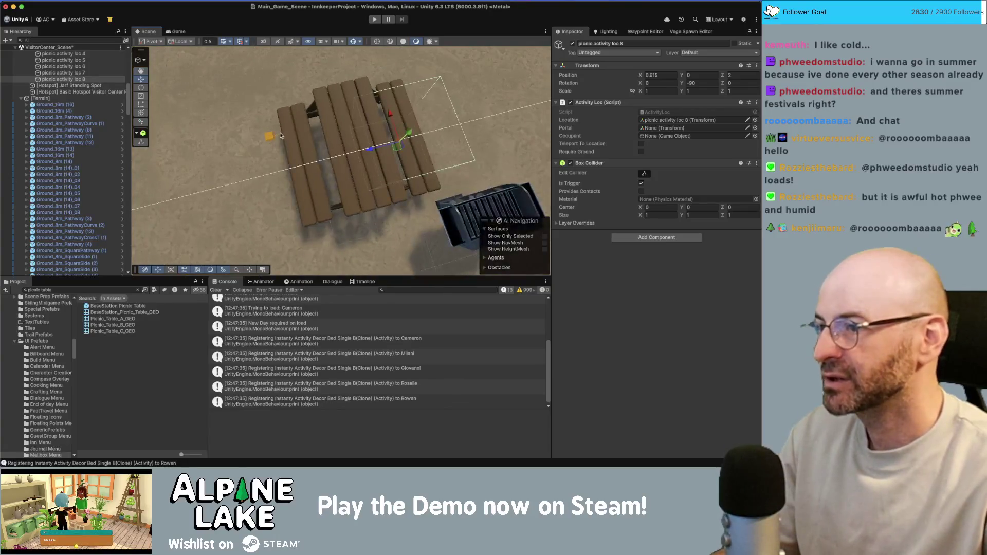
left_click(270, 137)
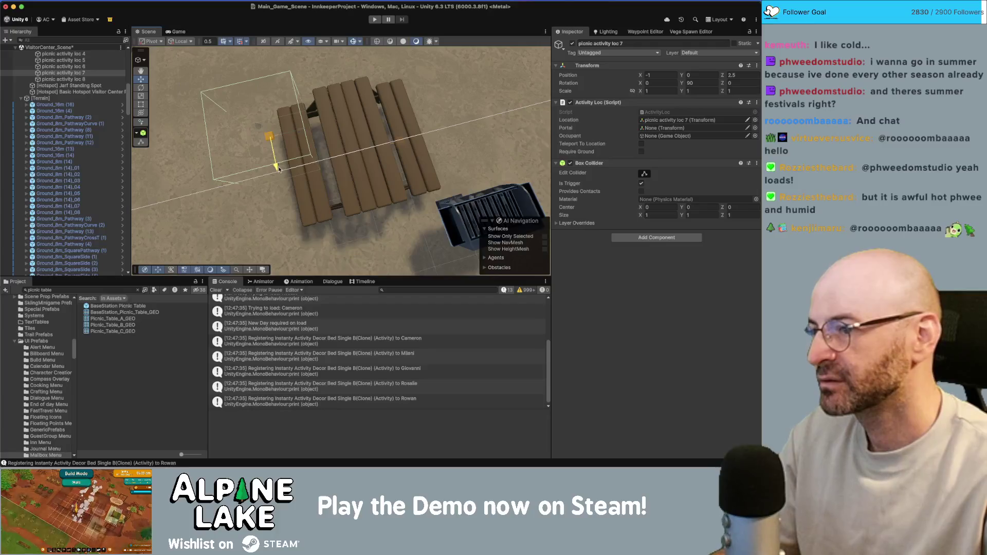
mouse_move(278, 168)
left_mouse_down()
mouse_move(273, 152)
mouse_move(300, 174)
mouse_move(331, 174)
left_mouse_up()
middle_click_drag(331, 173, 352, 176)
mouse_move(359, 181)
left_mouse_down()
mouse_move(320, 117)
mouse_move(330, 166)
left_mouse_up()
scroll(339, 171, "down", 2)
scroll(352, 170, "down", 5)
scroll(330, 166, "up", 2)
middle_click_drag(330, 166, 376, 170)
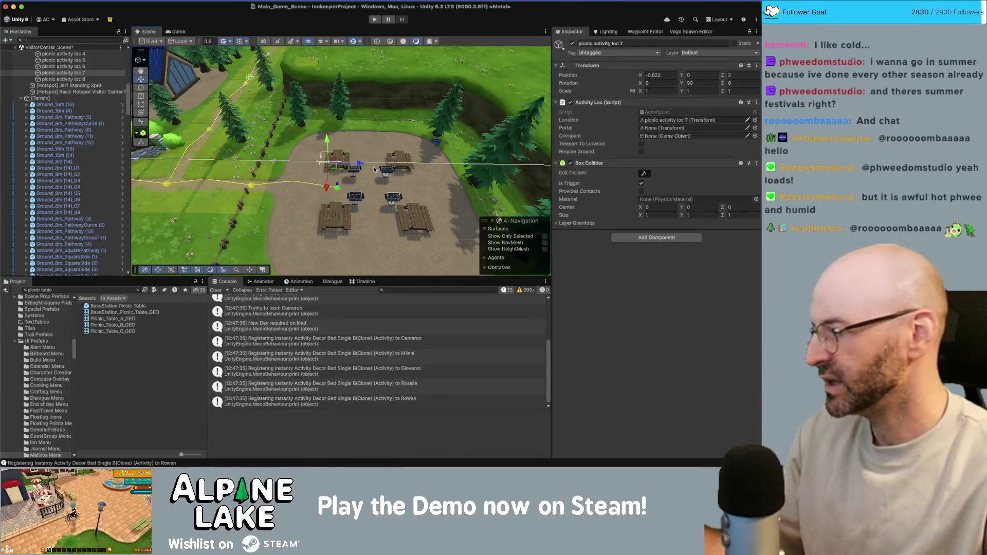
Google 'national park picnic area' in a new Chrome tab and show image results.
key("super+Tab")
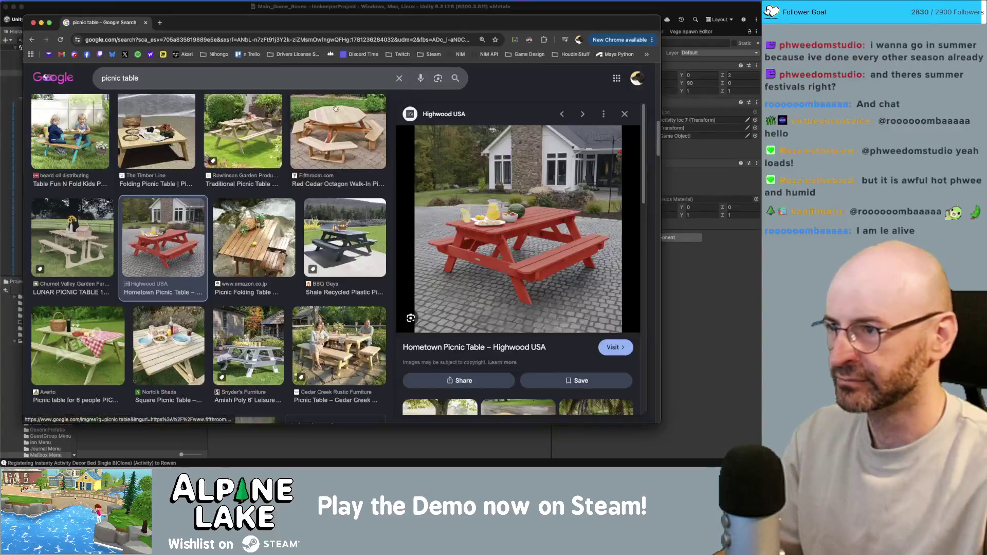
key("super+t")
type("national ")
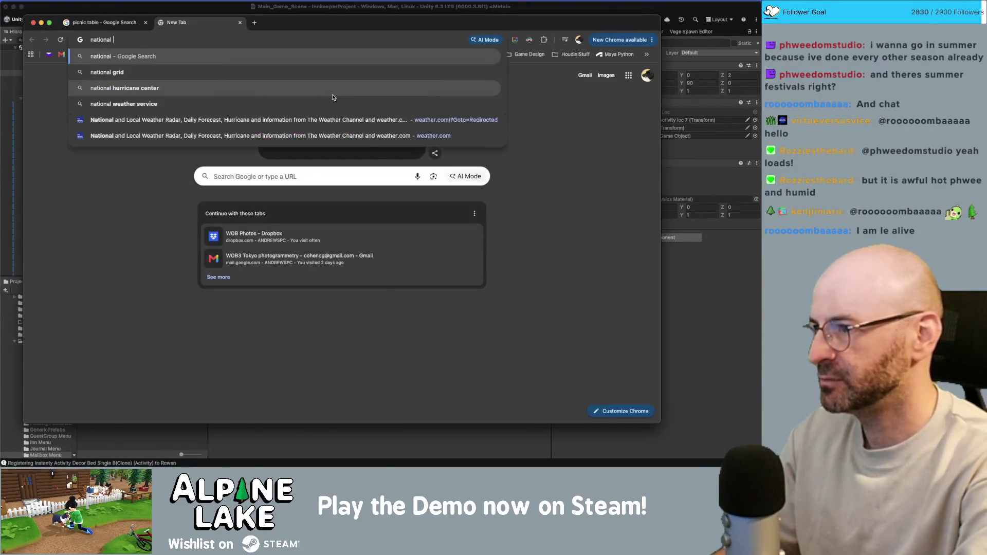
type("park picnic area")
key("Return")
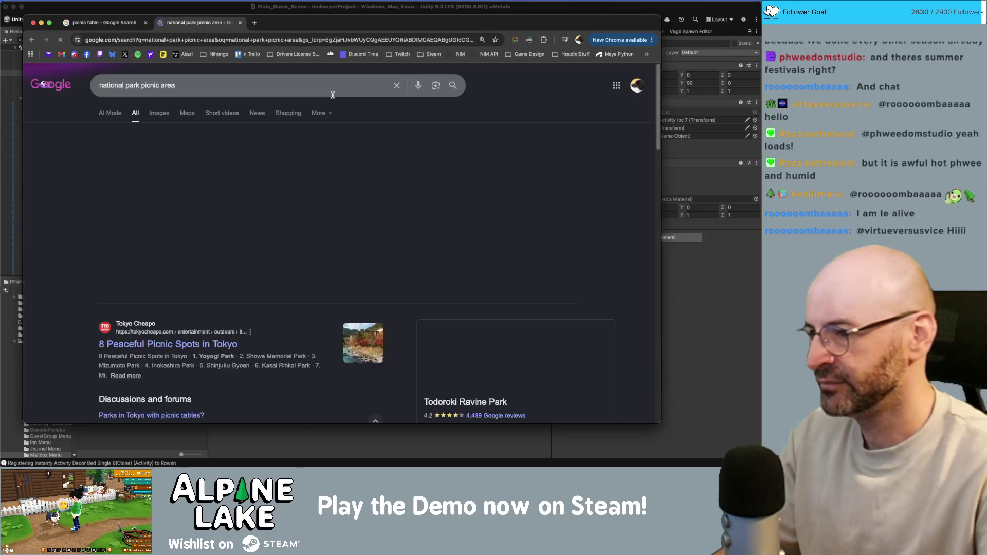
left_click(160, 114)
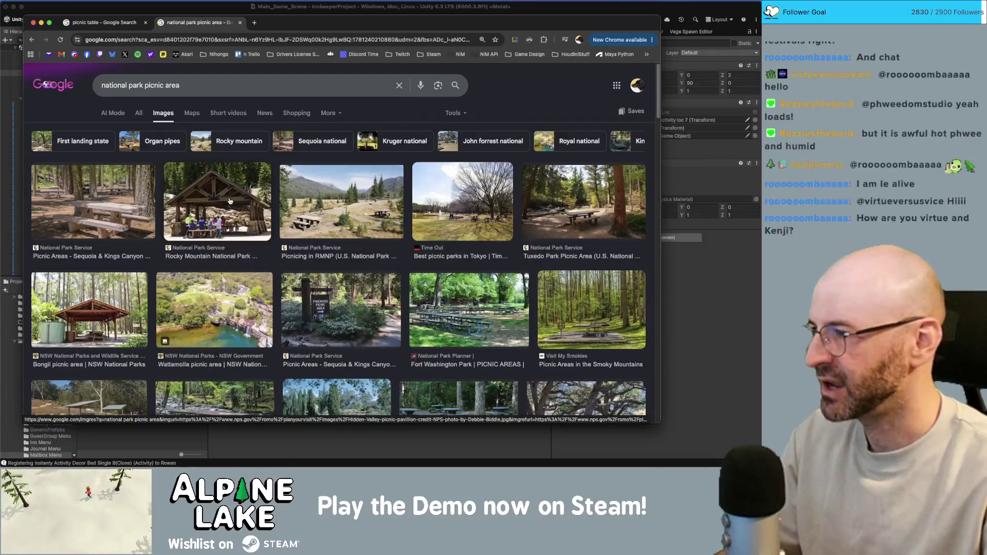
Preview the Somersby Falls picnic area photo and scroll through the results.
scroll(230, 219, "down", 1)
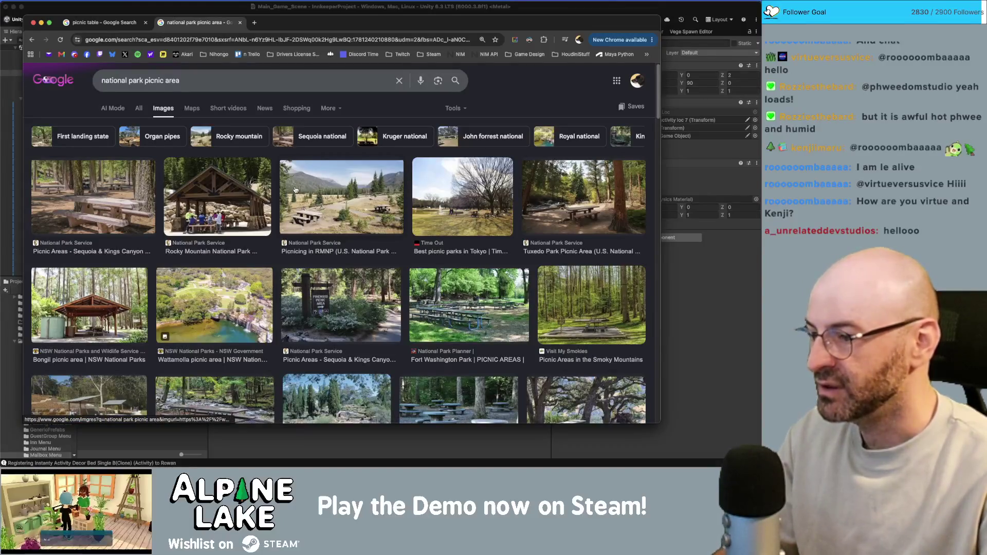
scroll(306, 194, "down", 2)
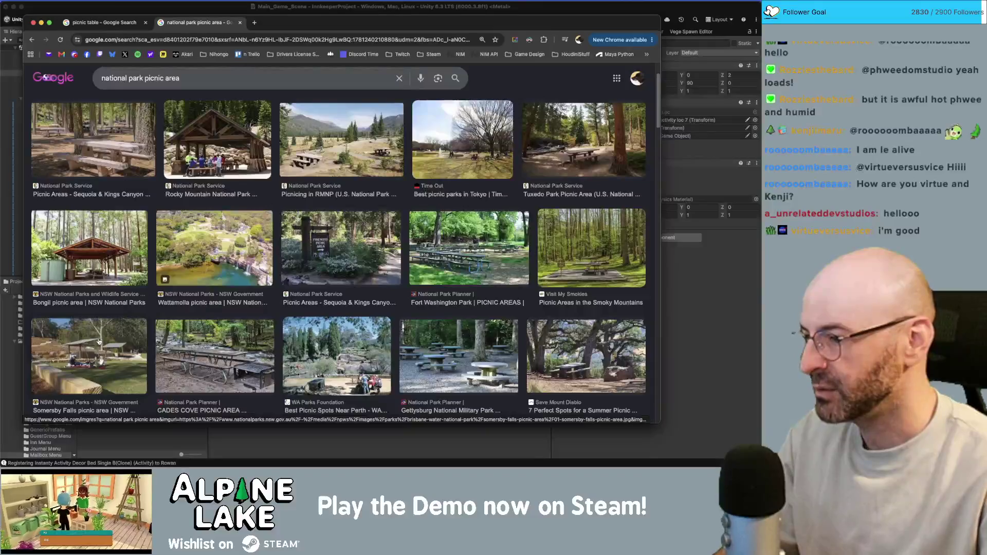
left_click(99, 342)
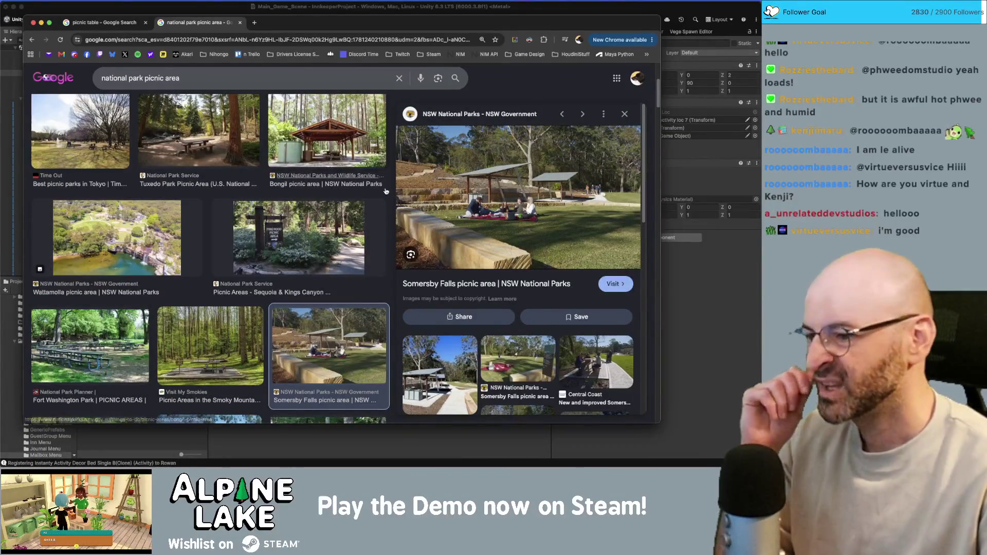
scroll(247, 237, "down", 4)
scroll(248, 236, "down", 3)
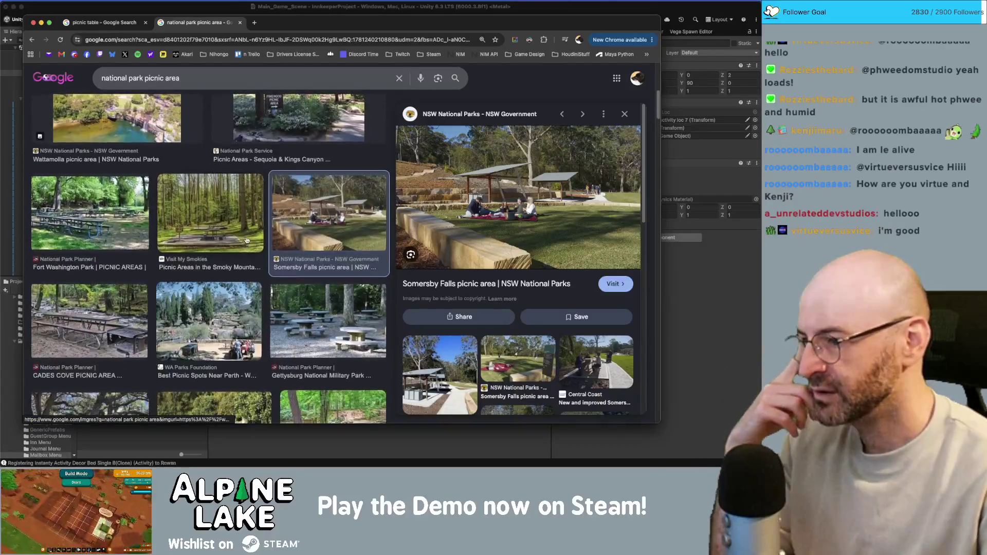
scroll(245, 240, "down", 3)
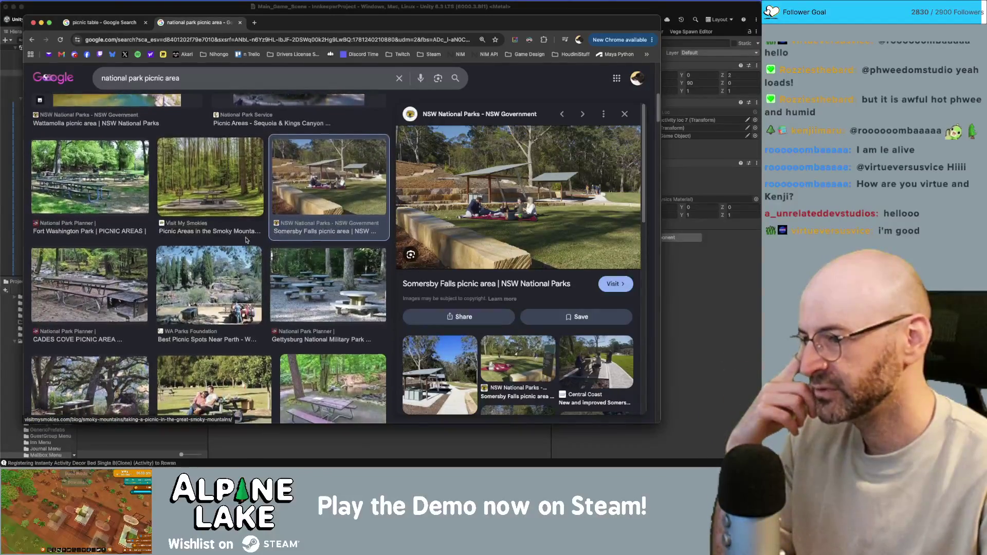
scroll(246, 240, "down", 3)
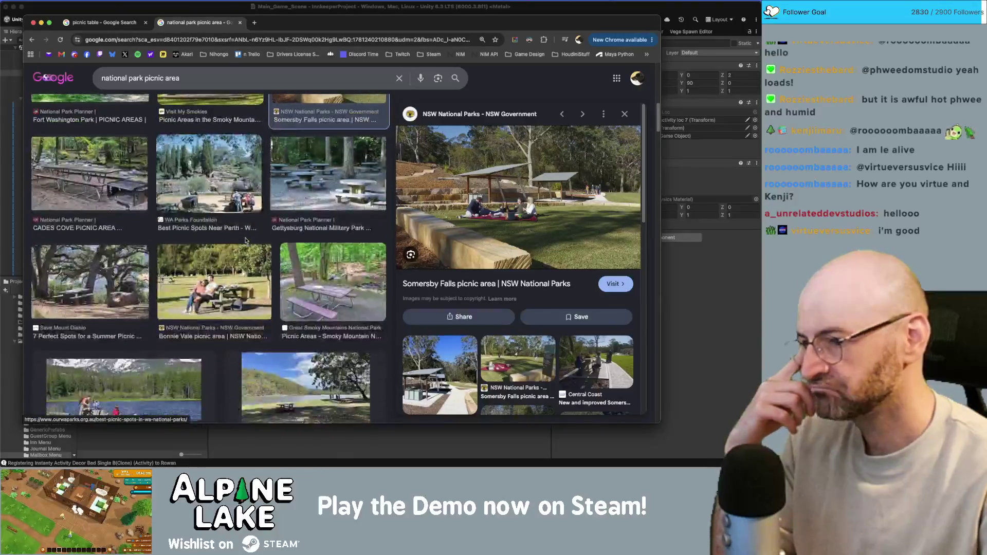
scroll(245, 241, "down", 9)
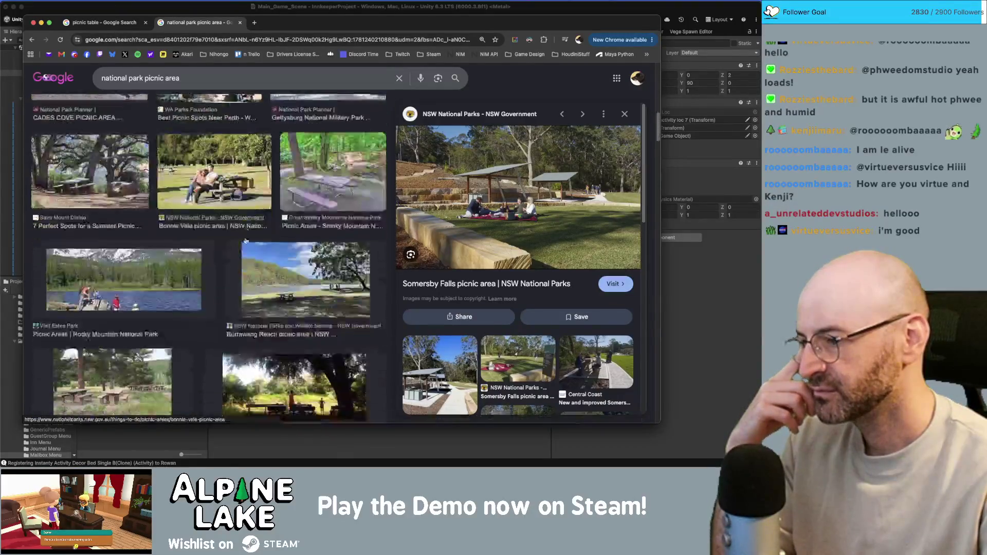
scroll(246, 240, "down", 7)
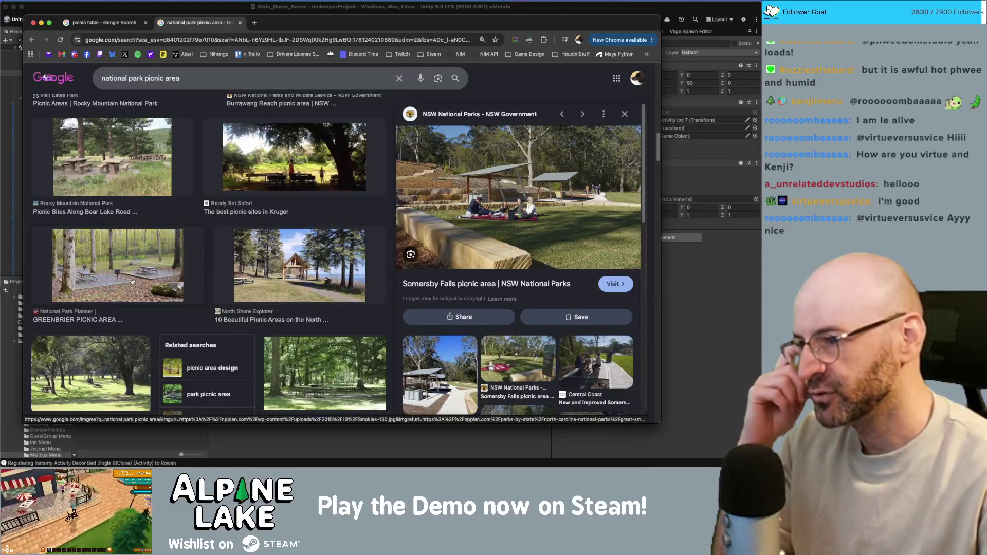
Back in Unity, fly the camera in closer to the picnic tables.
key("super+Tab")
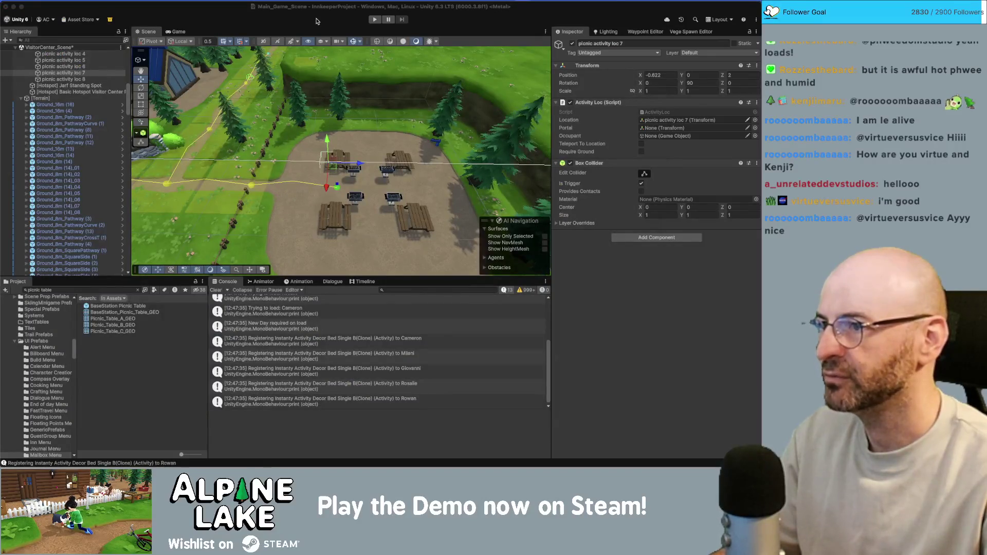
scroll(334, 109, "up", 3)
left_click_drag(334, 110, 268, 93, "alt")
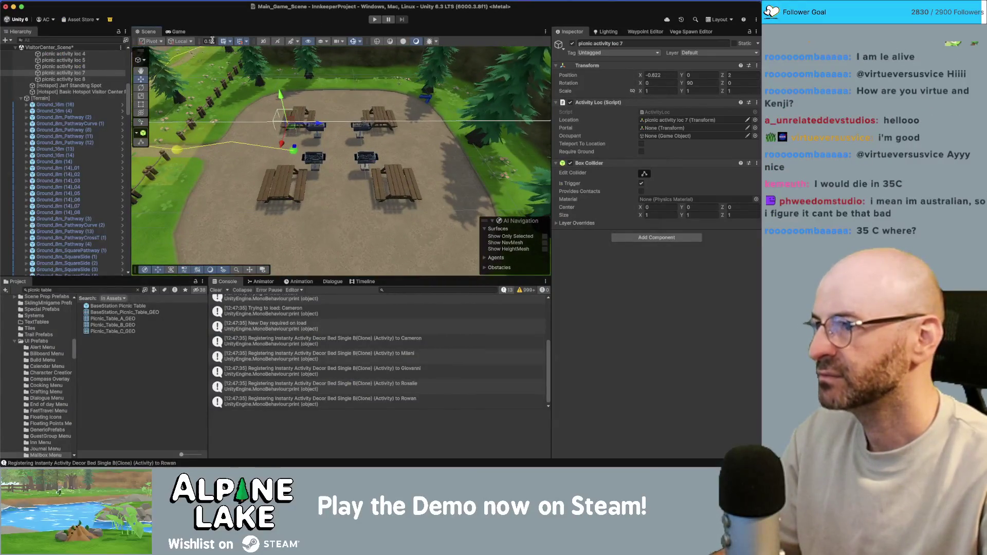
scroll(57, 84, "up", 5)
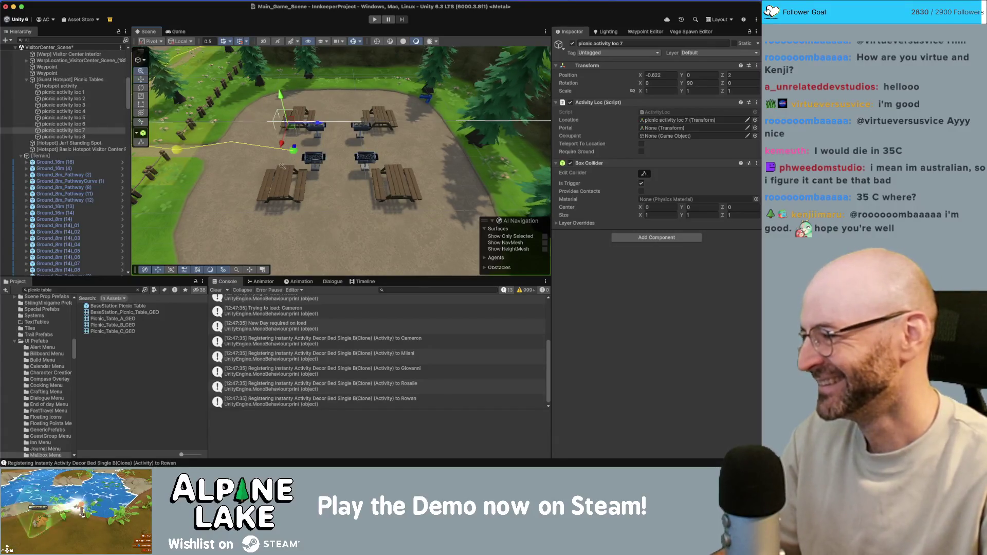
key("w")
right_click_drag(286, 168, 322, 165)
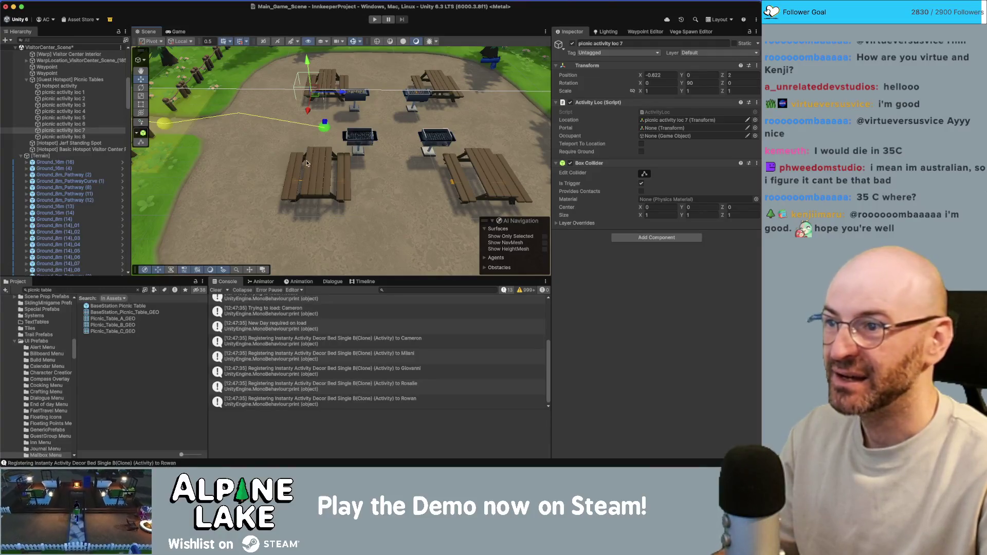
Collapse the Picnic Tables, Triggers and Decoration groups in the Hierarchy.
left_click(53, 99)
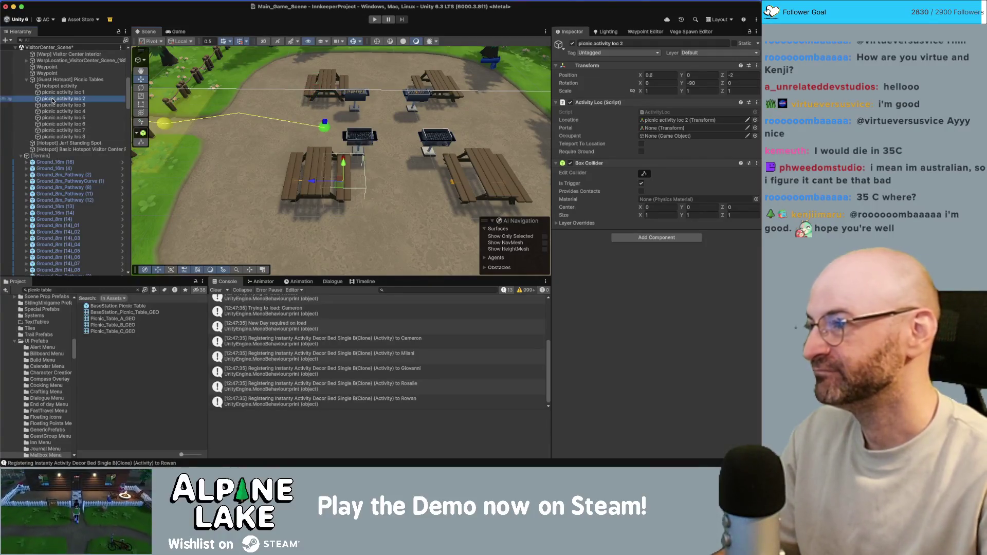
key("Left")
key("Left")
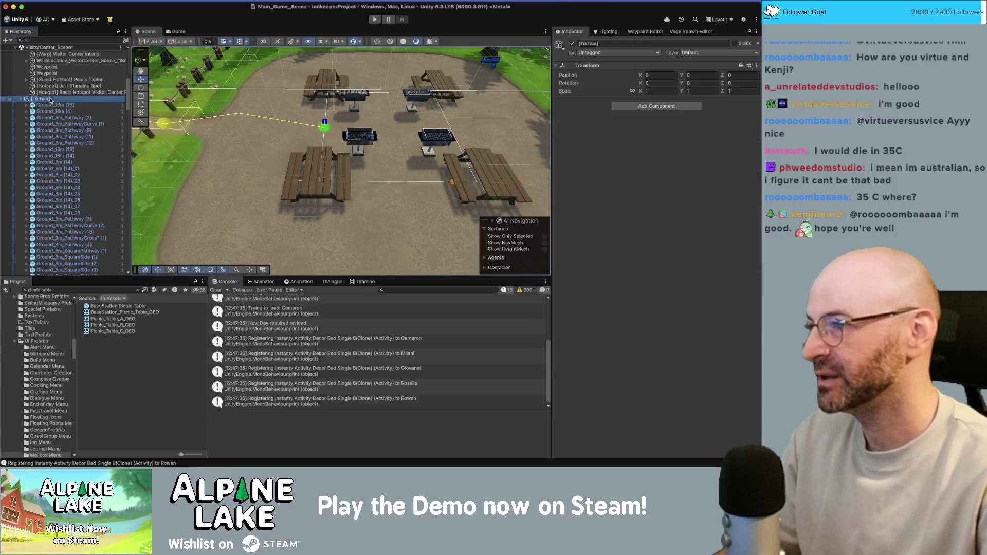
key("Left")
key("Left")
key("Down")
key("Left")
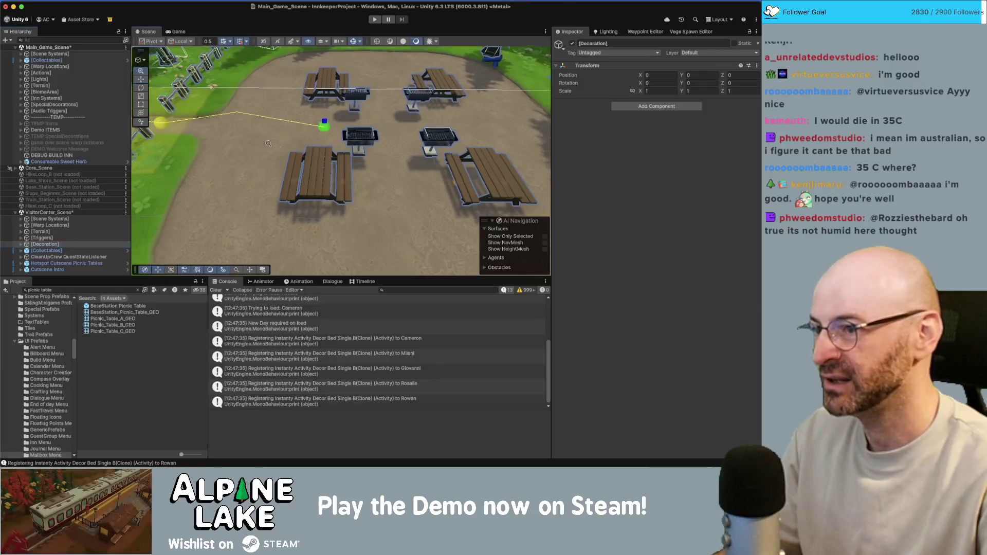
Select Picnic_Table_C_GEO and frame it in the Scene view.
scroll(309, 131, "up", 3)
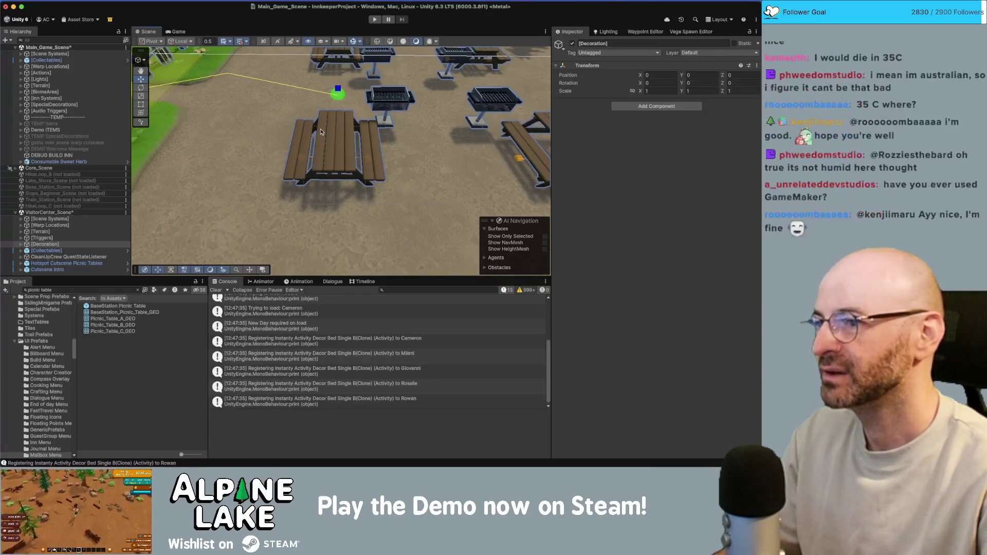
mouse_move(321, 132)
left_mouse_down("alt")
mouse_move(314, 173)
mouse_move(276, 154)
mouse_move(259, 113)
left_mouse_up("alt")
left_click(285, 171)
key("f")
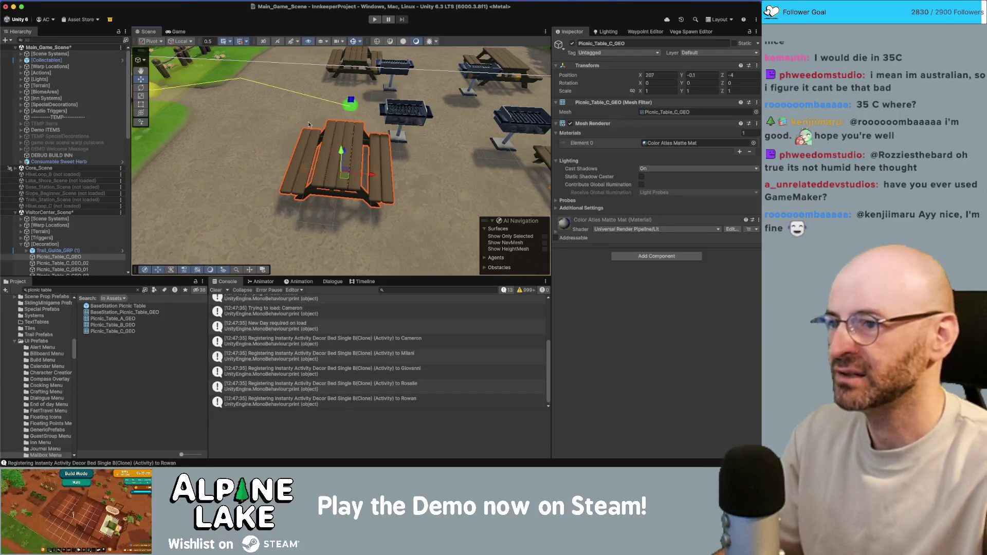
mouse_move(278, 98)
left_mouse_down("alt")
mouse_move(366, 89)
mouse_move(355, 110)
left_mouse_up("alt")
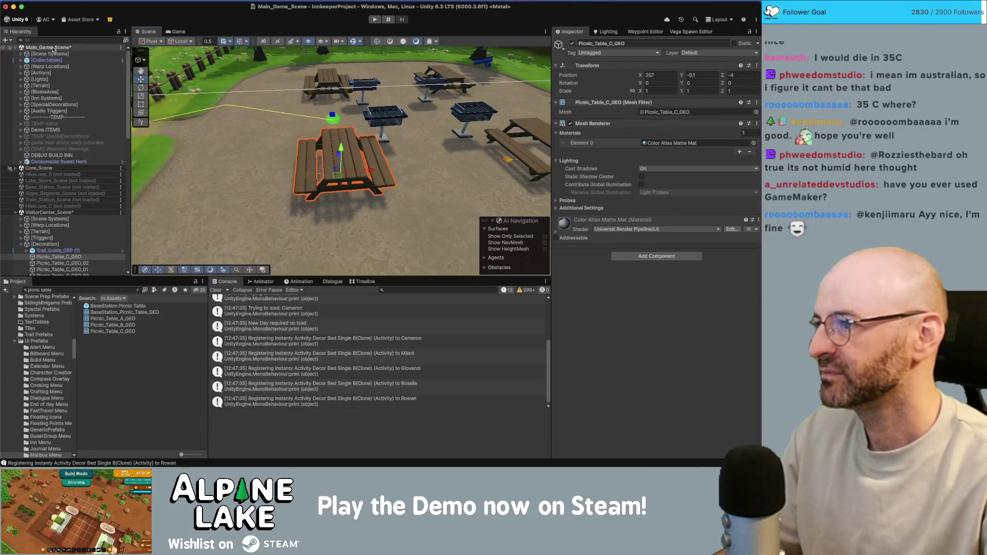
Create a new Cube and move it into the VisitorCenter scene.
left_click(50, 213)
right_click(50, 218)
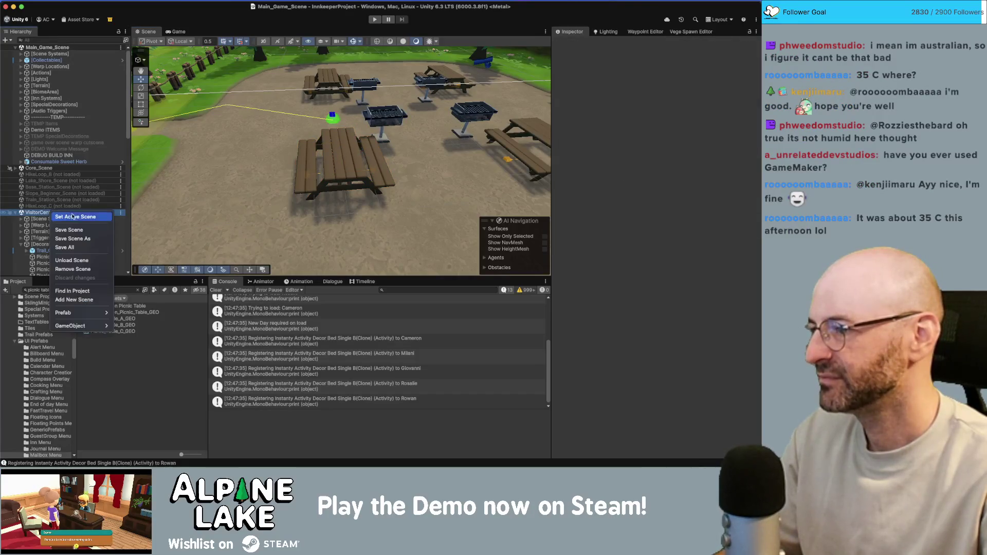
left_click(35, 200)
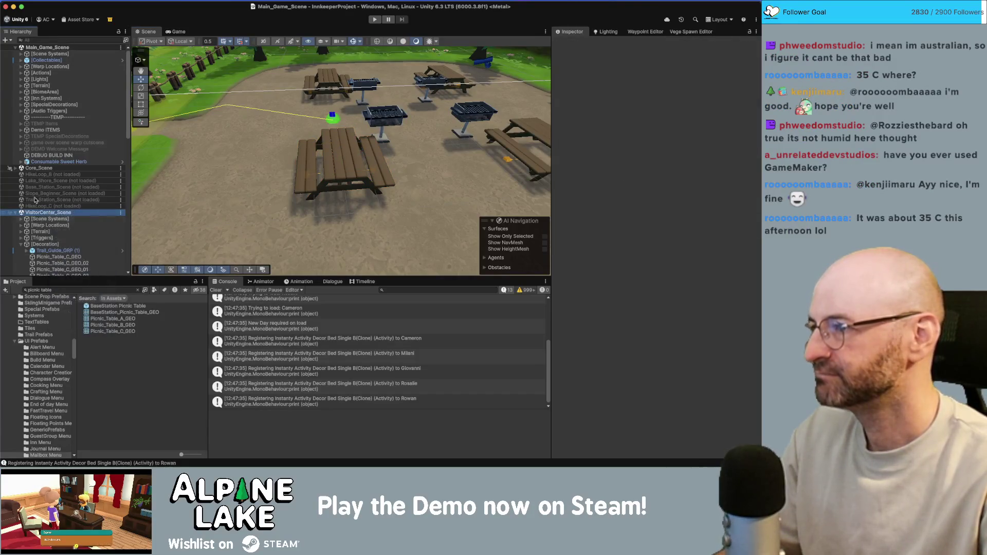
left_click(6, 39)
mouse_move(77, 78)
left_click(123, 78)
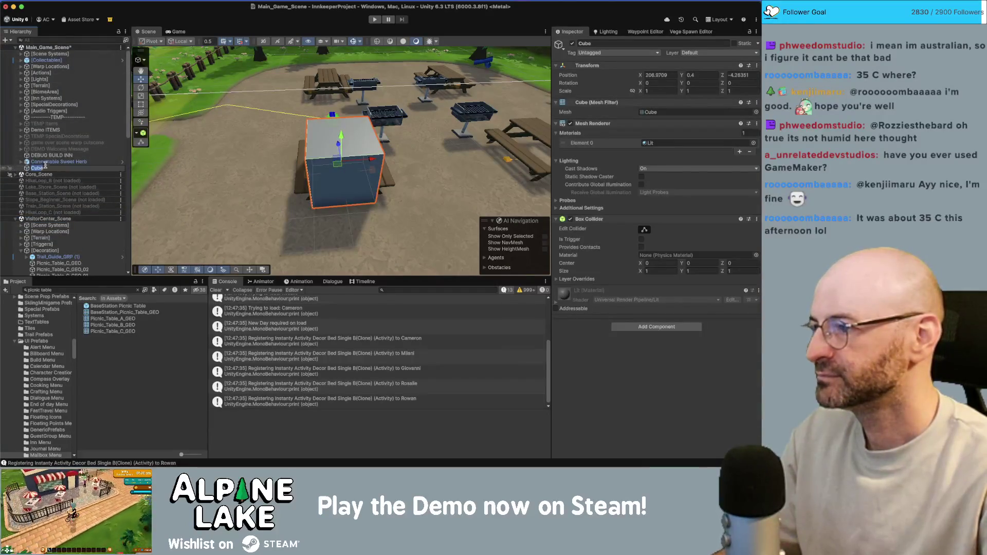
left_click_drag(58, 161, 54, 248)
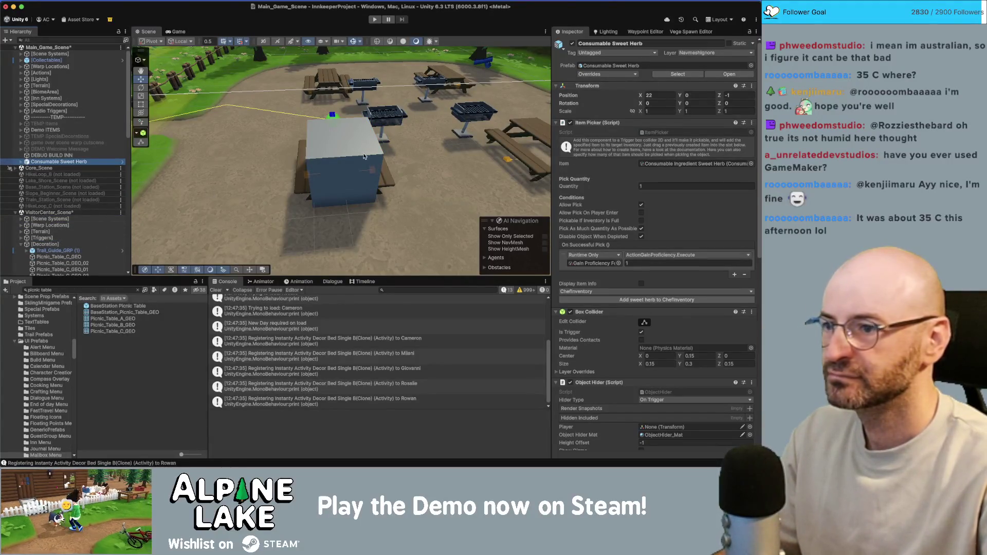
Place the cube under the picnic table and lower it to Position Y -0.1.
left_click_drag(329, 140, 476, 142, "alt")
scroll(59, 236, "down", 10)
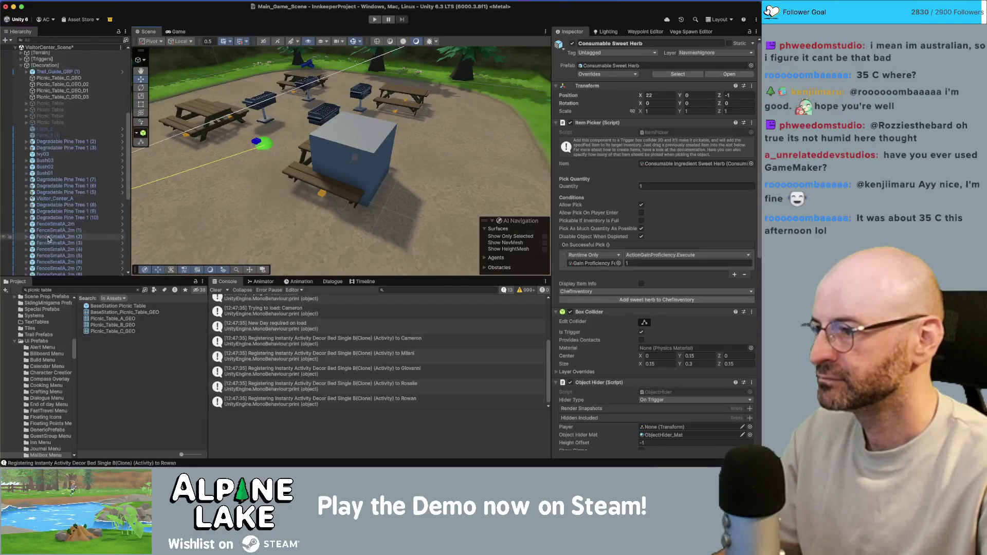
left_click(44, 246)
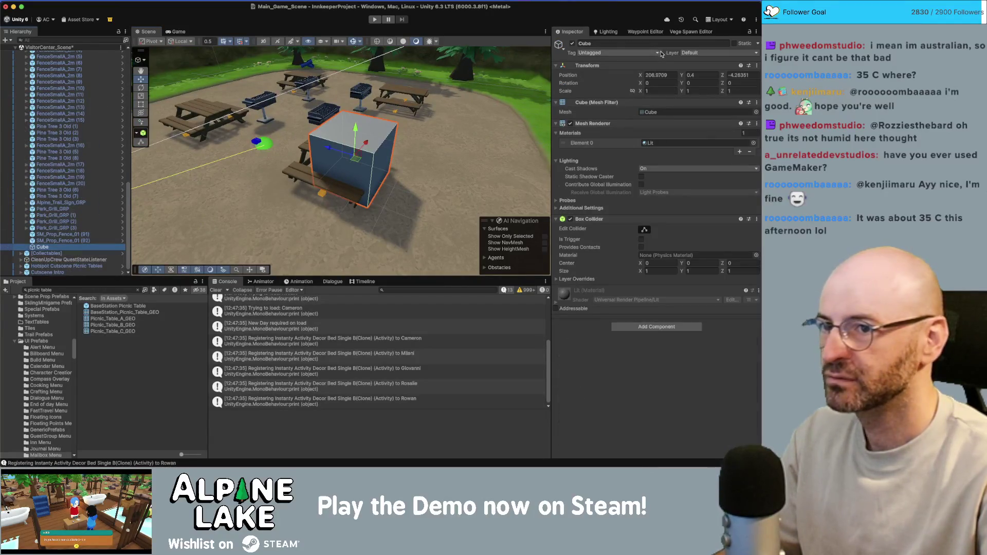
mouse_move(366, 155)
left_mouse_down("alt")
mouse_move(357, 154)
mouse_move(359, 170)
left_mouse_up("alt")
mouse_move(361, 179)
left_mouse_down()
mouse_move(334, 177)
mouse_move(366, 143)
left_mouse_up()
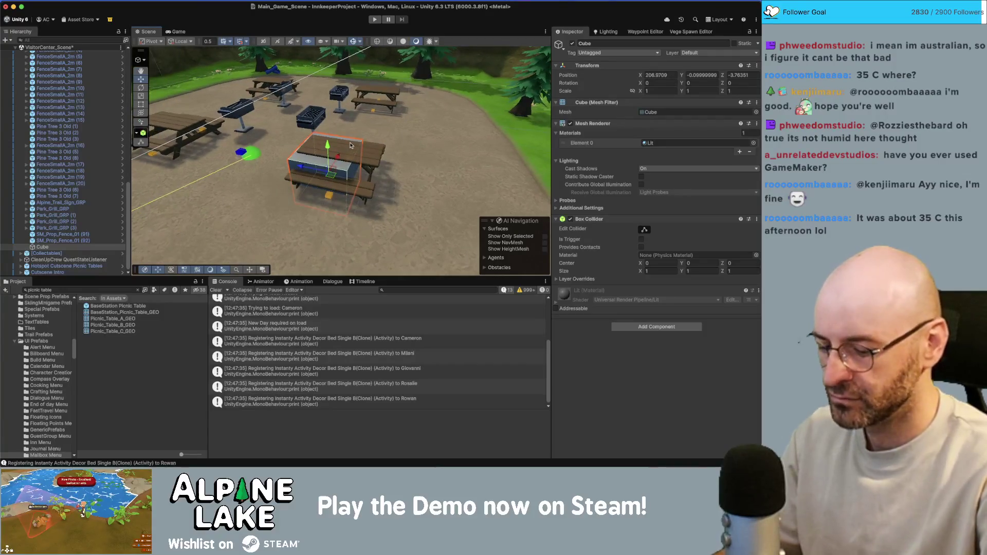
key("super+backslash")
left_click(707, 75)
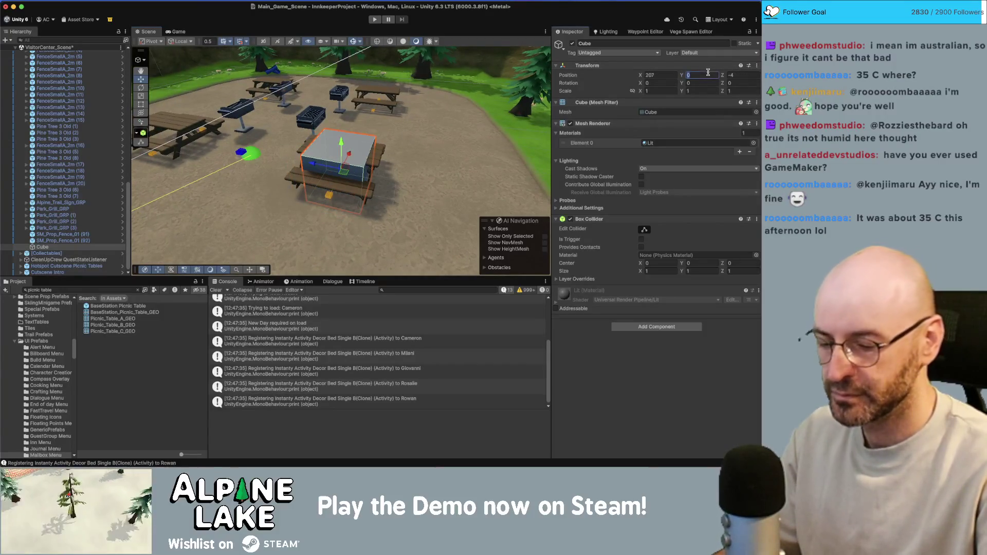
type("-0.1")
key("Return")
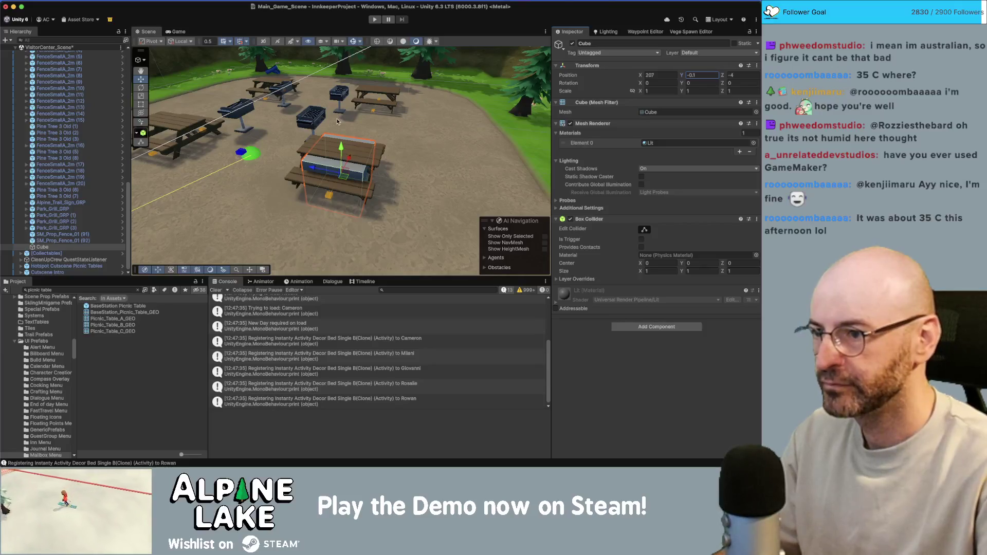
Scale the cube into a thin, flat ground pad.
left_click_drag(360, 154, 342, 161, "alt")
key("r")
key("ctrl+z")
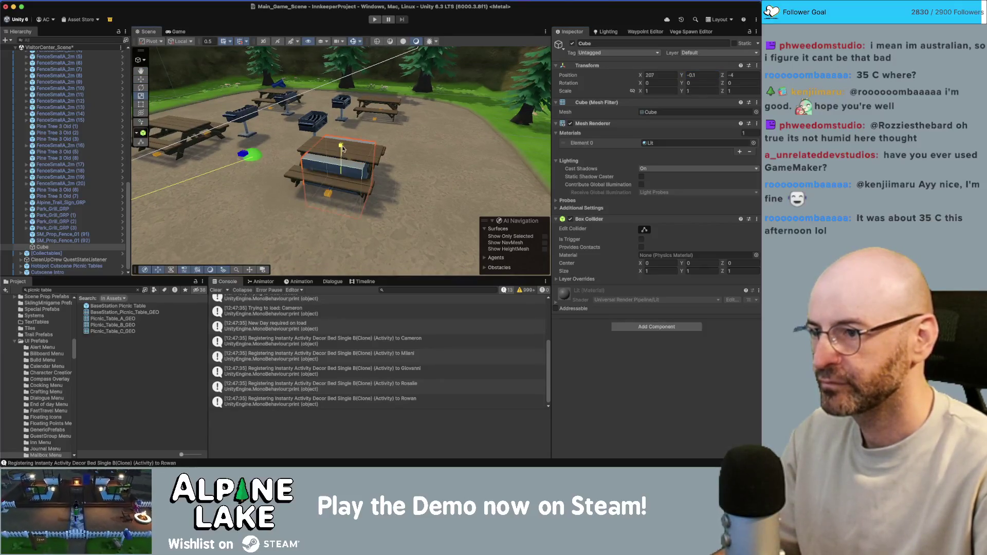
scroll(341, 159, "up", 2)
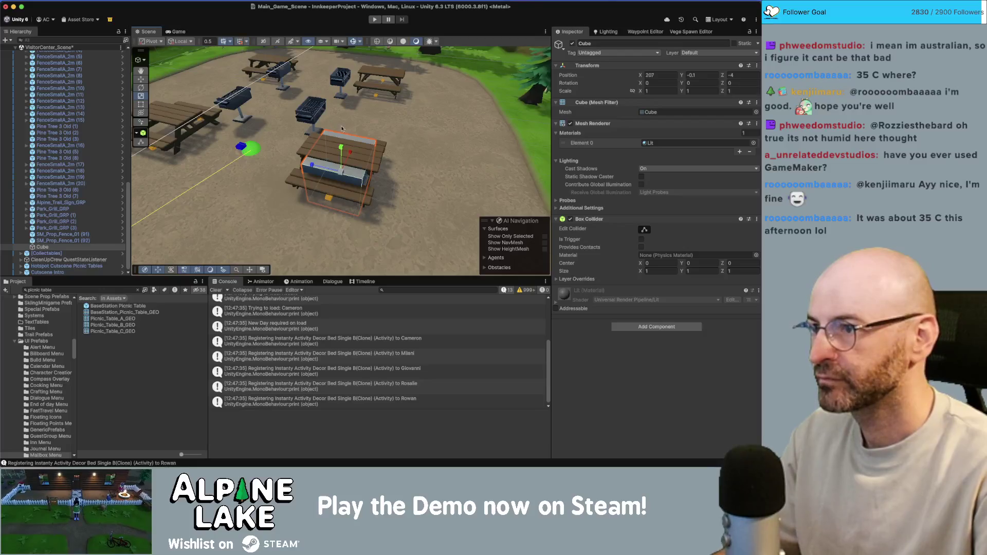
scroll(341, 129, "down", 2)
mouse_move(341, 147)
left_mouse_down()
mouse_move(340, 171)
mouse_move(391, 162)
mouse_move(332, 142)
mouse_move(332, 131)
mouse_move(372, 168)
mouse_move(398, 166)
left_mouse_up()
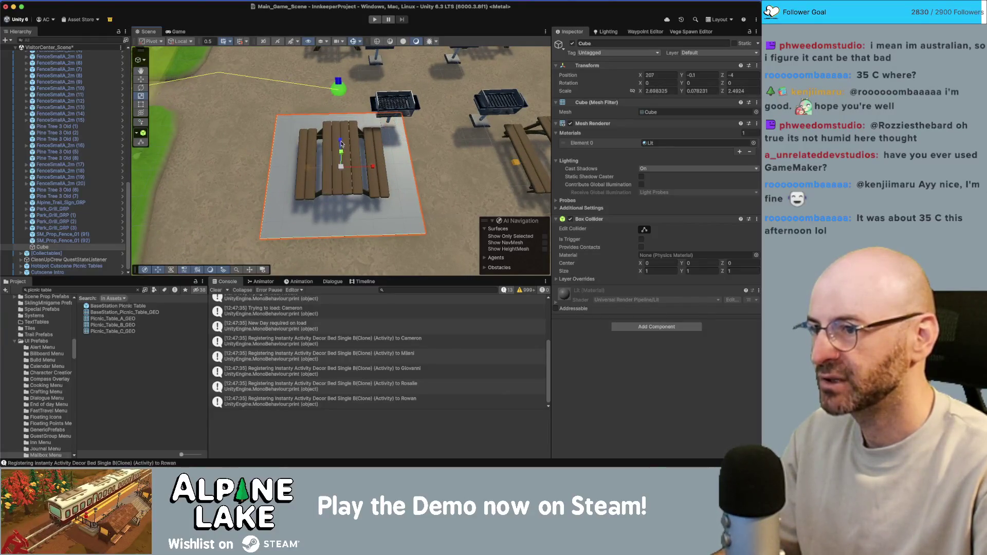
Stretch the pad, then duplicate copies under the upper-left and right-hand tables.
left_click_drag(341, 144, 636, 222)
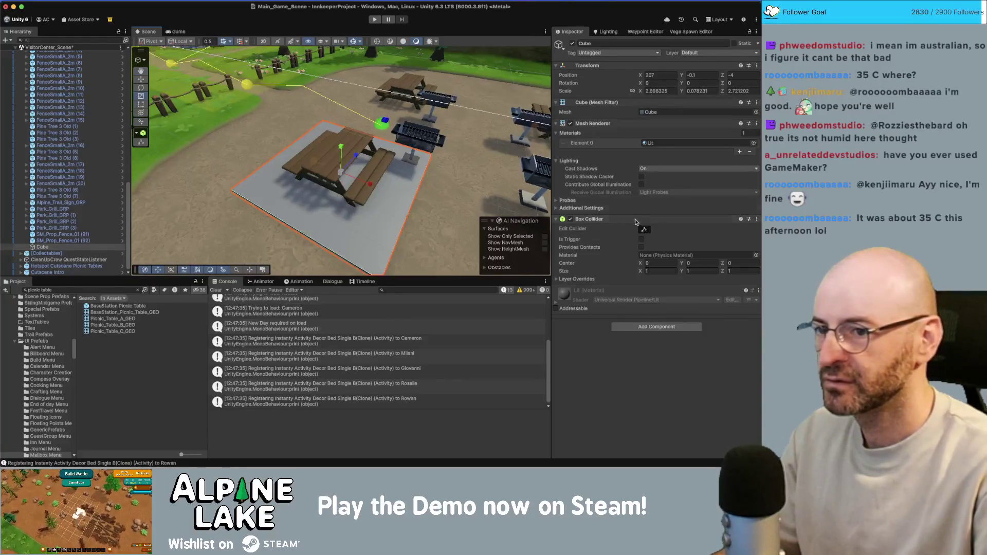
mouse_move(422, 195)
left_mouse_down("alt")
mouse_move(412, 172)
mouse_move(368, 194)
left_mouse_up("alt")
scroll(413, 173, "down", 5)
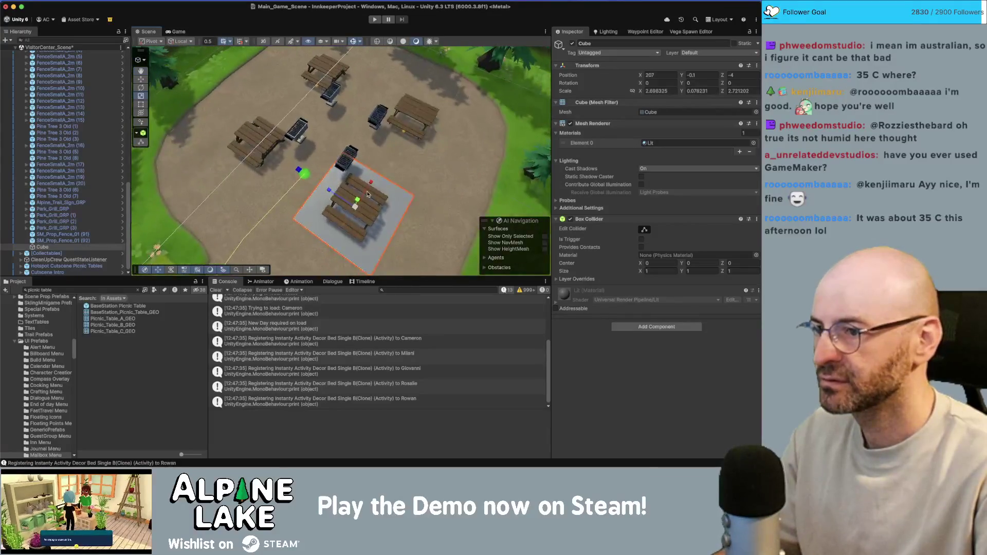
key("super+d")
key("w")
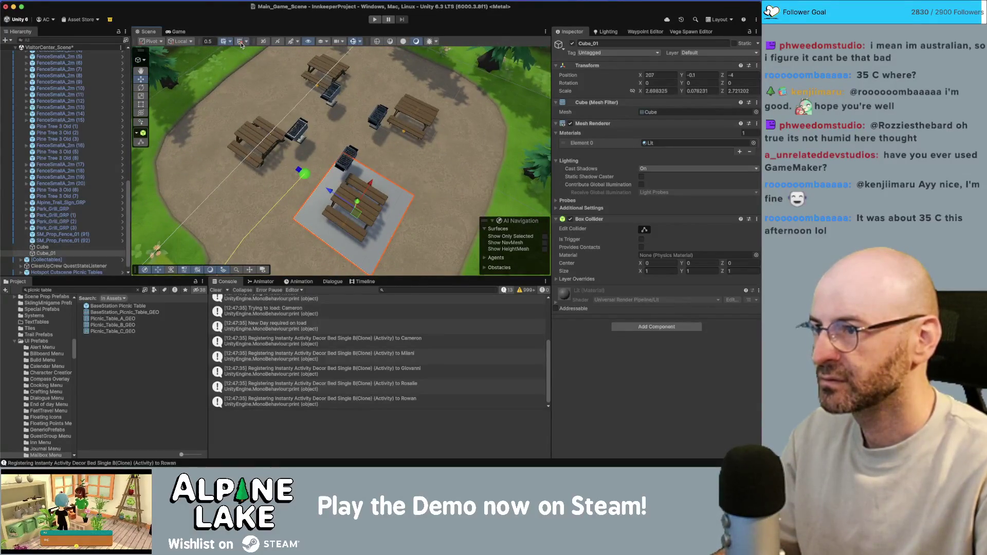
mouse_move(332, 195)
left_mouse_down()
mouse_move(237, 132)
mouse_move(307, 109)
left_mouse_up()
left_click(363, 193, "shift")
key("super+d")
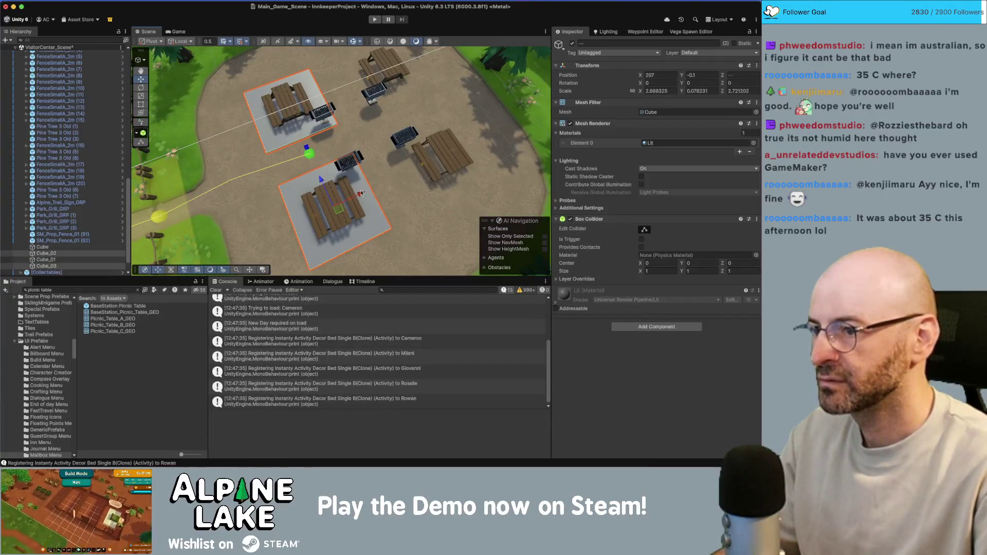
mouse_move(360, 194)
left_mouse_down()
mouse_move(464, 152)
mouse_move(372, 58)
mouse_move(274, 175)
mouse_move(355, 131)
left_mouse_up()
Review the pads from above, then select one pad and the grill beside it.
left_click(372, 58)
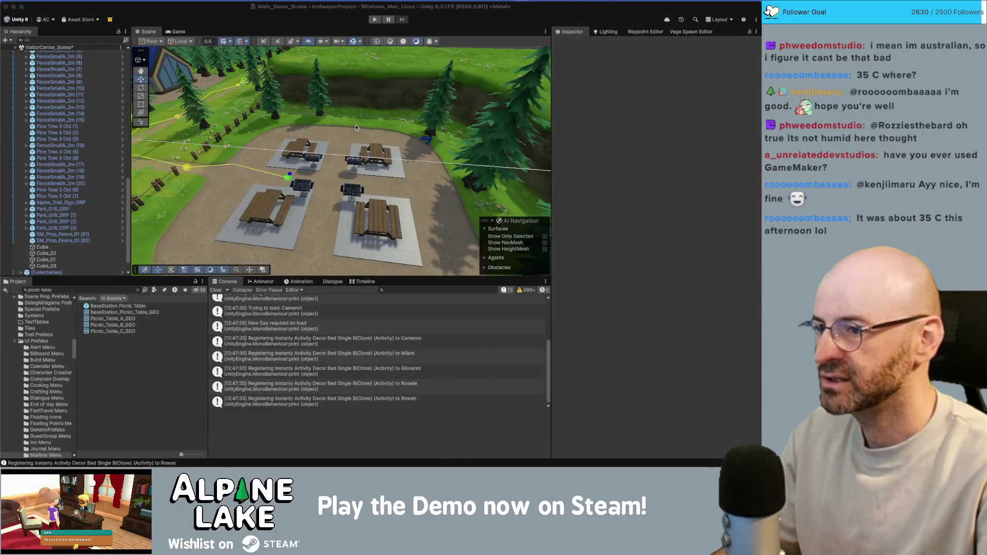
left_click_drag(343, 194, 404, 203, "alt")
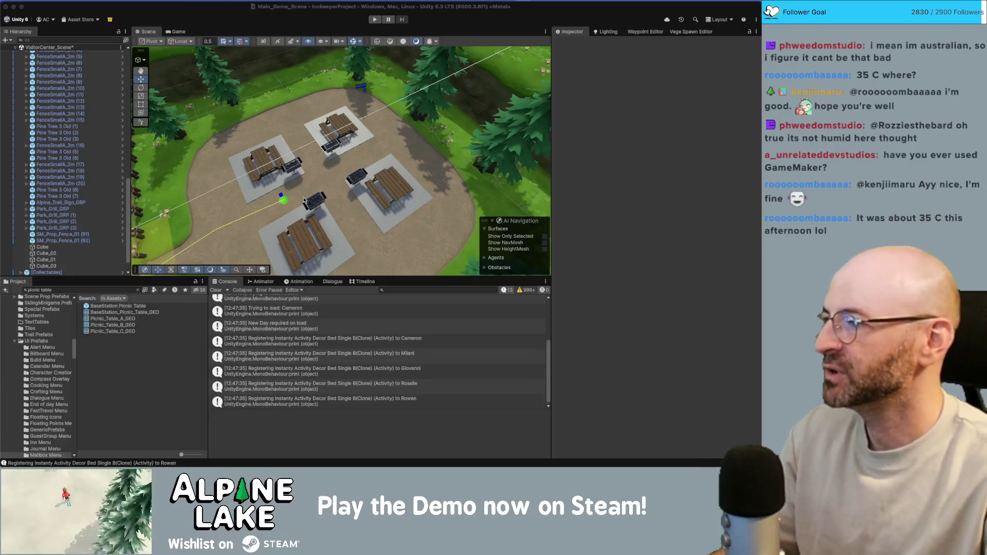
left_click_drag(376, 177, 368, 194, "alt")
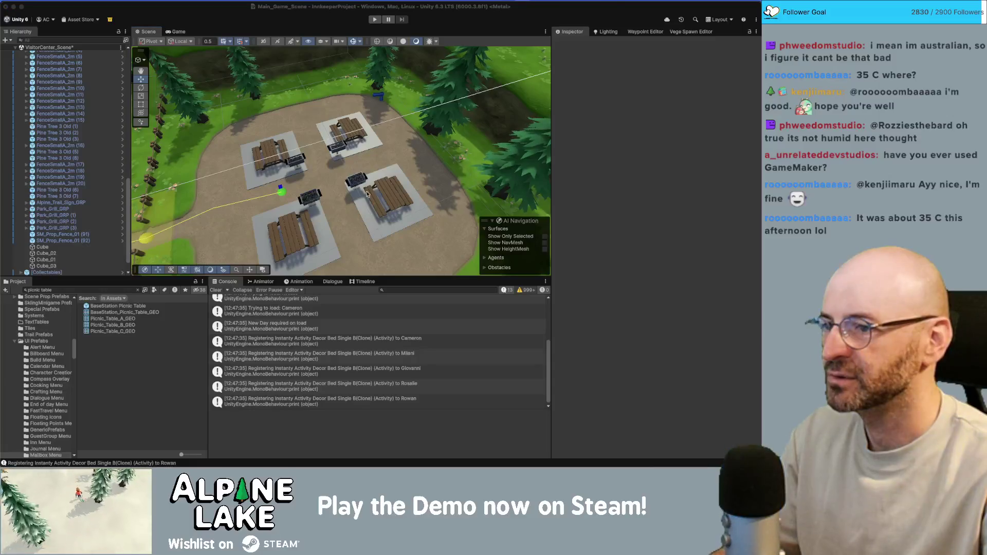
left_click(369, 212)
key("f")
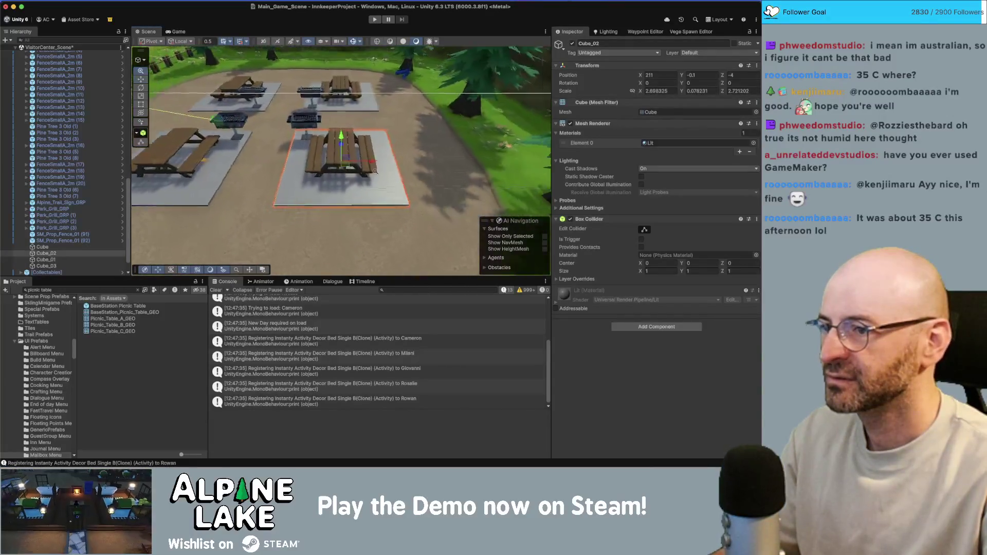
left_click_drag(398, 167, 377, 182, "alt")
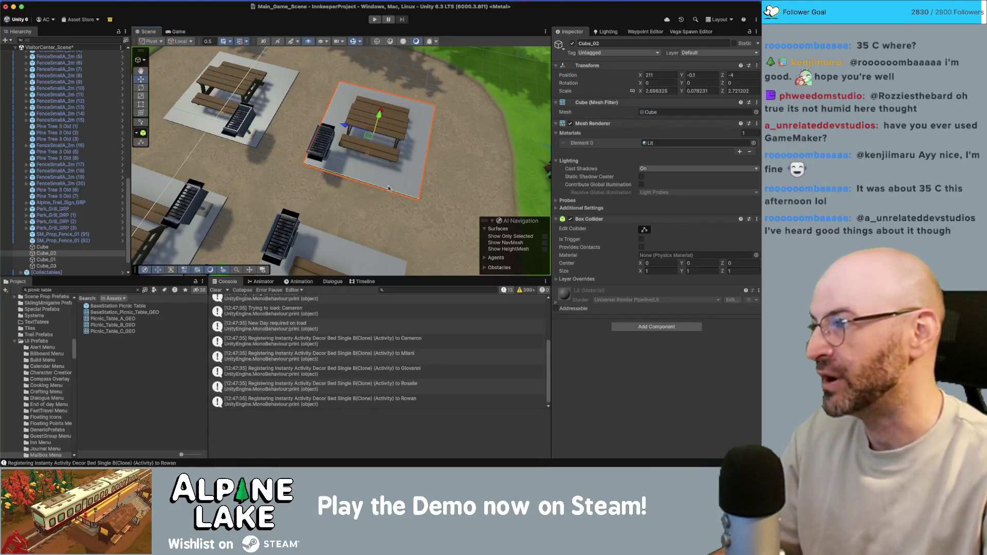
mouse_move(375, 159)
left_mouse_down("alt")
mouse_move(320, 178)
mouse_move(334, 155)
mouse_move(308, 169)
mouse_move(308, 187)
left_mouse_up("alt")
left_click(288, 176)
Move Park_Grill_GRP (2) back to 208, -0.1, -3 beside its table, then switch to Maya.
key("w")
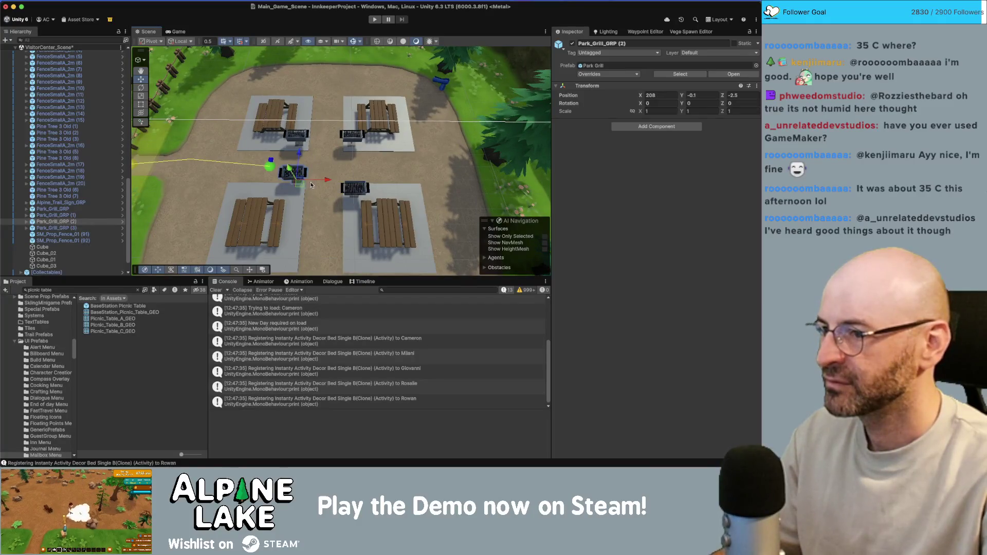
left_click_drag(509, 121, 332, 203, "alt")
left_click_drag(332, 203, 363, 201)
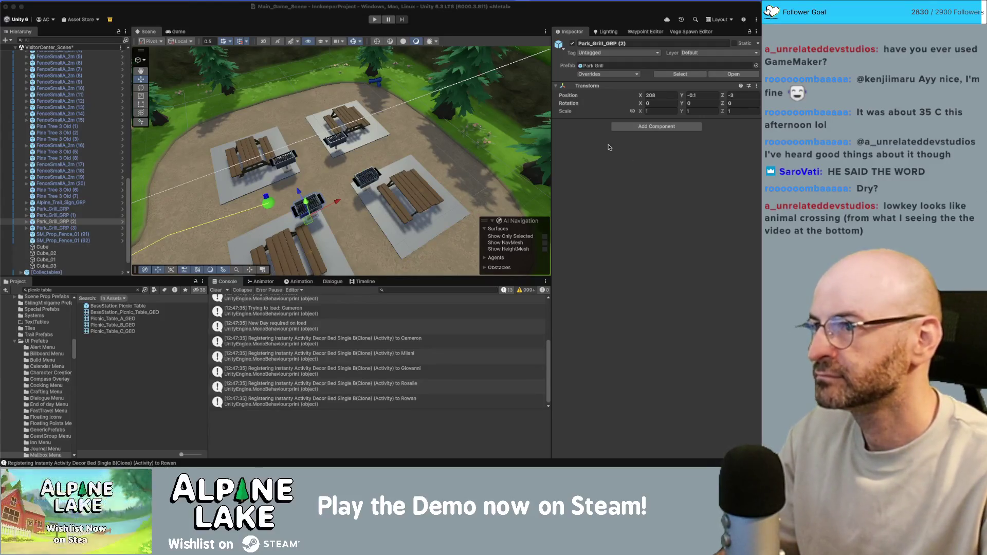
mouse_move(390, 103)
right_mouse_down()
mouse_move(442, 128)
mouse_move(319, 146)
right_mouse_up()
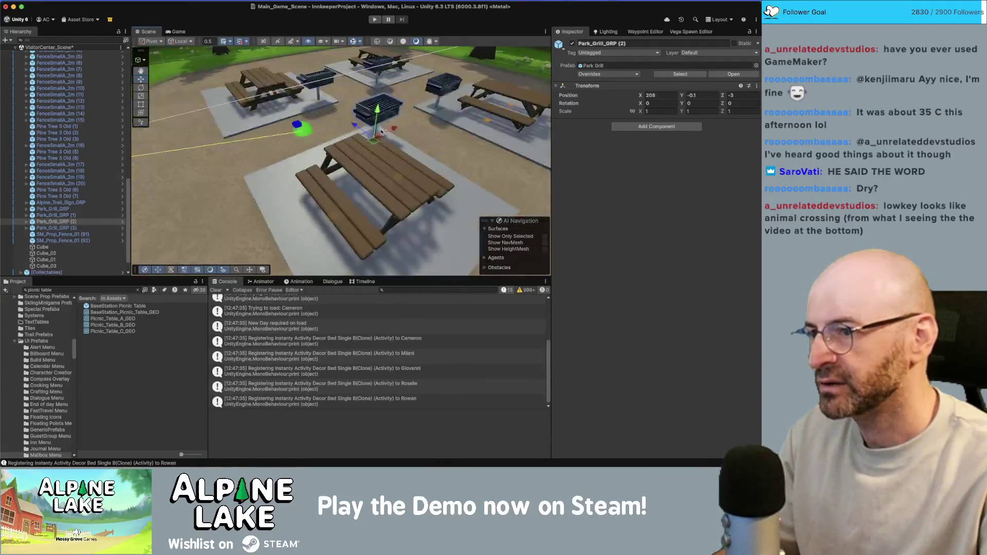
key("super+Tab")
key("super+Tab")
key("super+Tab")
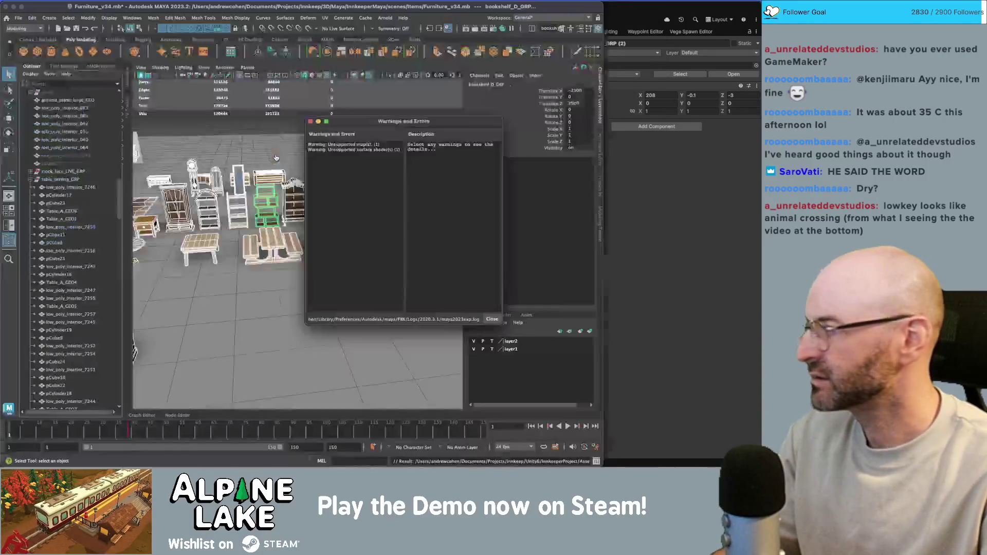
Close the import warnings, then select and copy the brown picnic table model.
left_click(311, 122)
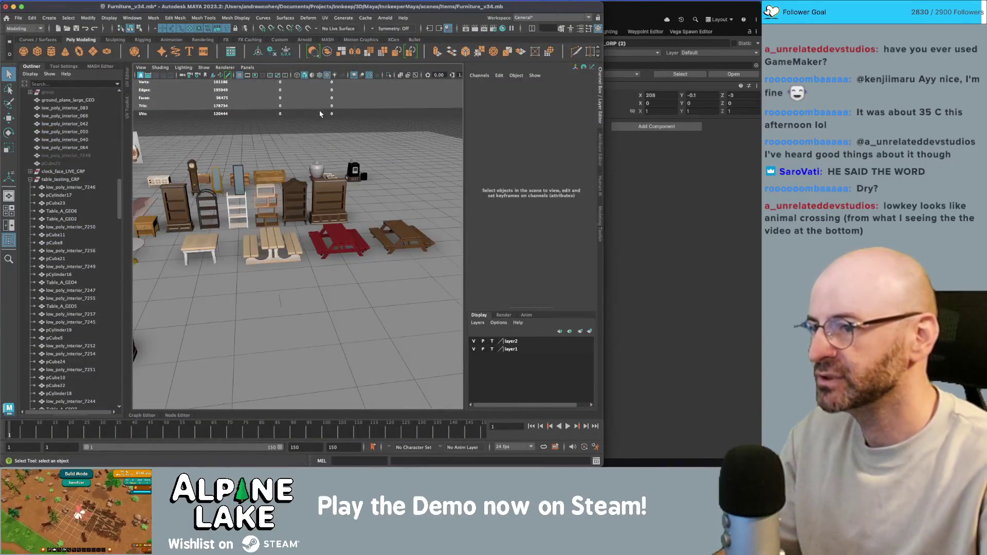
left_click(401, 238)
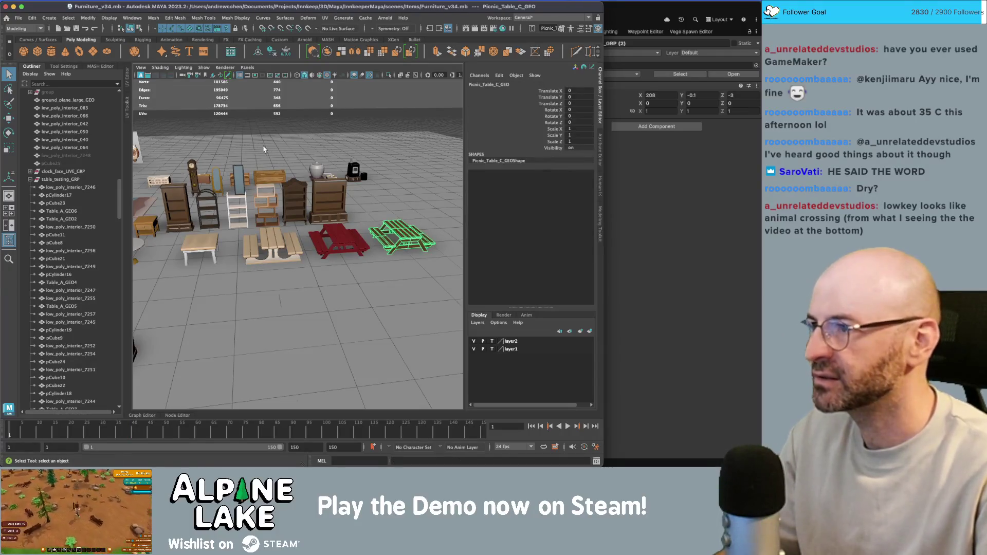
left_click(18, 18)
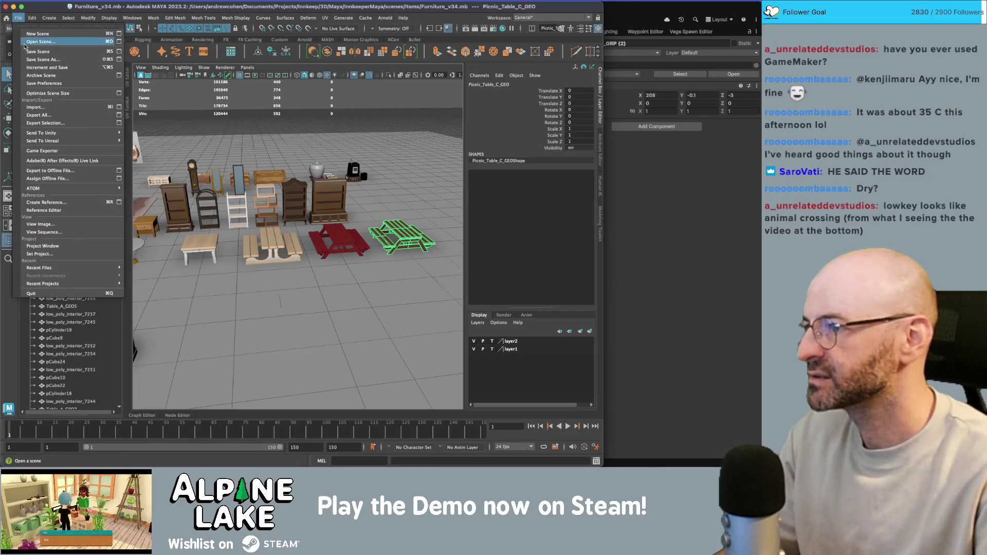
left_click(32, 18)
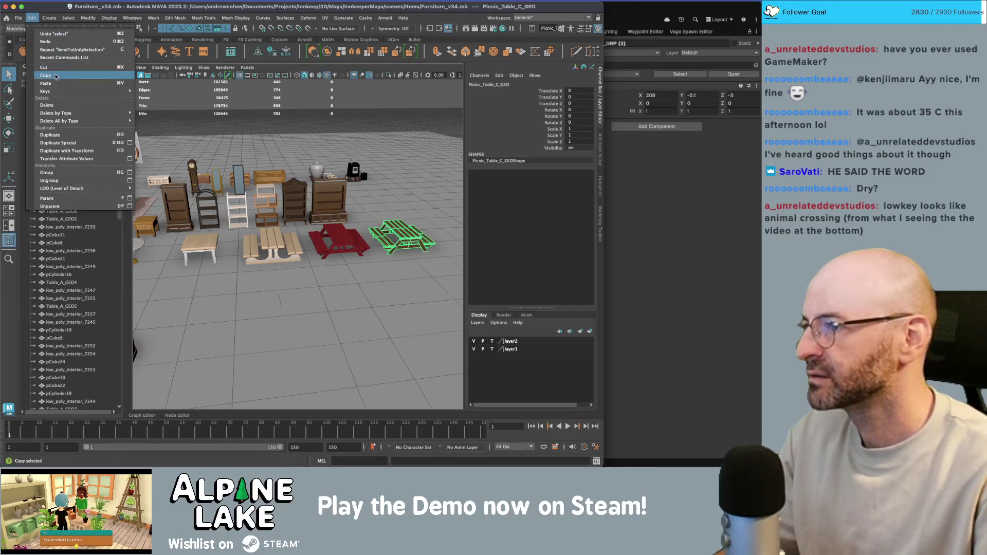
left_click(56, 77)
left_click(18, 18)
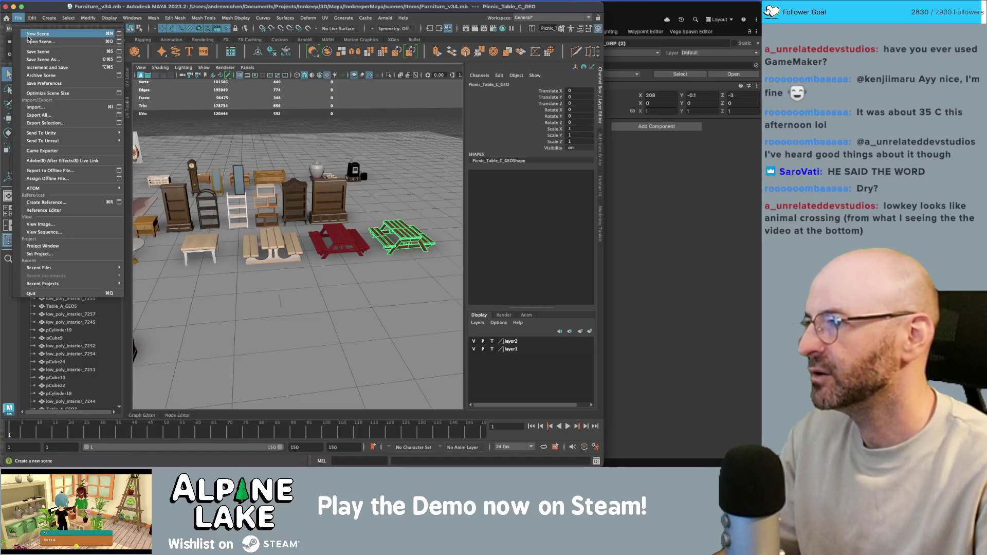
left_click(28, 34)
Reload Furniture_v34.mb from the recent files list.
left_click(18, 18)
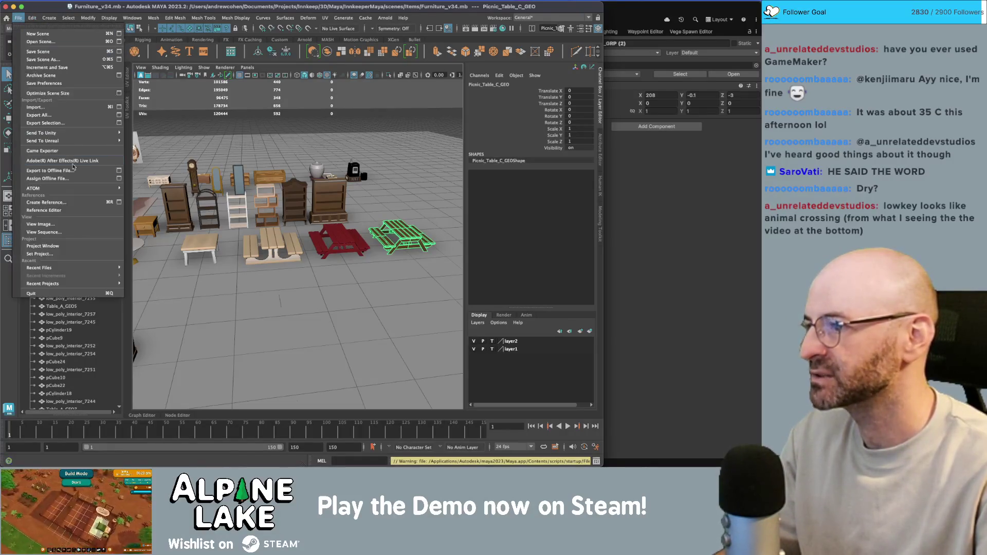
mouse_move(93, 284)
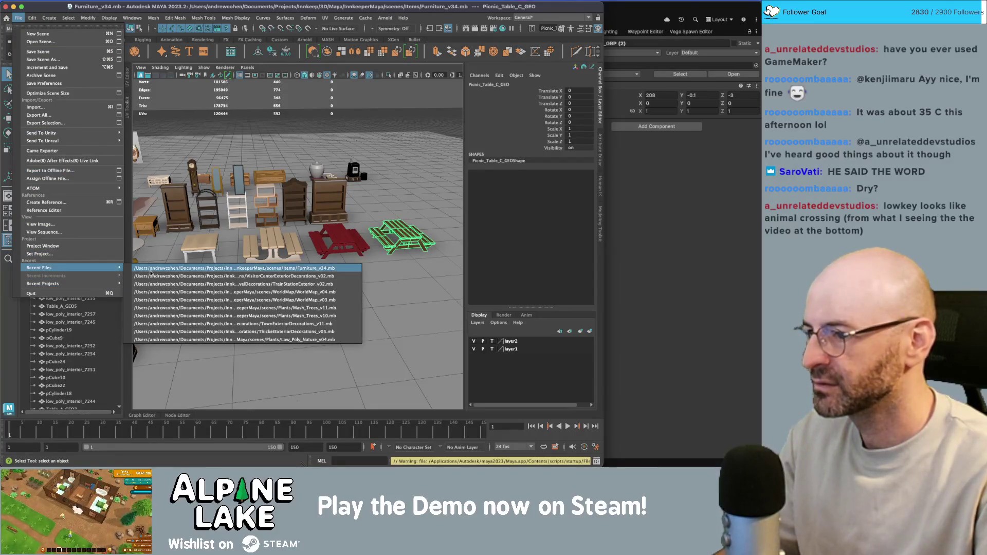
left_click(150, 271)
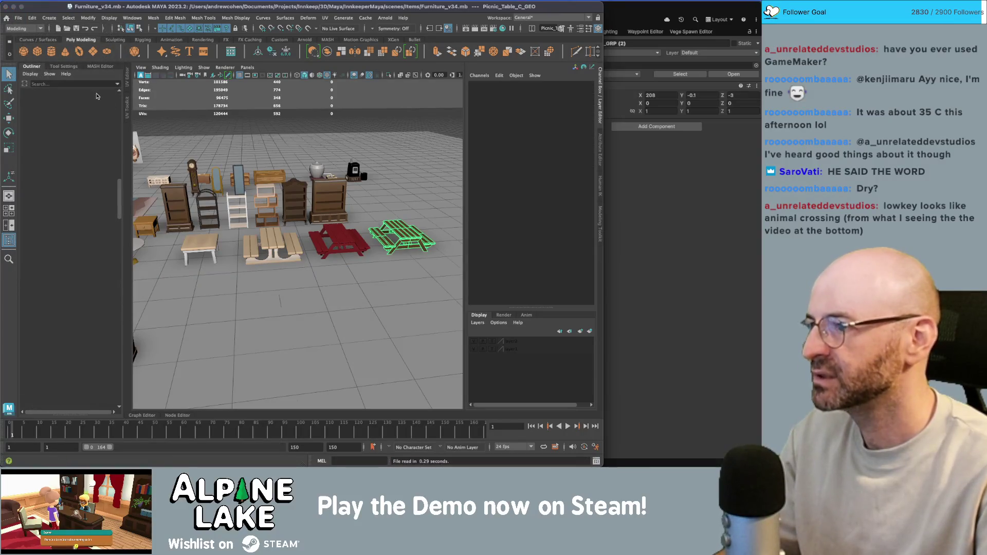
left_click(18, 18)
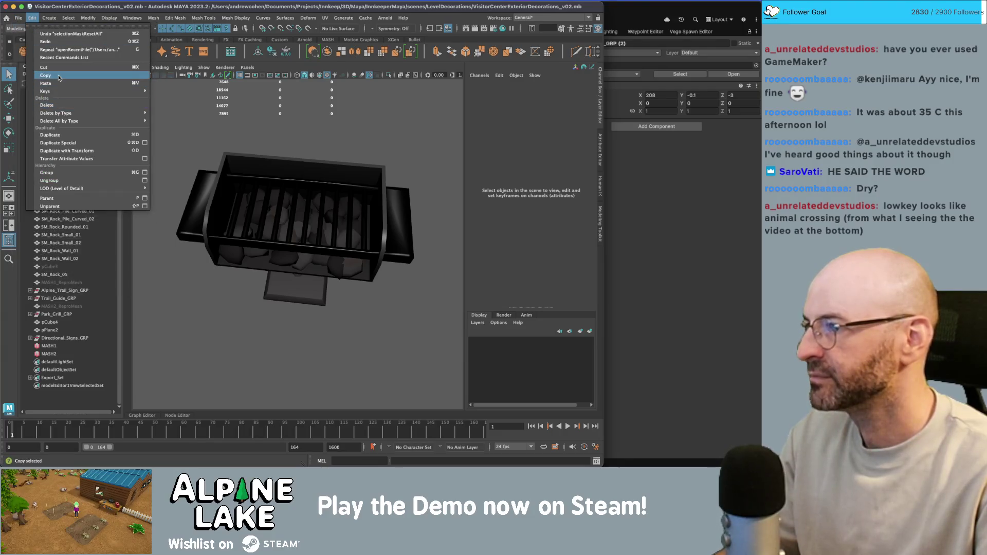
Paste the copied picnic table into the decorations scene and move it across the ground.
left_click(59, 83)
key("f")
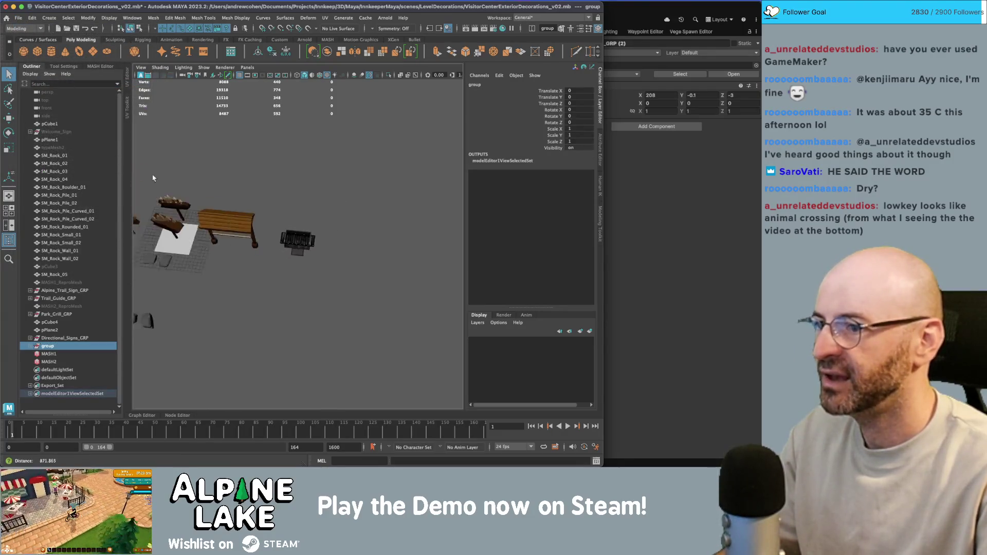
key("w")
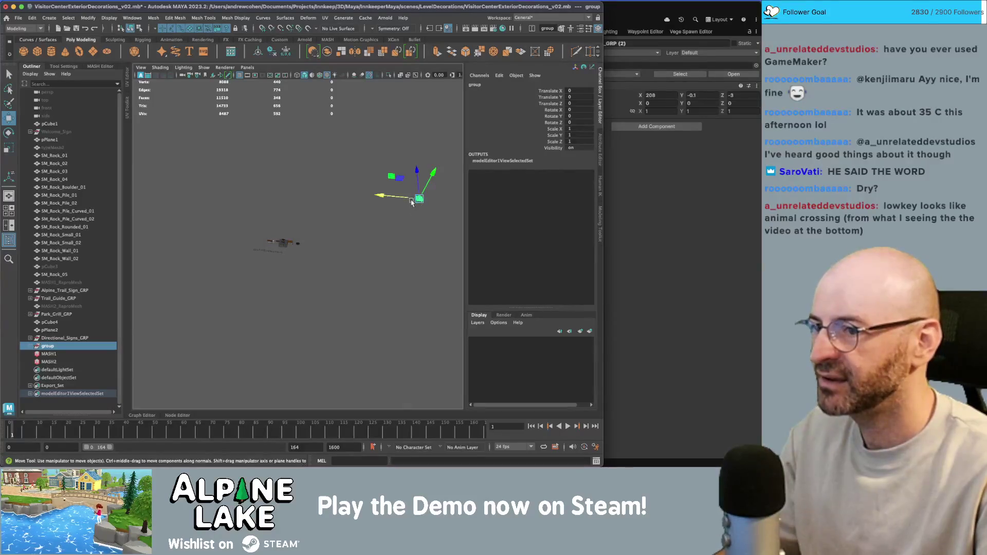
mouse_move(392, 178)
left_mouse_down()
mouse_move(282, 220)
mouse_move(288, 175)
mouse_move(340, 232)
left_mouse_up()
key("f")
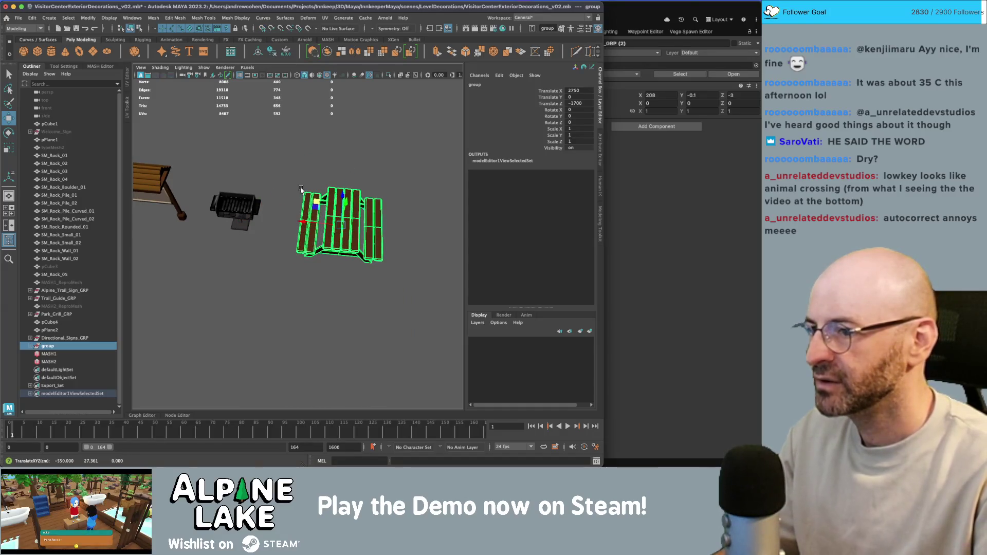
key("f")
mouse_move(271, 227)
left_mouse_down("alt")
mouse_move(415, 185)
mouse_move(206, 250)
left_mouse_up("alt")
Unparent the picnic table mesh from its pasted groups with Shift+P.
left_click(206, 249)
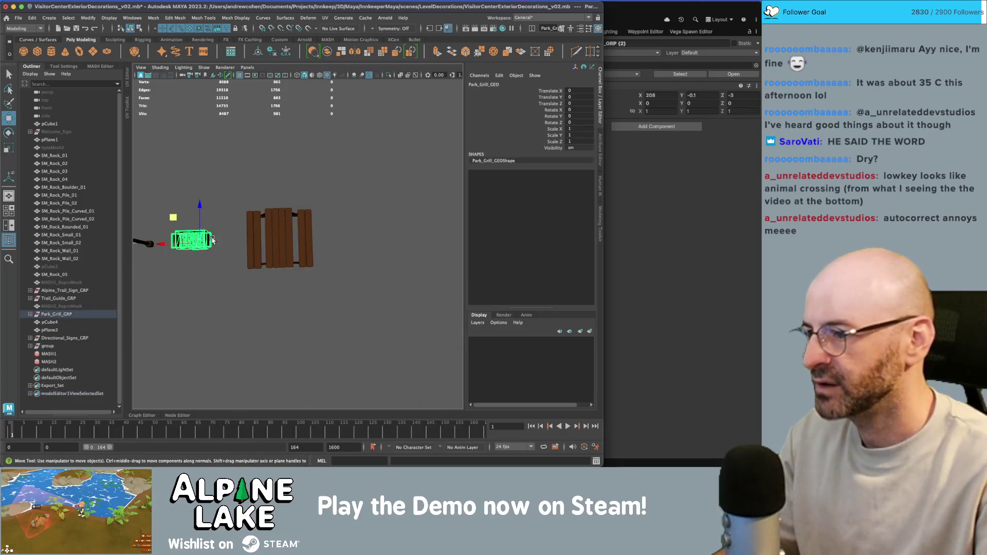
left_click(56, 315)
left_click(270, 244)
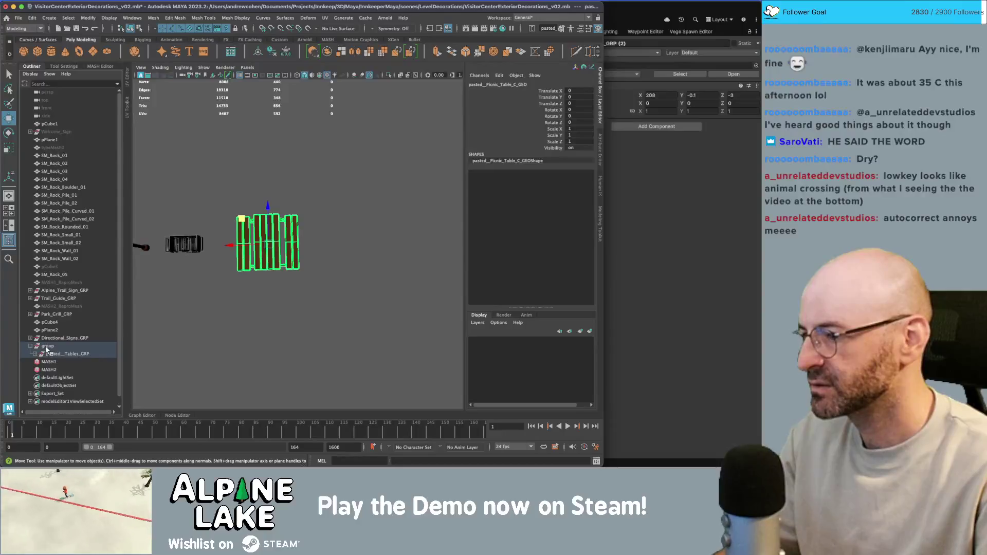
left_click(30, 346)
left_click(54, 354)
left_click(35, 355)
left_click(66, 363)
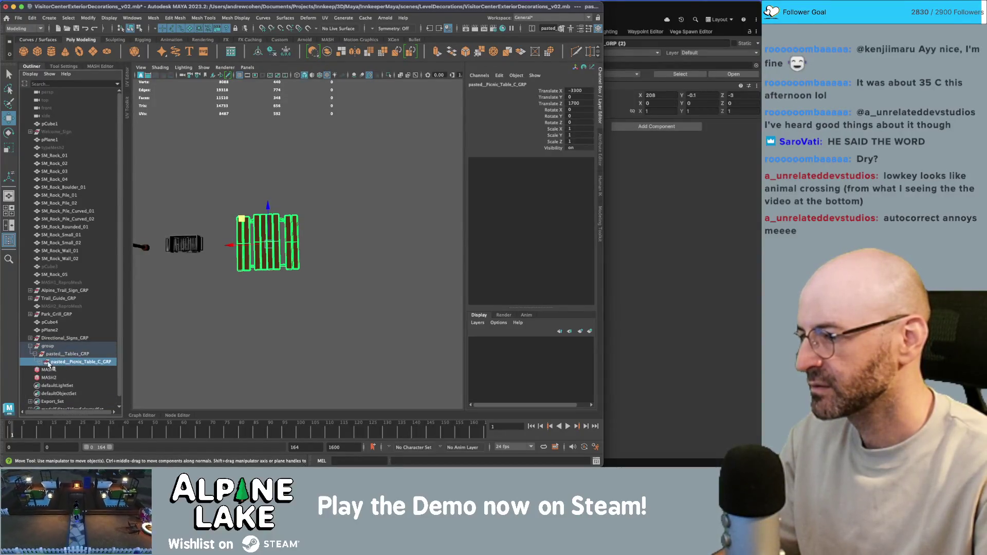
left_click(40, 362)
left_click(71, 370)
key("shift+p")
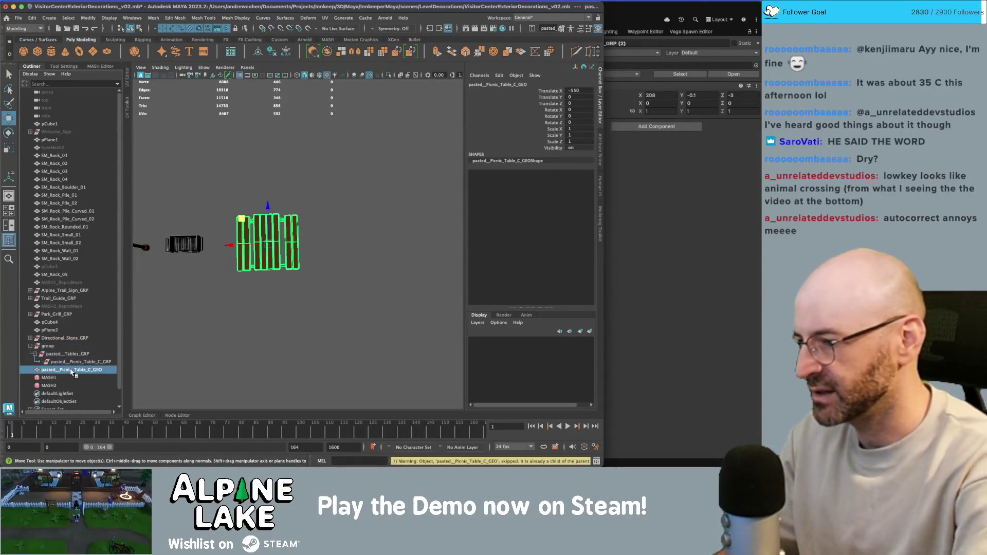
Delete the leftover empty groups and move the picnic table to X -700.
left_click(66, 362)
left_click(48, 348, "shift")
key("Delete")
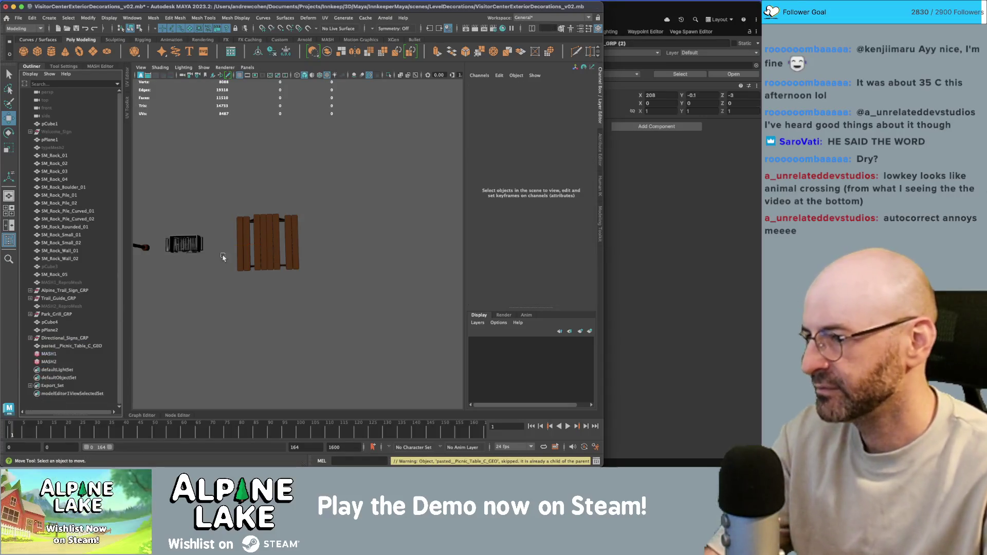
left_click(247, 242)
mouse_move(275, 225)
left_mouse_down()
mouse_move(252, 224)
mouse_move(271, 227)
mouse_move(226, 198)
mouse_move(316, 222)
mouse_move(325, 247)
mouse_move(358, 245)
mouse_move(320, 249)
left_mouse_up()
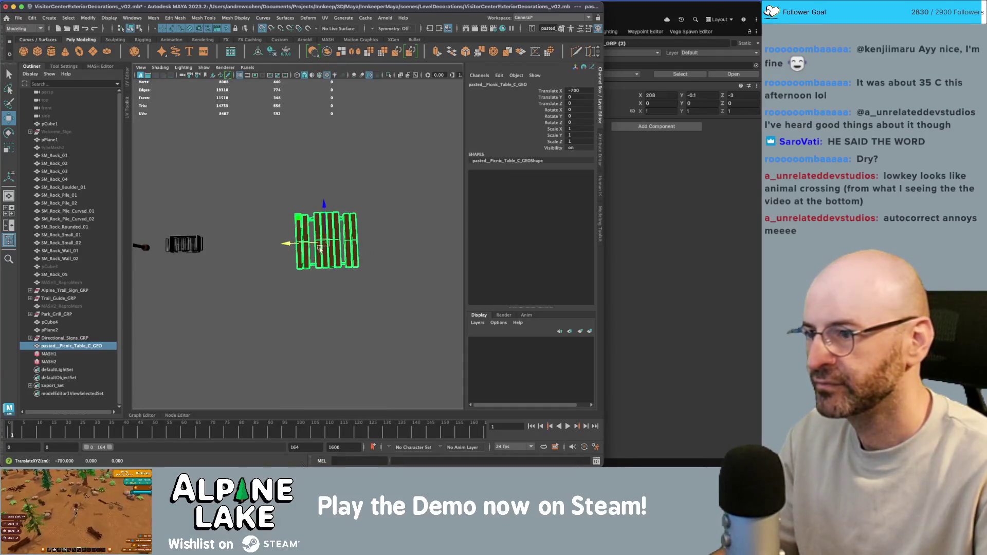
Duplicate Park_Grill_GRP, remove the copy from Export_Set, and place it at -800, 0, 140.
left_click(199, 249)
key("ctrl+d")
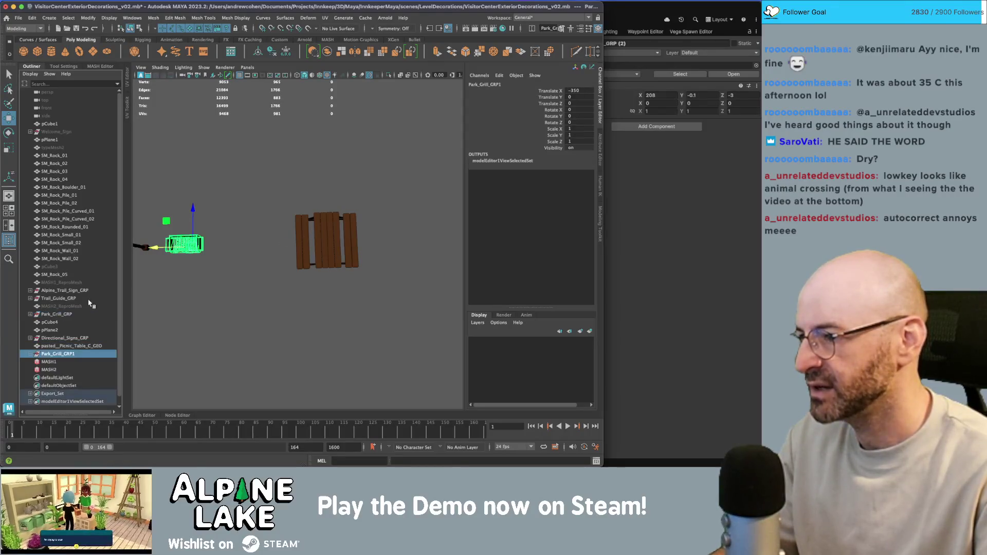
left_click(30, 394)
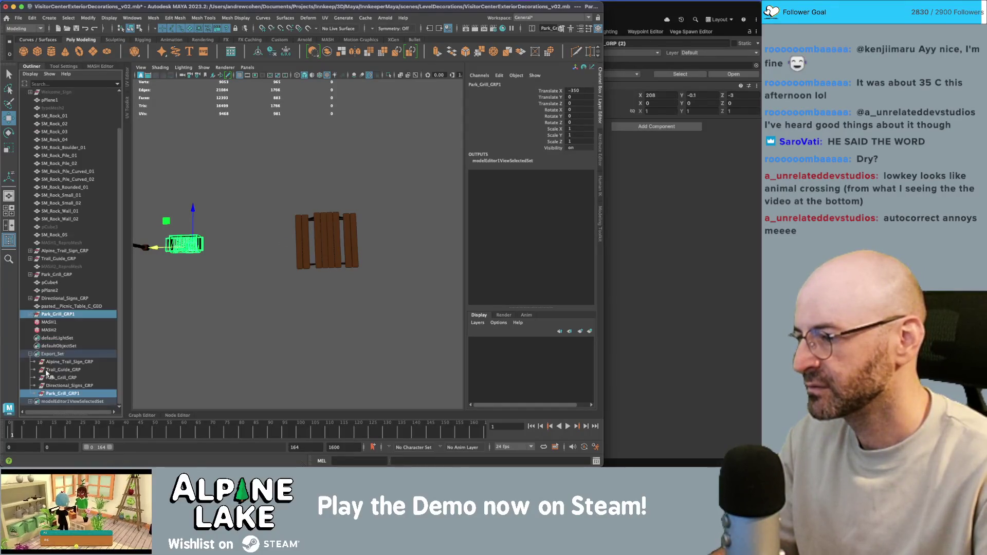
left_click_drag(61, 394, 62, 352)
mouse_move(182, 250)
left_mouse_down()
mouse_move(306, 172)
mouse_move(362, 189)
left_mouse_up()
key("super+Tab")
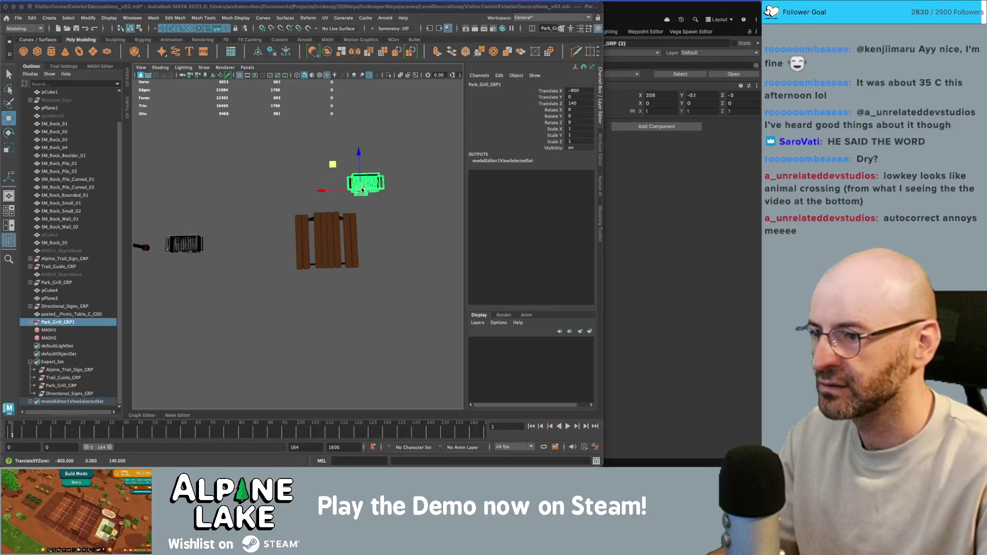
Check the picnic table and grill transforms in Unity's Scene view, then return to Maya.
left_click_drag(323, 235, 329, 247, "alt")
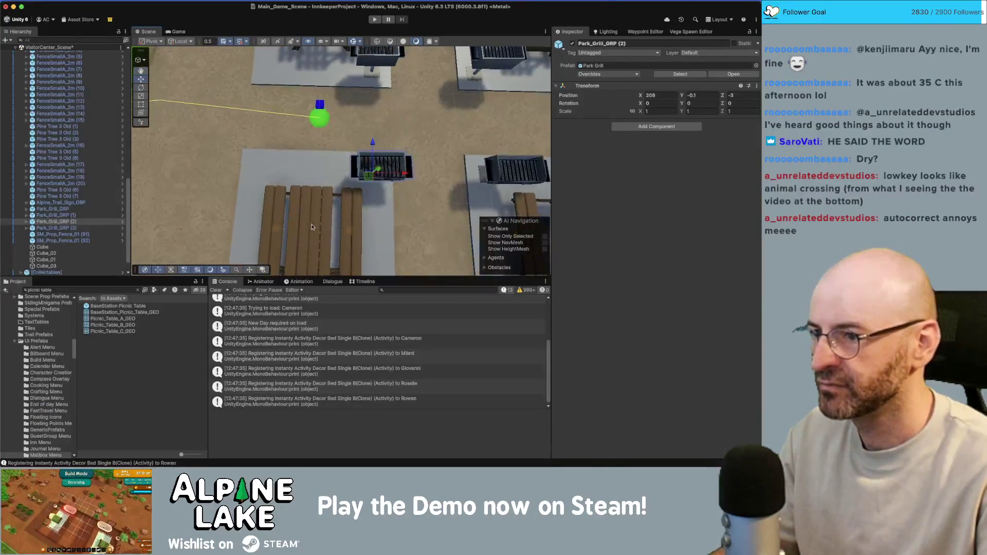
left_click(339, 205)
middle_click_drag(359, 179, 343, 169)
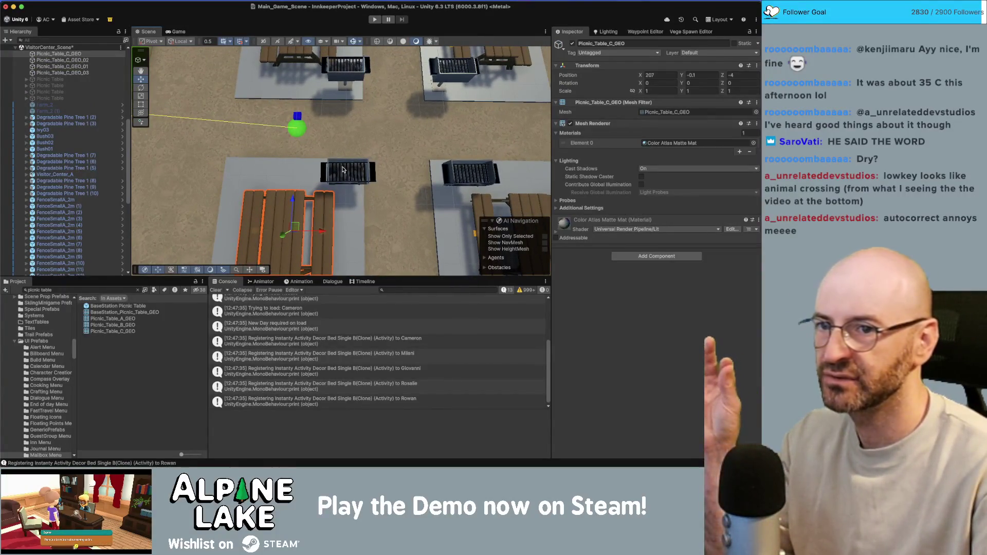
left_click(343, 169)
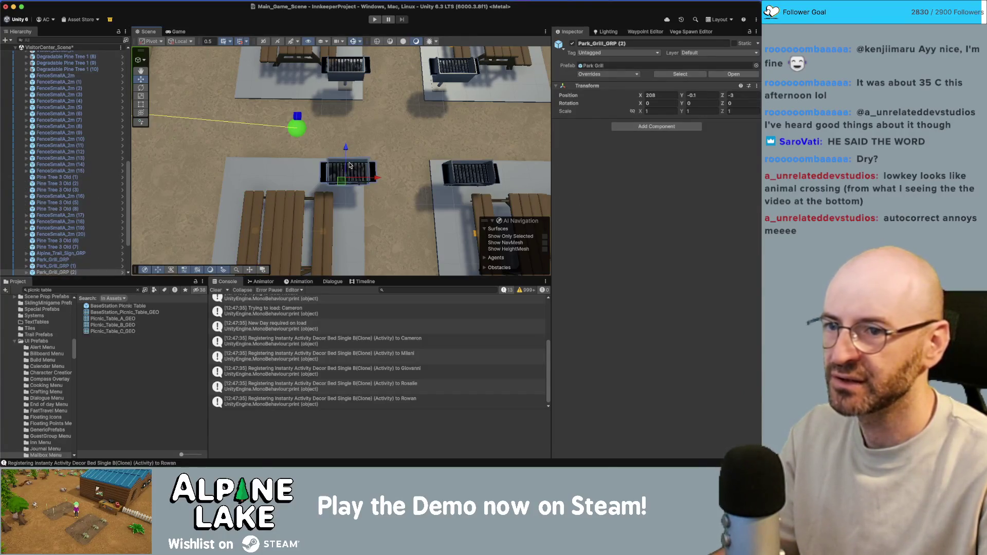
key("super+Tab")
scroll(283, 242, "up", 3)
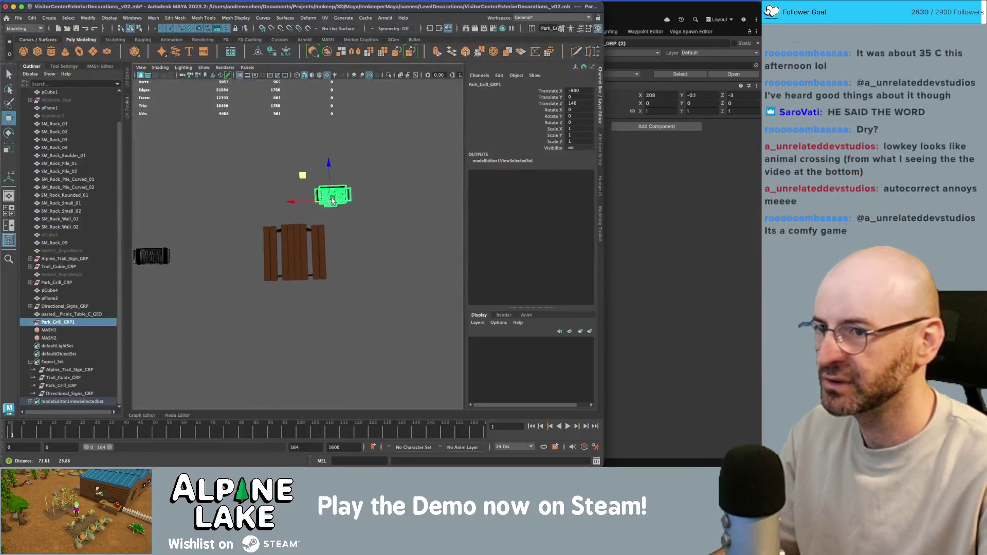
Move Park_Grill_GRP1 along Z to 100, closer to the picnic table.
left_click(283, 243)
left_click(328, 183)
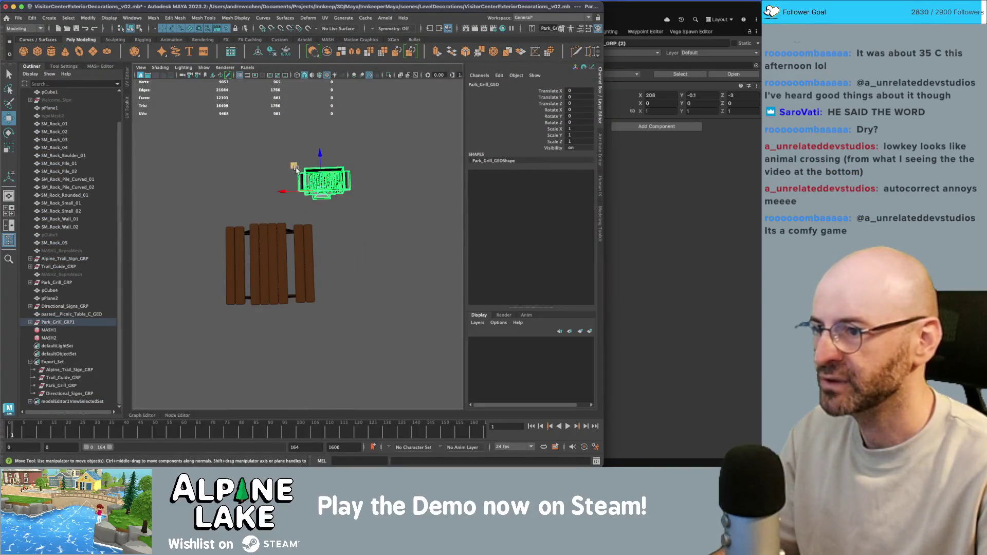
left_click(67, 321)
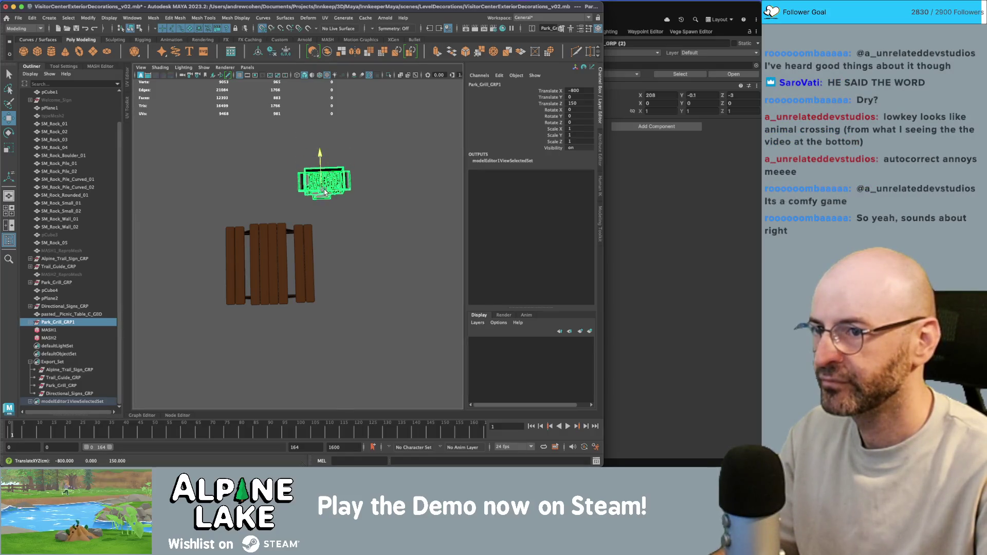
left_click_drag(320, 155, 326, 216)
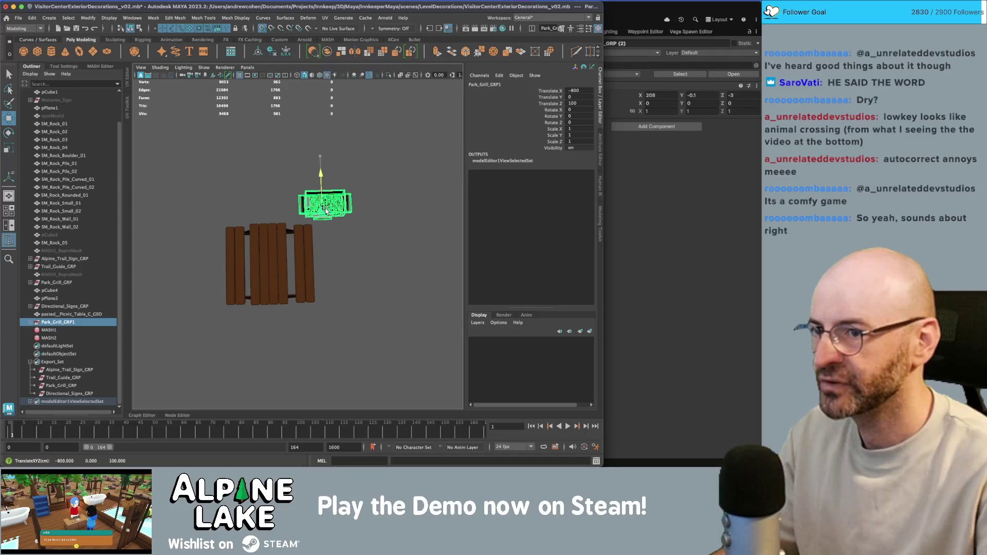
left_click(353, 257)
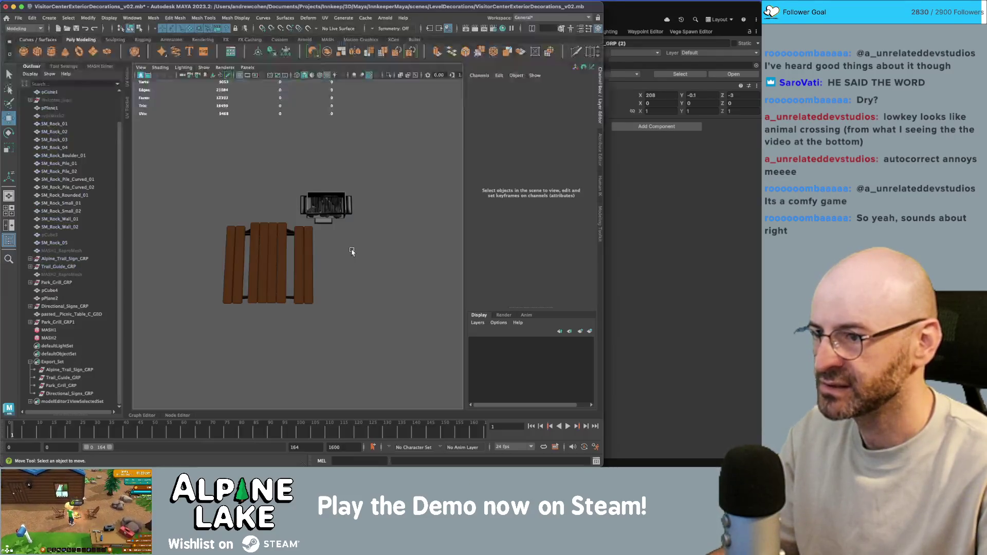
left_click_drag(353, 250, 375, 221, "alt")
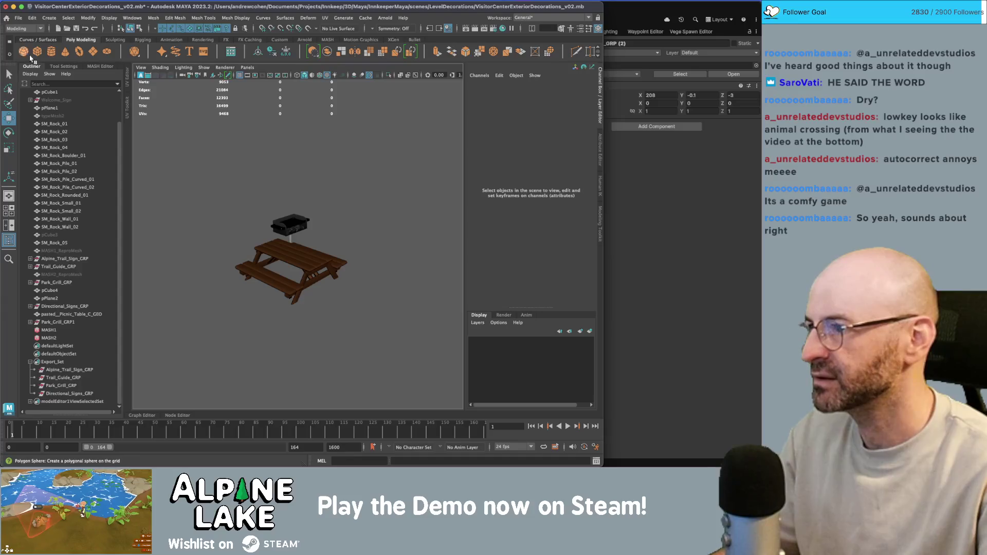
Create a polygon cube, pCube5, and move it to X -700 by the picnic area.
left_click(37, 51)
left_click_drag(221, 221, 240, 232, "alt")
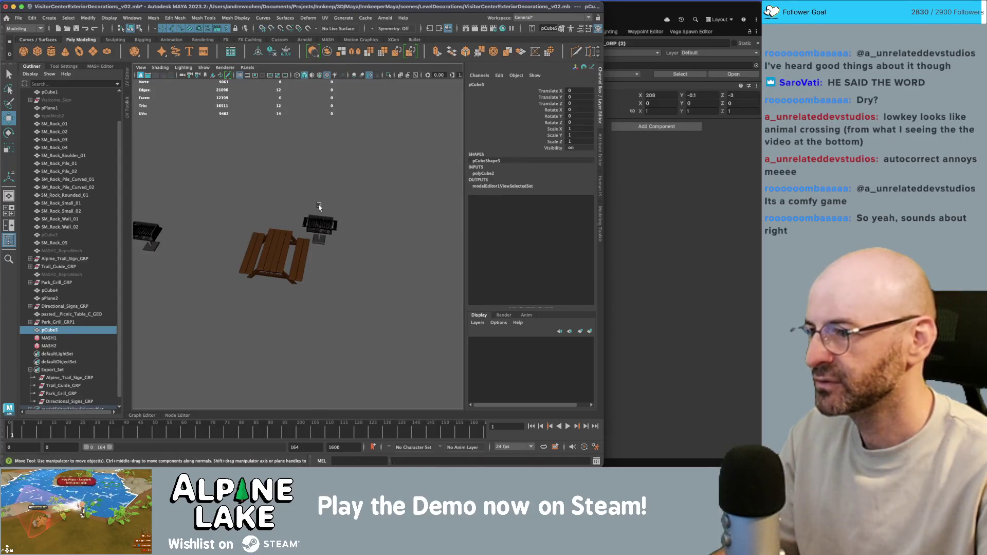
right_click_drag(319, 206, 208, 218, "alt")
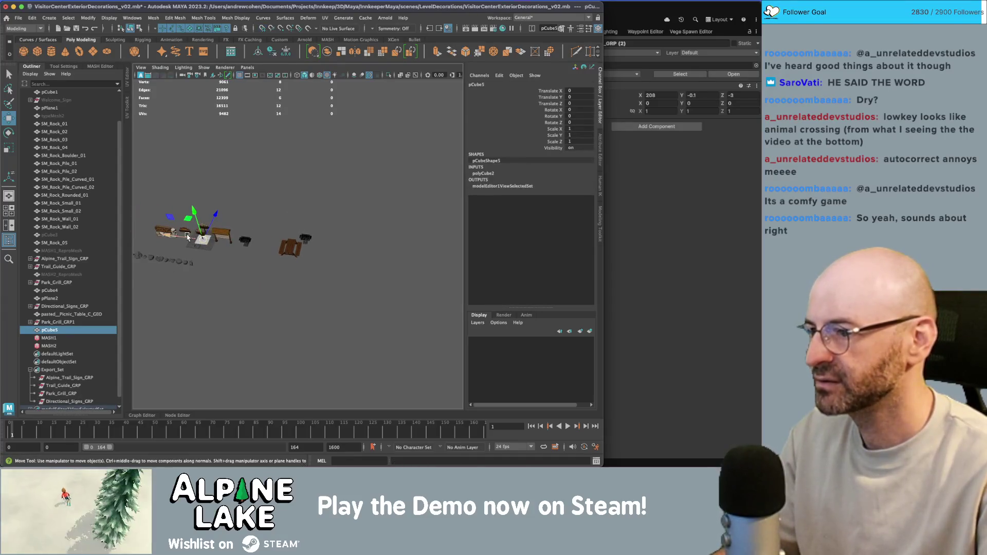
left_click_drag(188, 236, 281, 247)
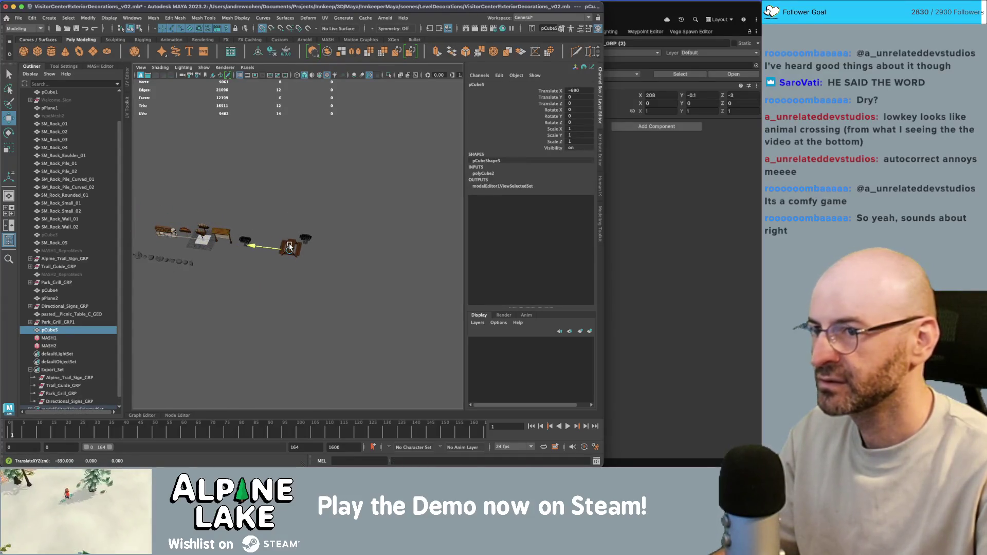
key("f")
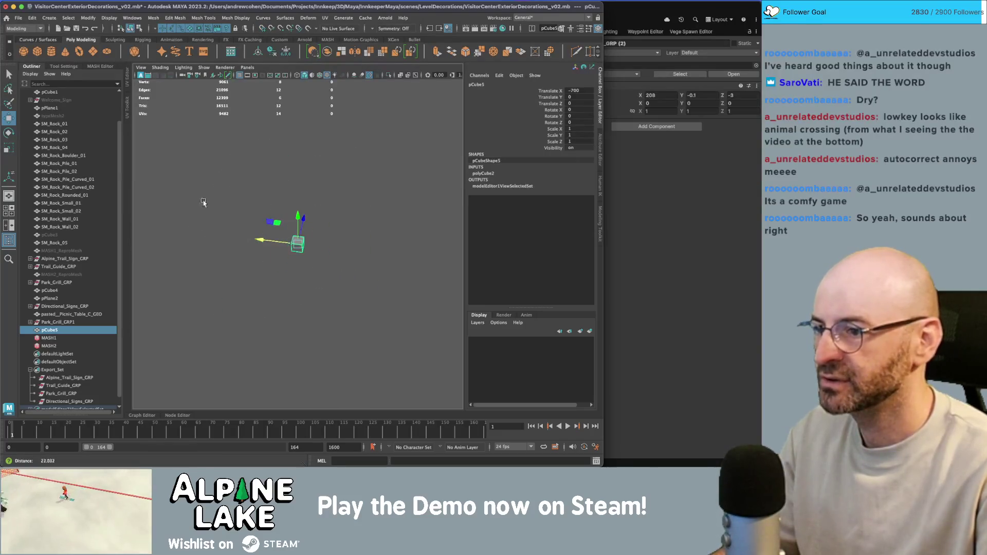